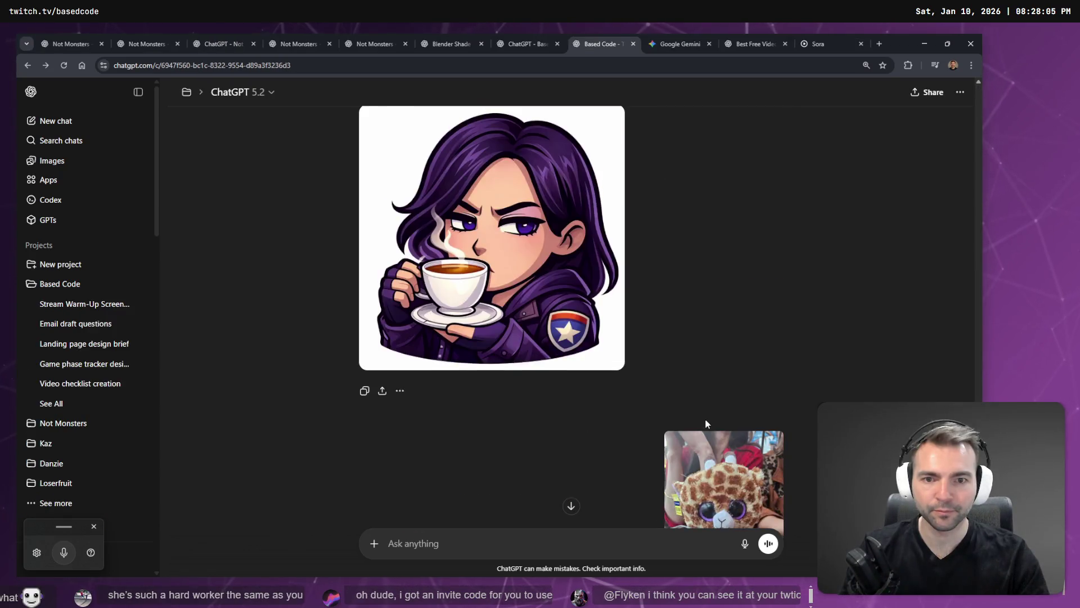
Replace the tea emote prompt with a crossed skateboard-and-surfboard emote request in the same style, and resend it
{"action": "scroll", "coordinate": [620, 379], "scroll_direction": "up", "scroll_amount": 5}
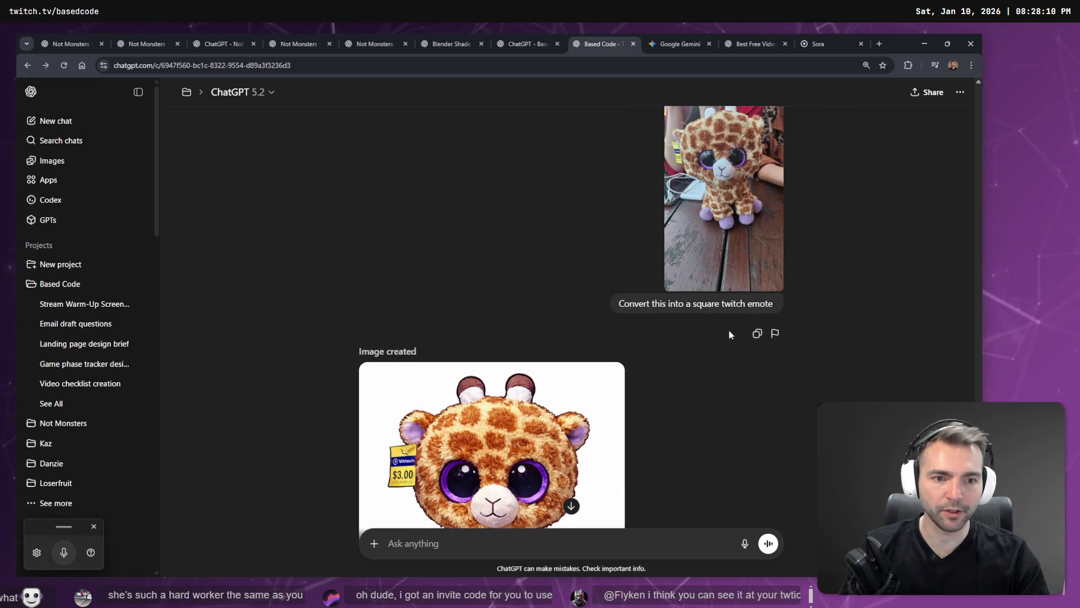
{"action": "scroll", "coordinate": [740, 328], "scroll_direction": "down", "scroll_amount": 15}
{"action": "scroll", "coordinate": [658, 451], "scroll_direction": "up", "scroll_amount": 20}
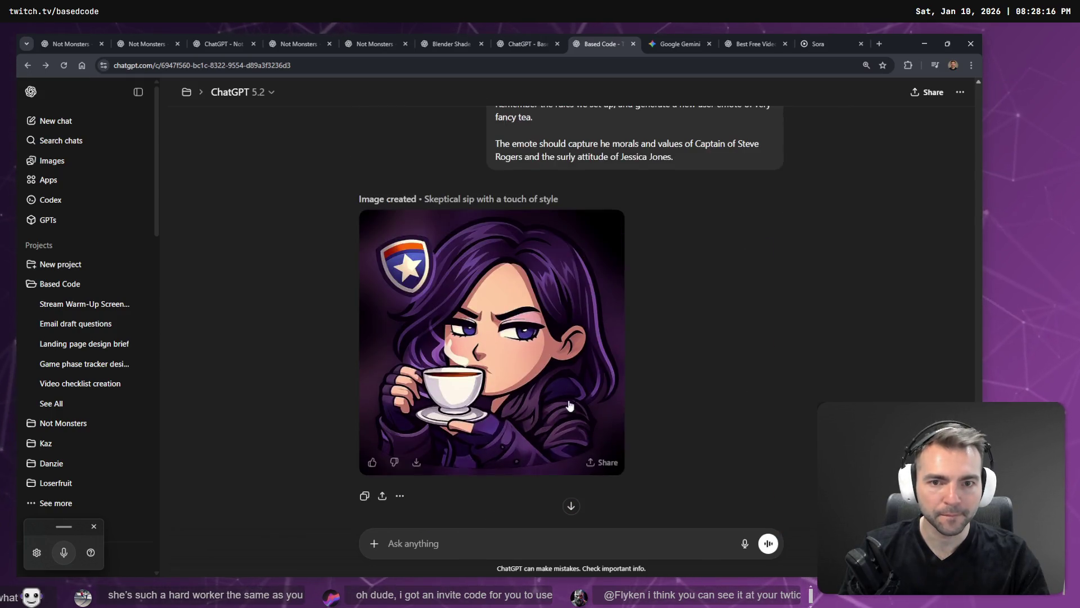
{"action": "scroll", "coordinate": [703, 377], "scroll_direction": "up", "scroll_amount": 6}
{"action": "scroll", "coordinate": [679, 387], "scroll_direction": "down", "scroll_amount": 10}
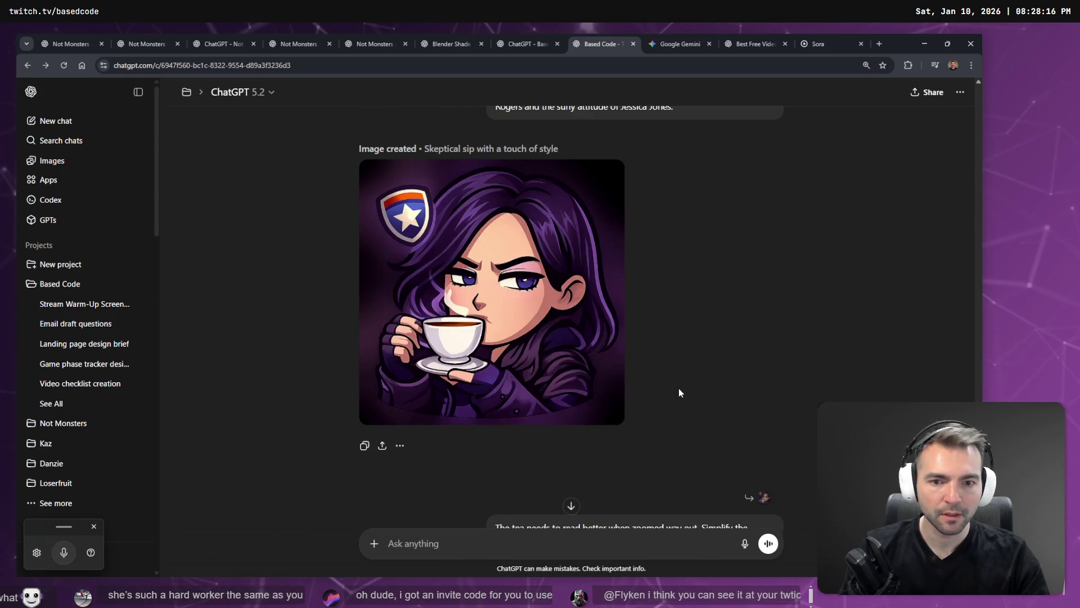
{"action": "scroll", "coordinate": [701, 336], "scroll_direction": "up", "scroll_amount": 5}
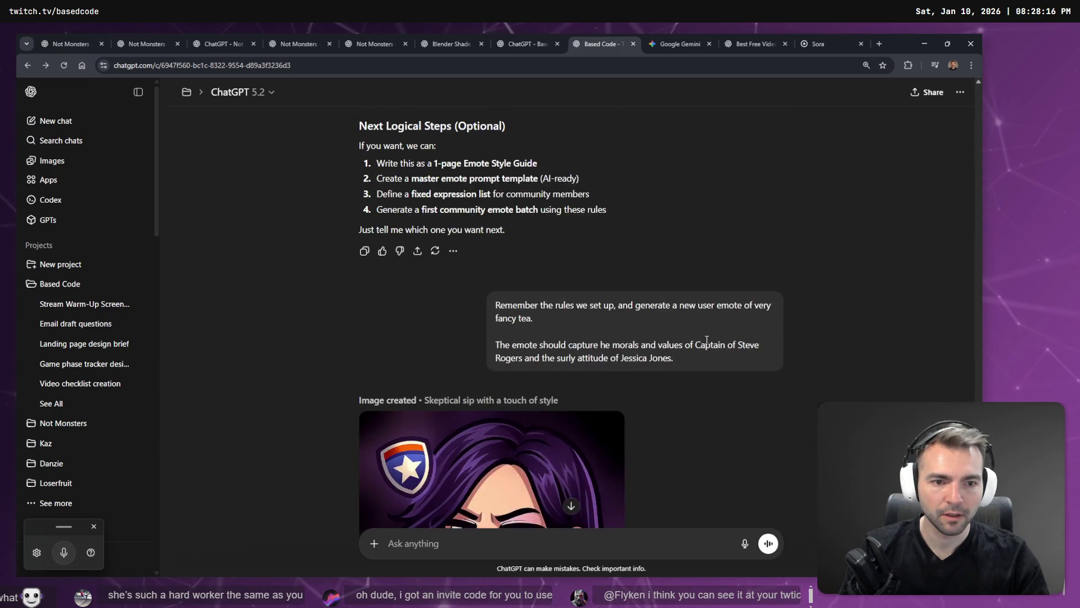
{"action": "left_click", "coordinate": [739, 381]}
{"action": "key", "text": "ctrl+a"}
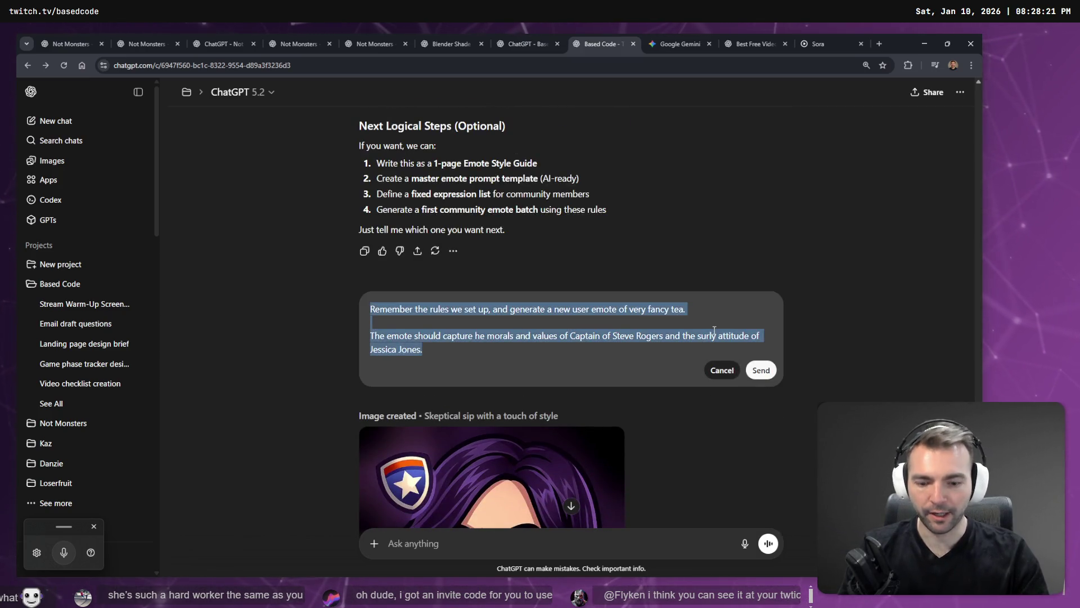
{"action": "key", "text": "BackSpace"}
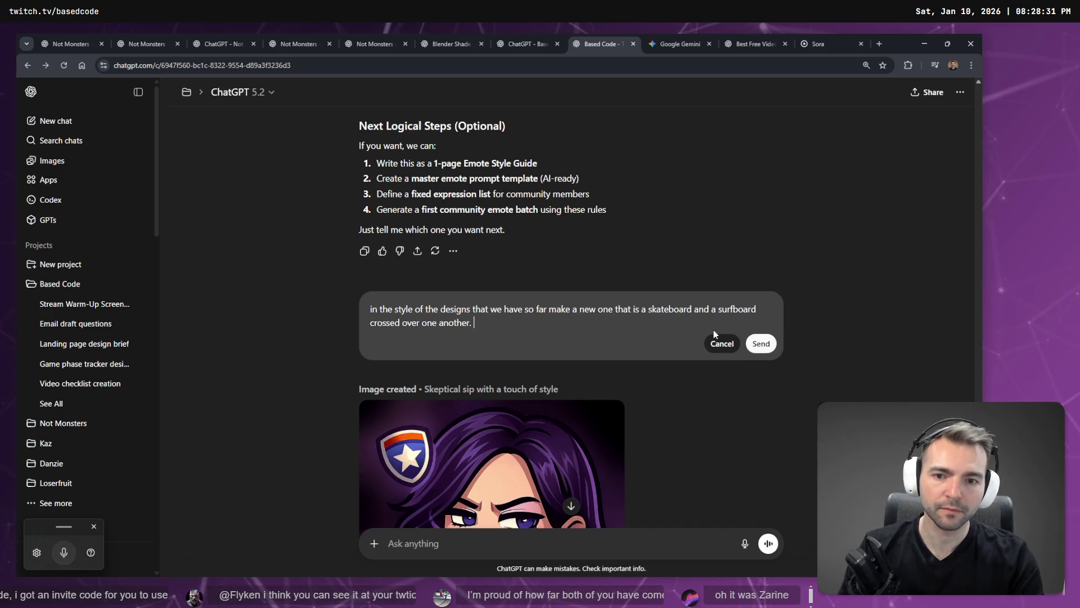
{"action": "key", "text": "super+h"}
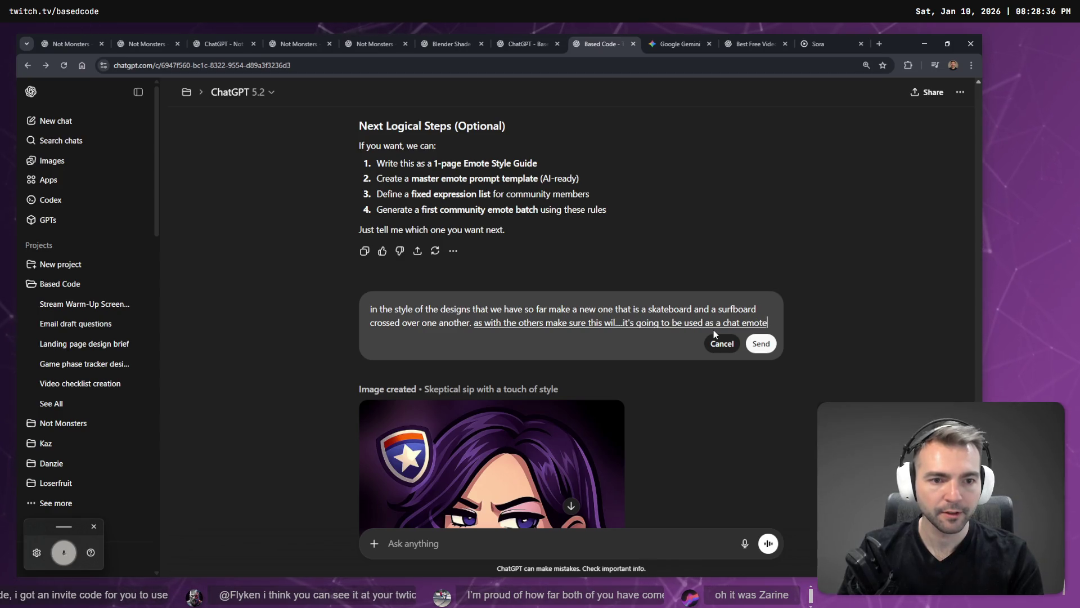
{"action": "key", "text": "Return"}
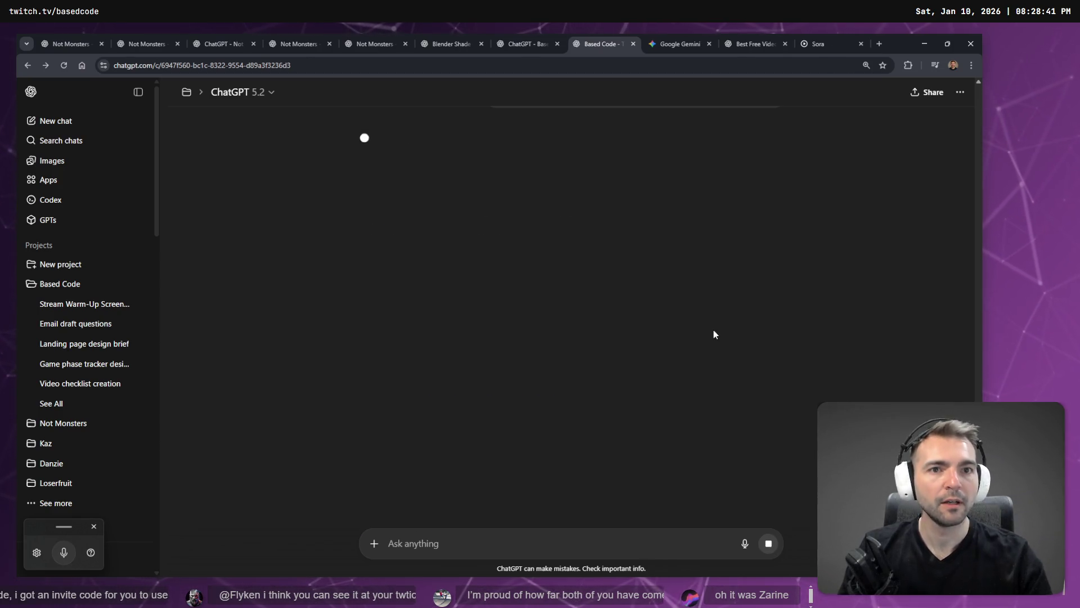
Close the Gemini tab and go back to the free video AI comparison chat
{"action": "key", "text": "ctrl+Tab"}
{"action": "key", "text": "ctrl+w"}
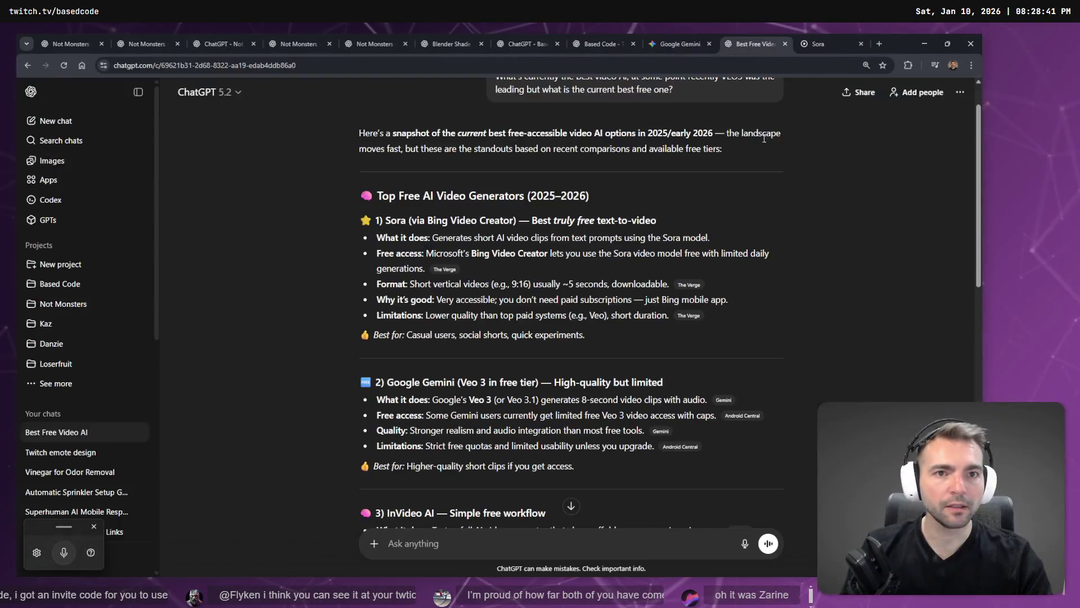
{"action": "key", "text": "ctrl+Tab"}
{"action": "key", "text": "ctrl+shift+Tab"}
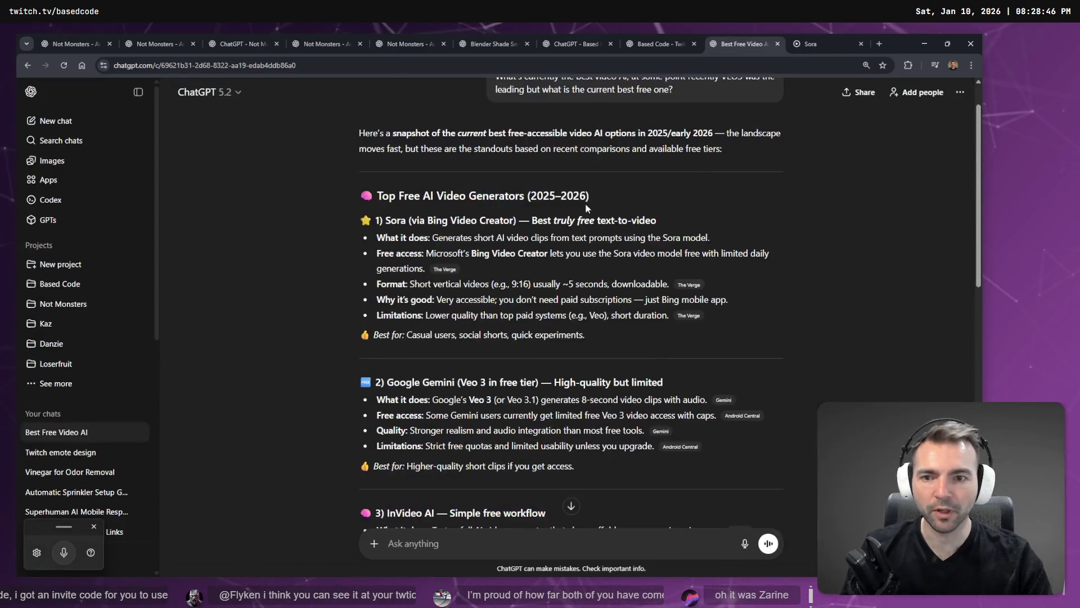
{"action": "scroll", "coordinate": [396, 230], "scroll_direction": "down", "scroll_amount": 1}
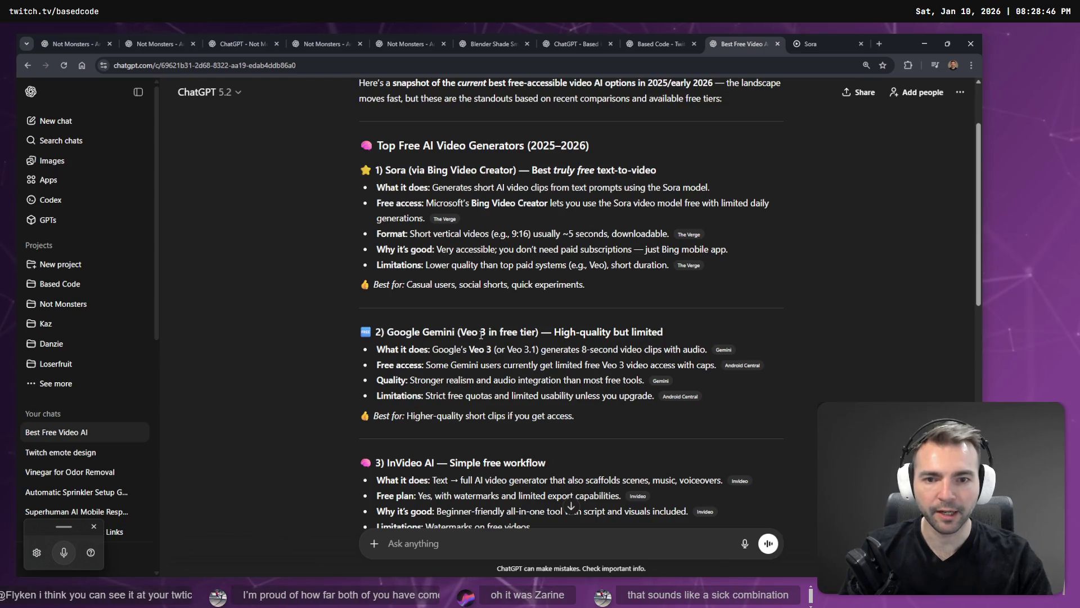
Run a web search for 'VEO 3' in a new browser tab
{"action": "key", "text": "ctrl+shift+t"}
{"action": "type", "text": "VEO"}
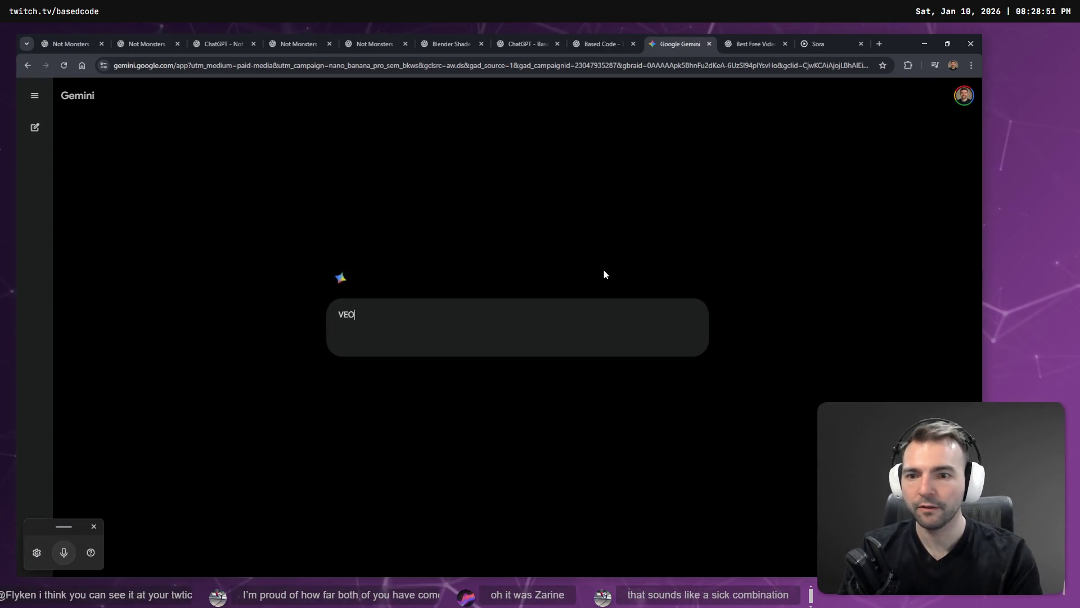
{"action": "type", "text": " 3"}
{"action": "key", "text": "ctrl+a"}
{"action": "key", "text": "ctrl+c"}
{"action": "key", "text": "ctrl+w"}
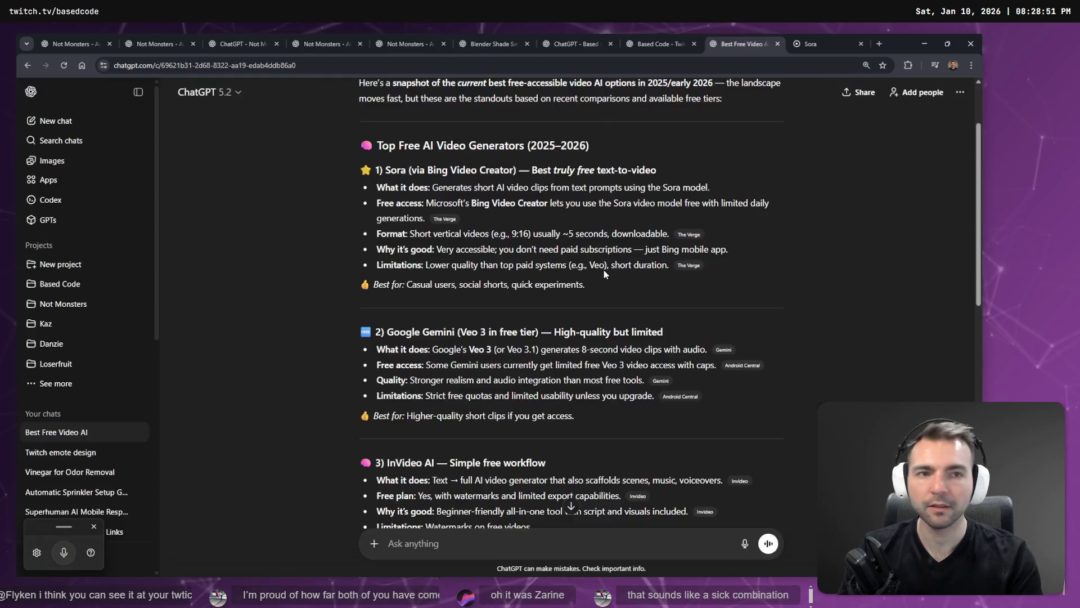
{"action": "key", "text": "ctrl+t"}
{"action": "key", "text": "ctrl+v"}
{"action": "key", "text": "Return"}
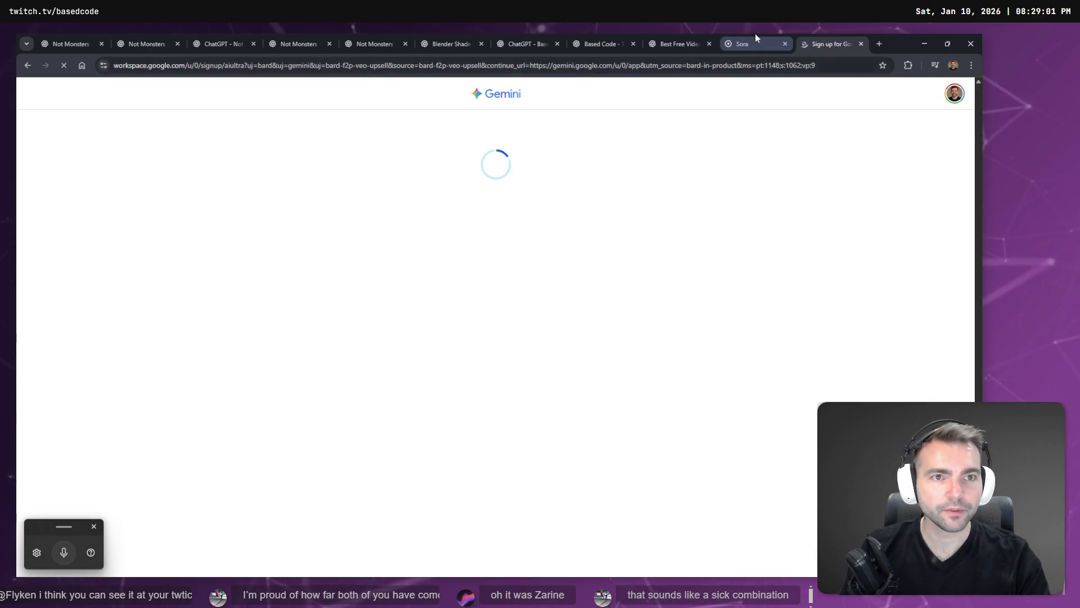
Copy the Starting in 04:32 image from its ChatGPT chat, then close the Gemini AI Ultra sign-up tab
{"action": "left_click", "coordinate": [755, 38]}
{"action": "left_click", "coordinate": [822, 38]}
{"action": "left_click", "coordinate": [666, 37]}
{"action": "left_click", "coordinate": [601, 44]}
{"action": "scroll", "coordinate": [678, 192], "scroll_direction": "up", "scroll_amount": 5}
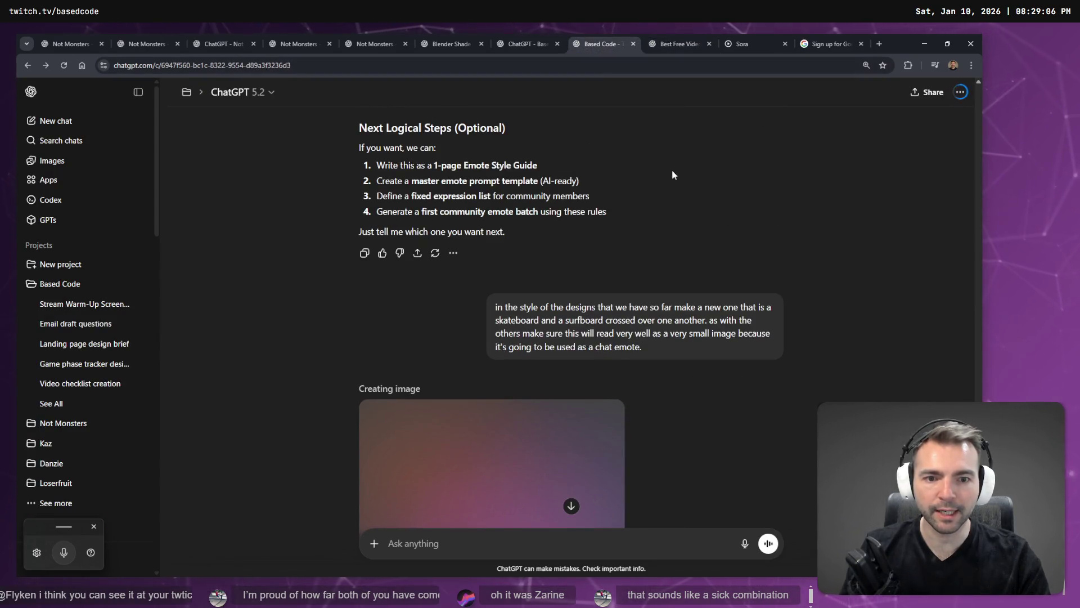
{"action": "left_click", "coordinate": [526, 43]}
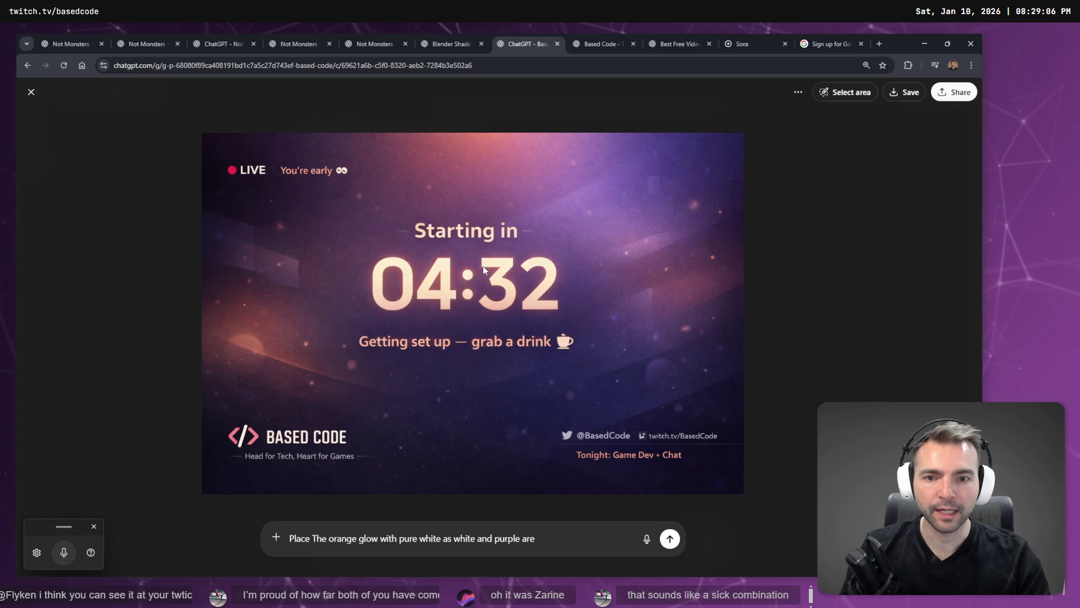
{"action": "right_click", "coordinate": [502, 272]}
{"action": "left_click", "coordinate": [529, 307]}
{"action": "left_click", "coordinate": [822, 39]}
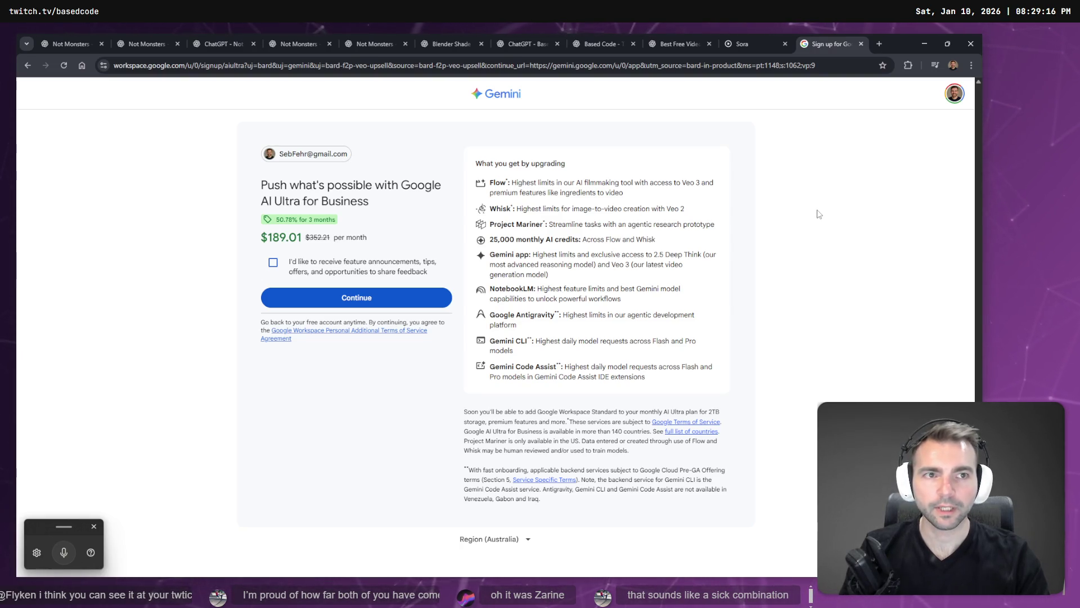
{"action": "key", "text": "ctrl+w"}
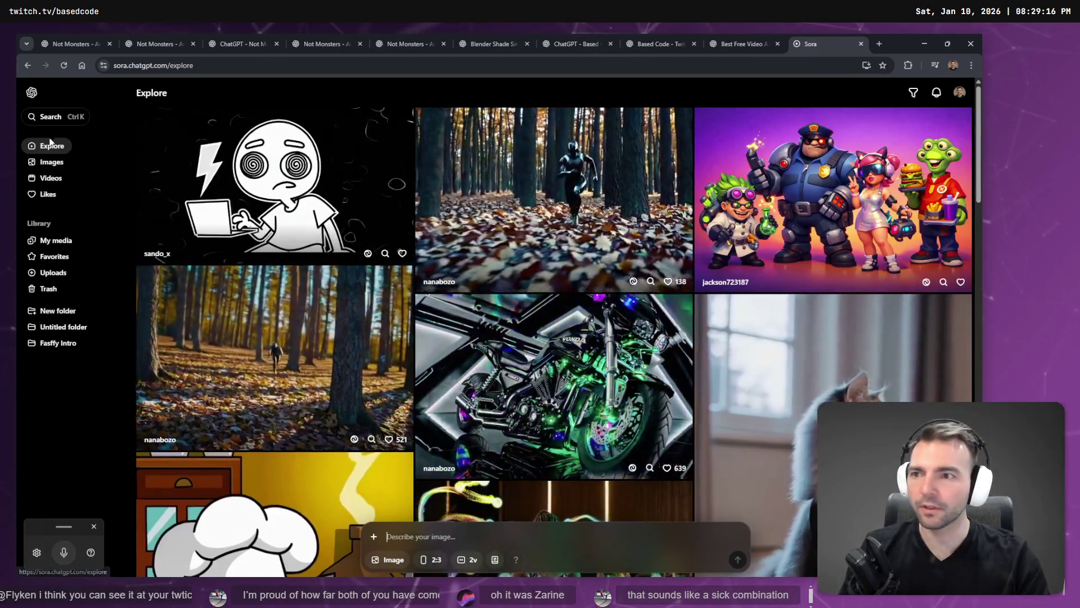
Paste the copied 04:32 image into Sora's video composer, leaving the style presets unchanged
{"action": "left_click", "coordinate": [51, 178]}
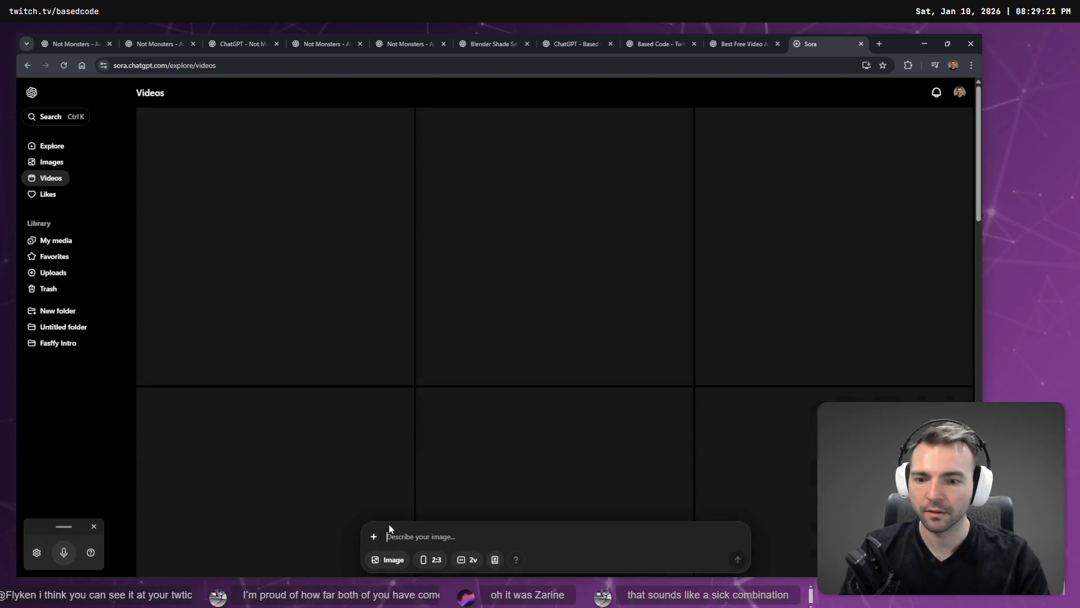
{"action": "key", "text": "ctrl+v"}
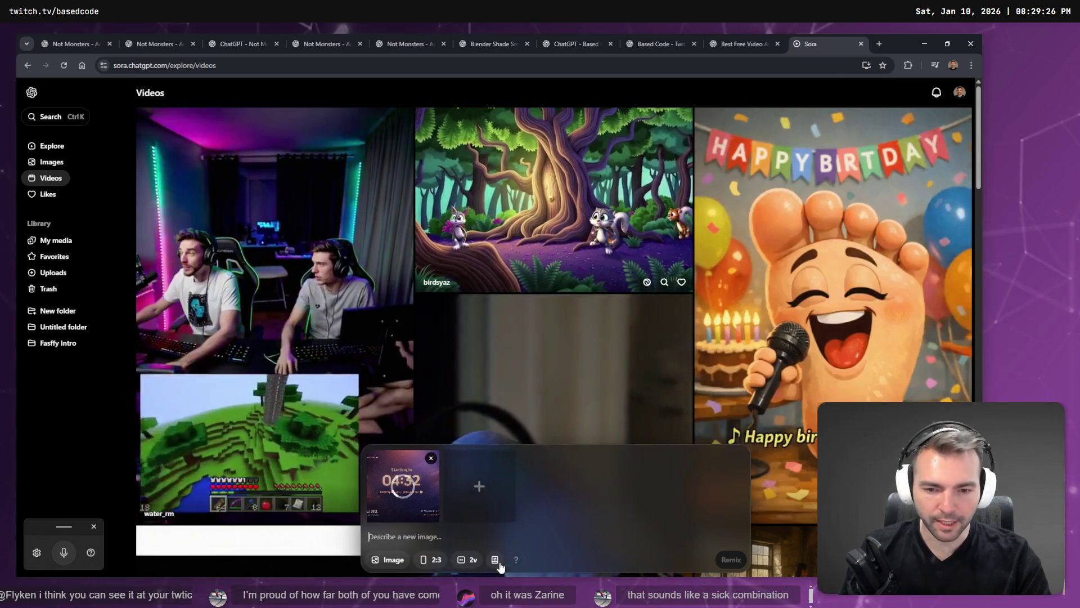
{"action": "left_click", "coordinate": [496, 560]}
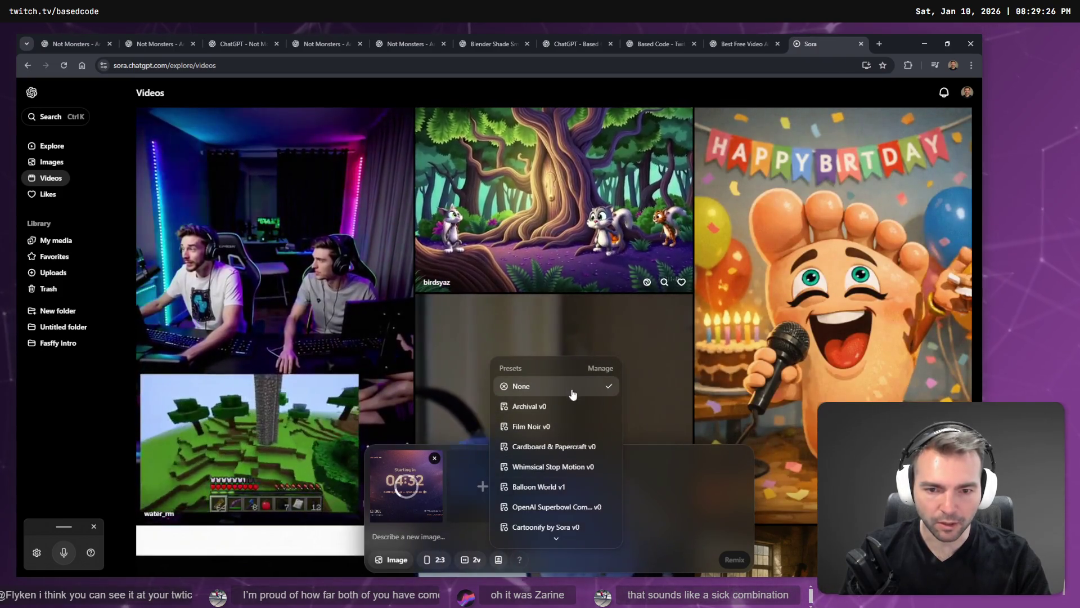
{"action": "left_click", "coordinate": [497, 560]}
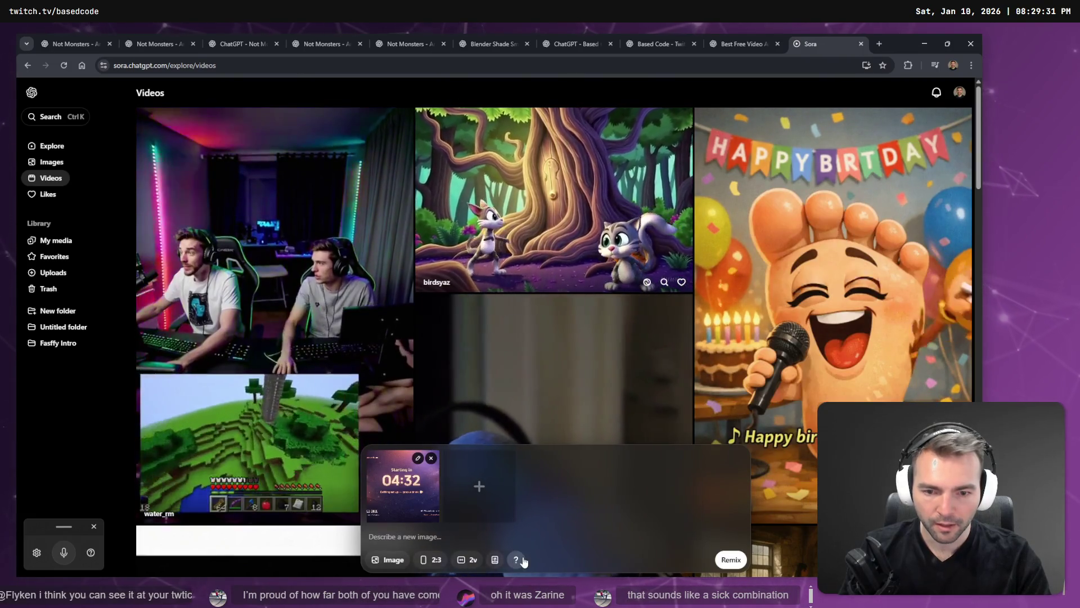
Clear the ChatGPT image prompt and dictate a request for a short Sora animation prompt
{"action": "left_click", "coordinate": [651, 44]}
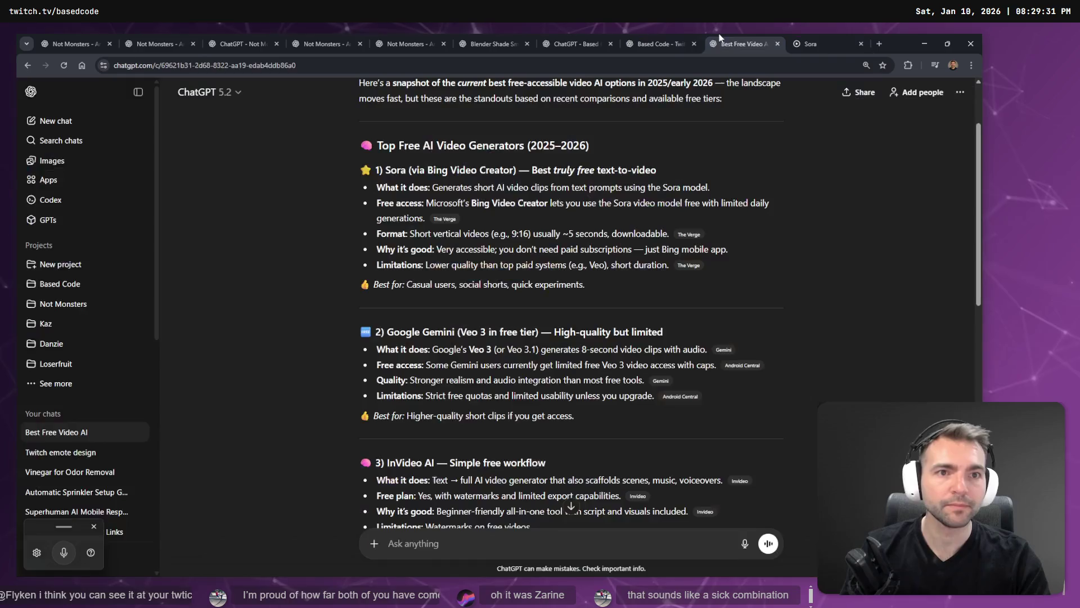
{"action": "left_click", "coordinate": [590, 43]}
{"action": "key", "text": "ctrl+a"}
{"action": "key", "text": "BackSpace"}
{"action": "key", "text": "super+h"}
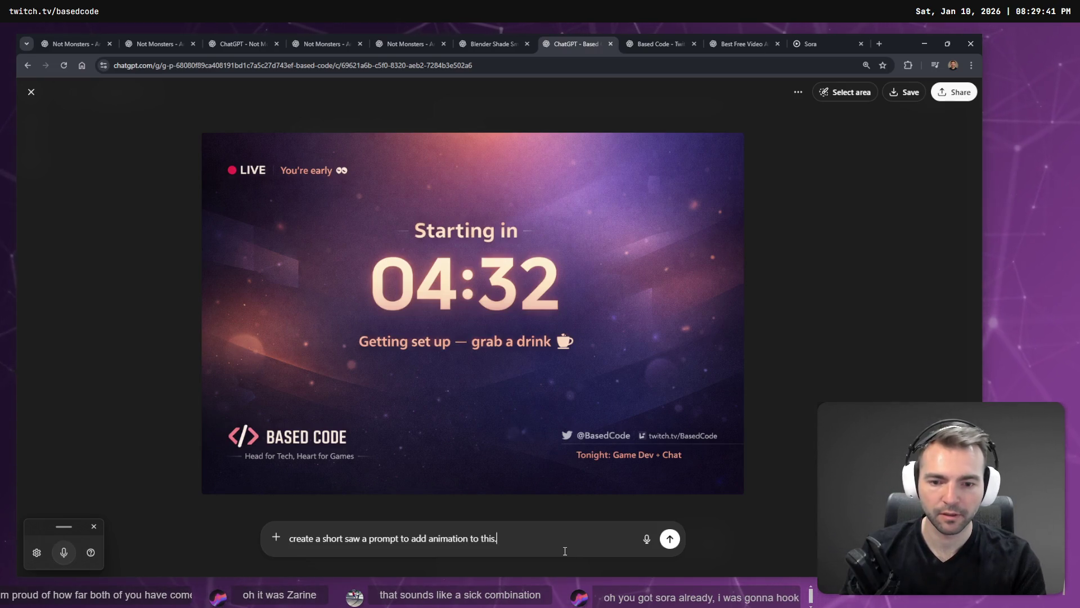
Send the animation-prompt request and return to Sora's Videos page with the image attached
{"action": "key", "text": "Return"}
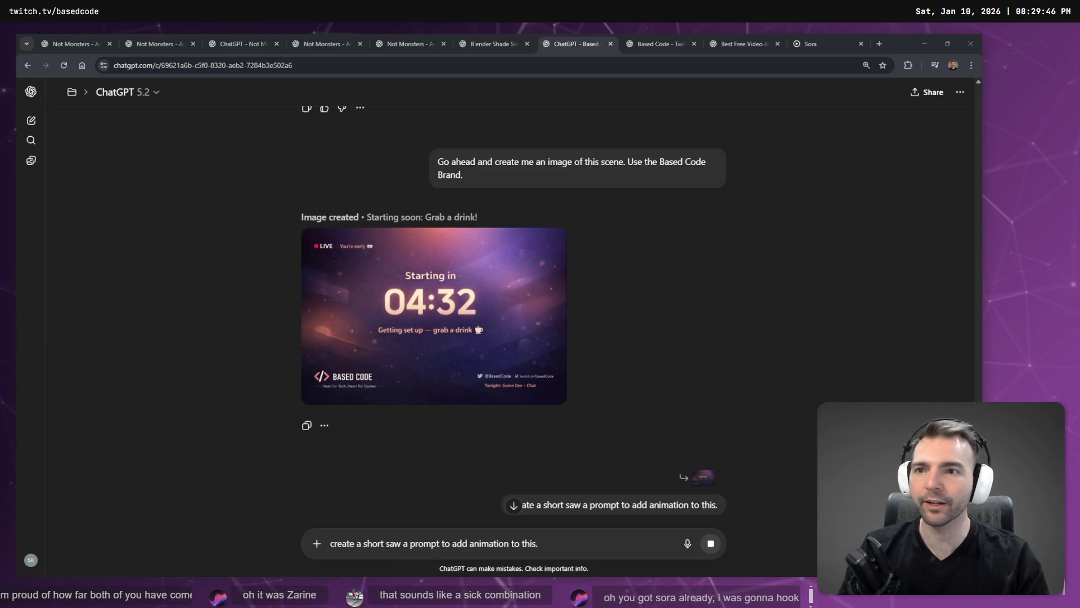
{"action": "left_click", "coordinate": [810, 44]}
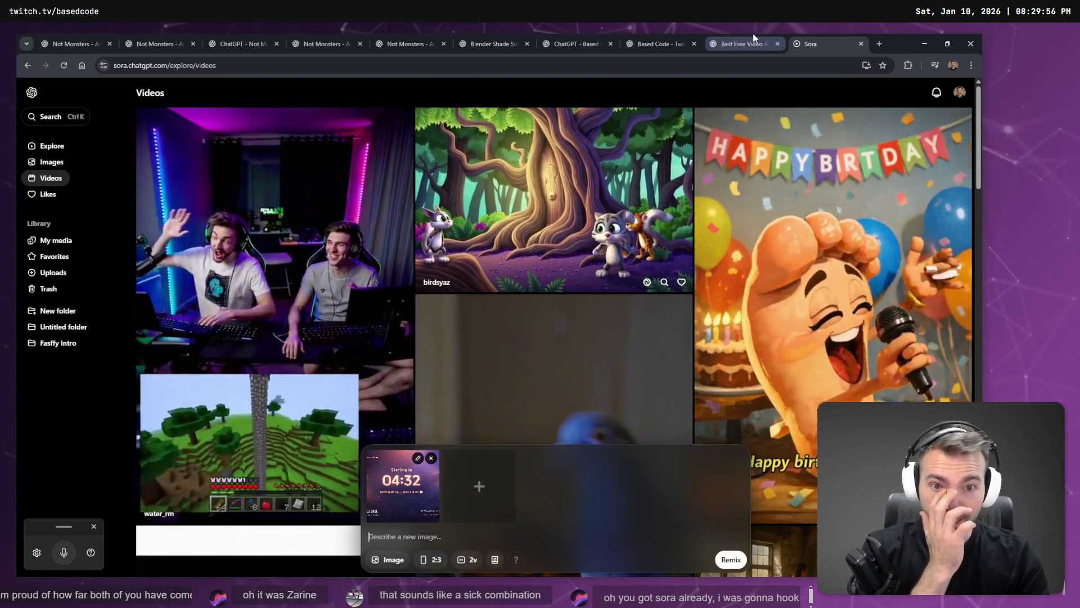
Check the ChatGPT chat comparing free video AI tools
{"action": "left_click", "coordinate": [733, 39]}
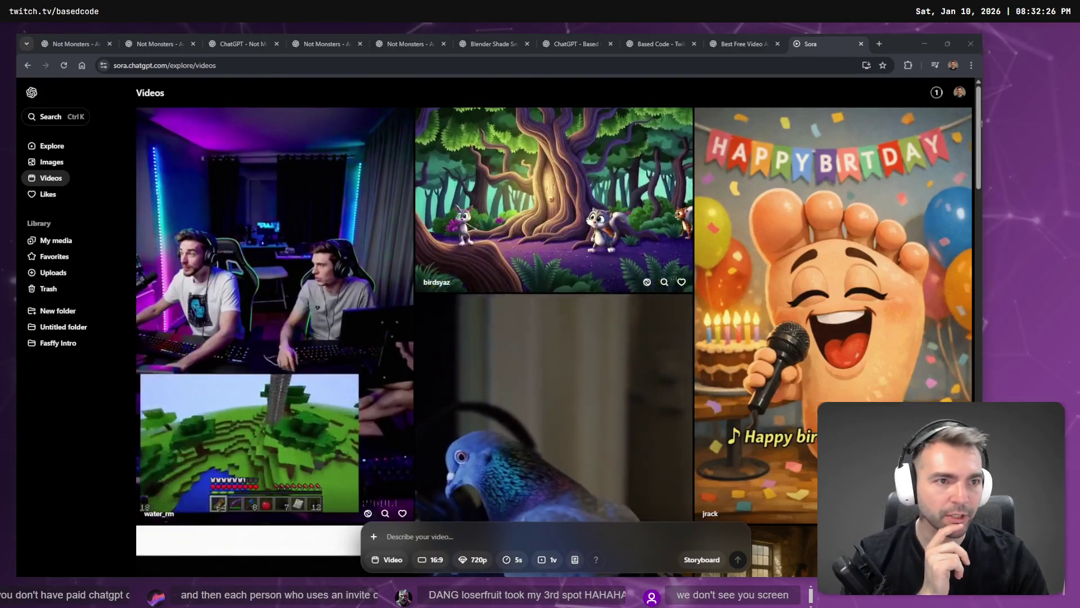
Open the New Video task from Sora's activity bell and wait for the 720p countdown video to finish
{"action": "left_click", "coordinate": [937, 93]}
{"action": "left_click", "coordinate": [896, 120]}
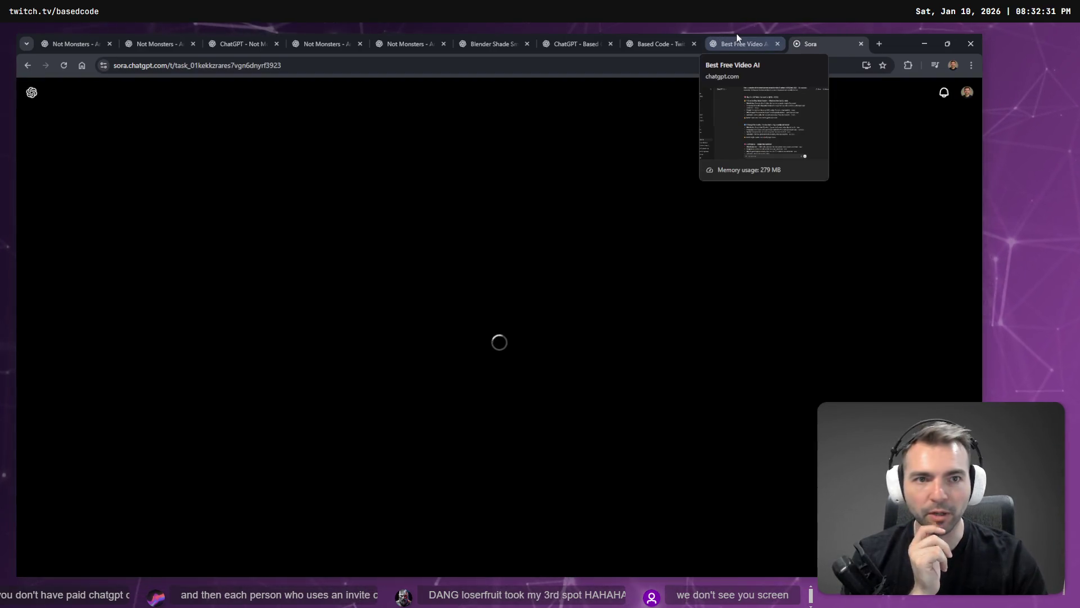
{"action": "left_click", "coordinate": [737, 35]}
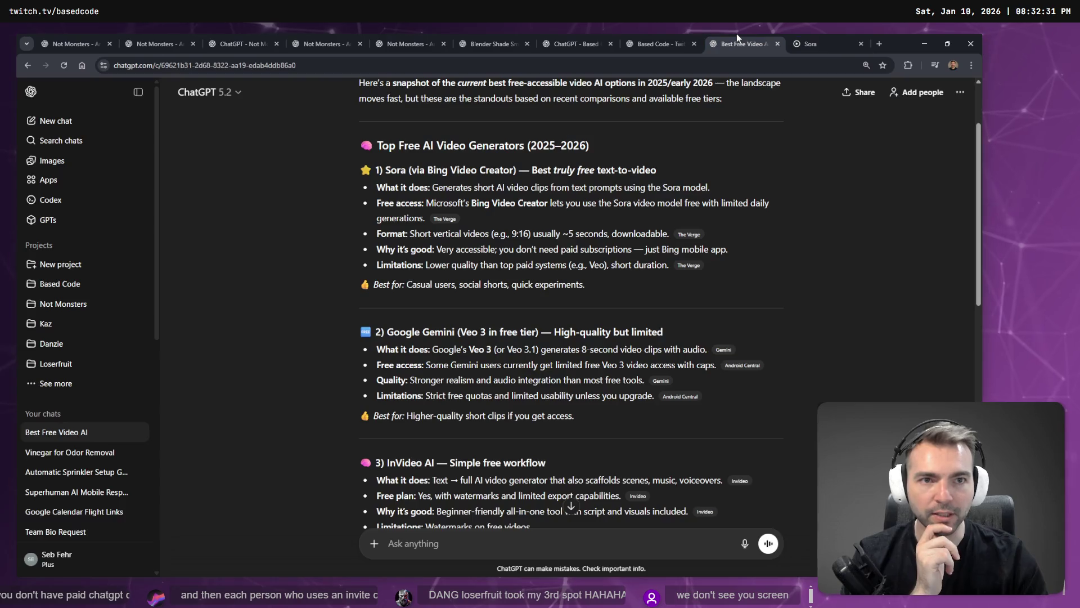
{"action": "left_click", "coordinate": [805, 43]}
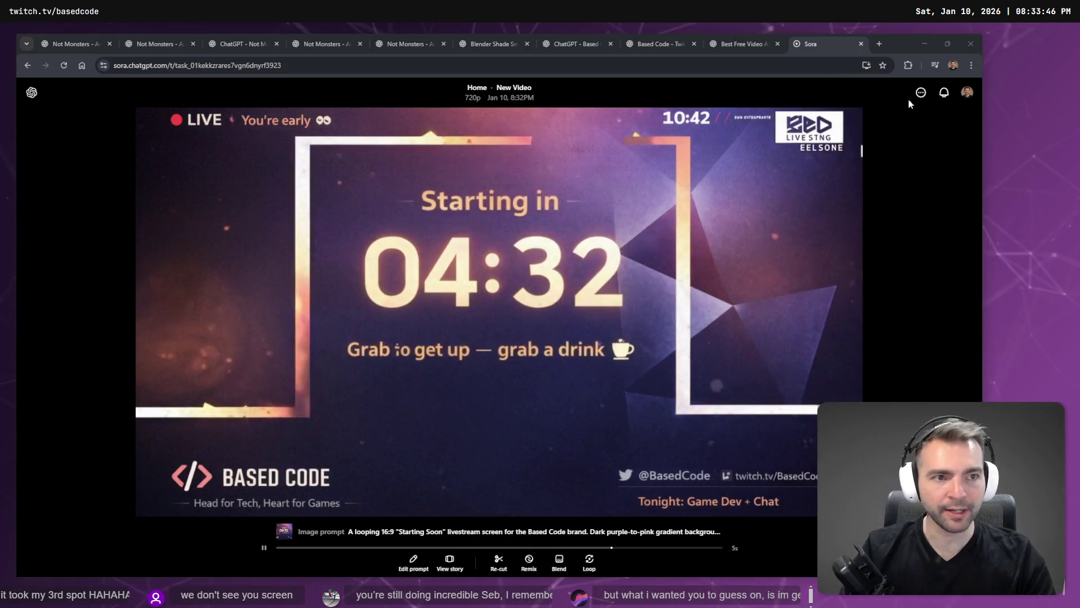
{"action": "left_click", "coordinate": [921, 93]}
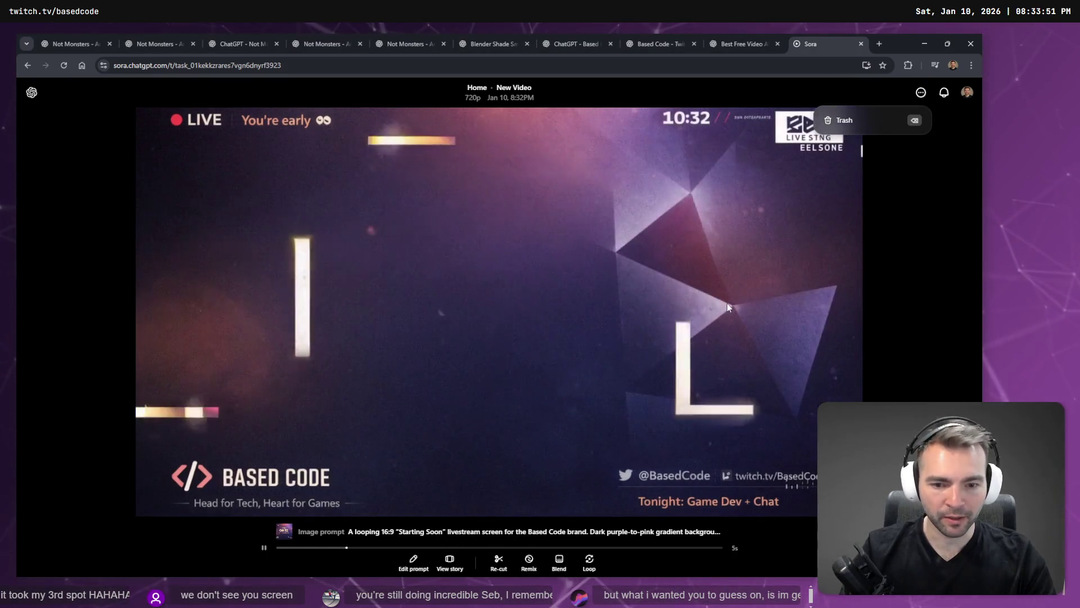
Open the generated countdown video on its own page and start a Loop of it
{"action": "right_click", "coordinate": [644, 287]}
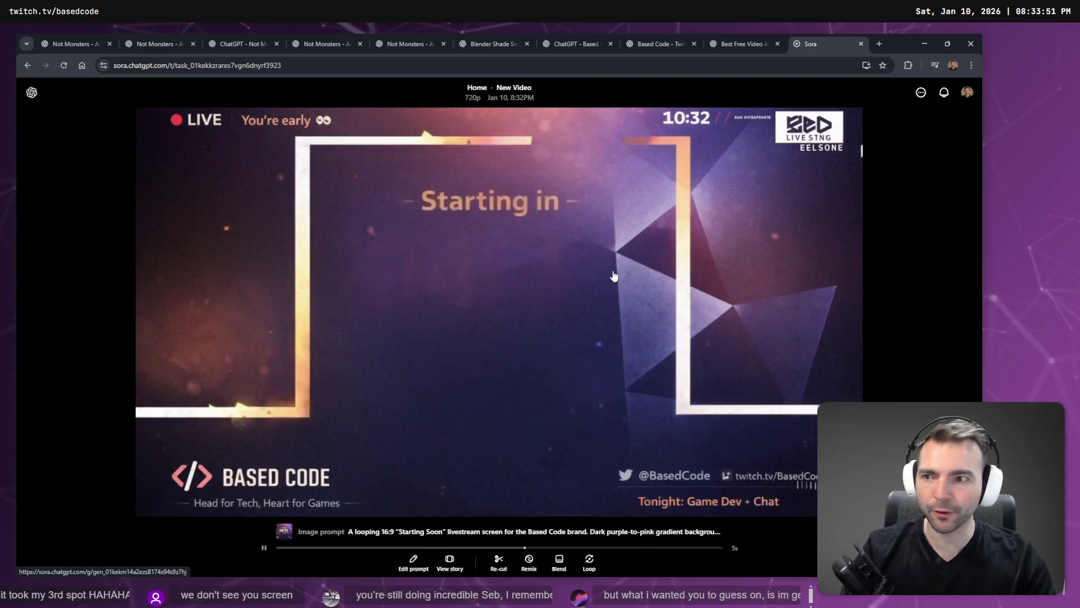
{"action": "left_click", "coordinate": [613, 273]}
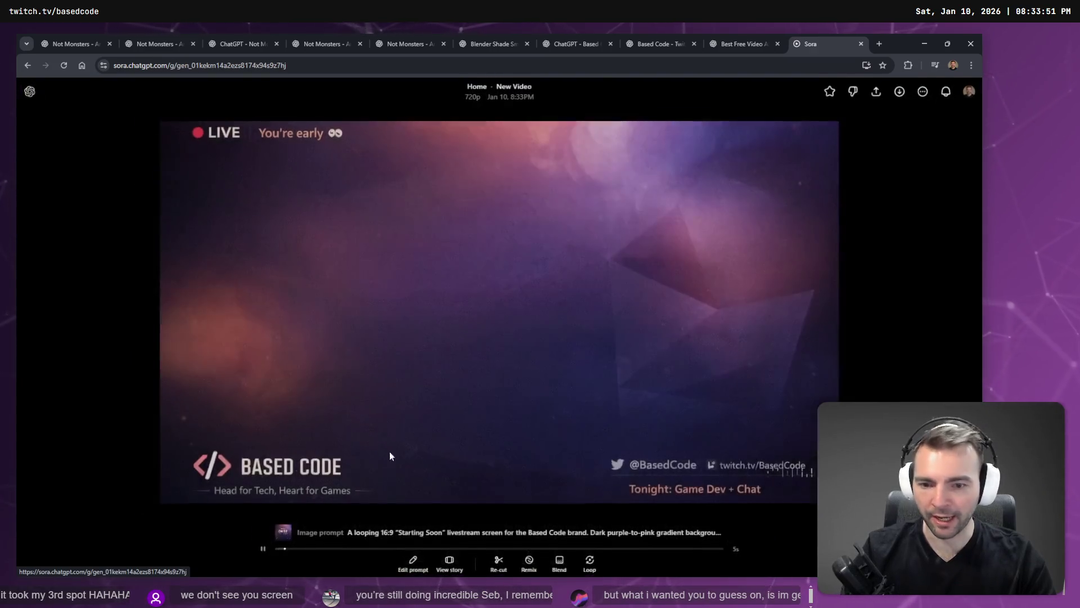
{"action": "left_click", "coordinate": [591, 564]}
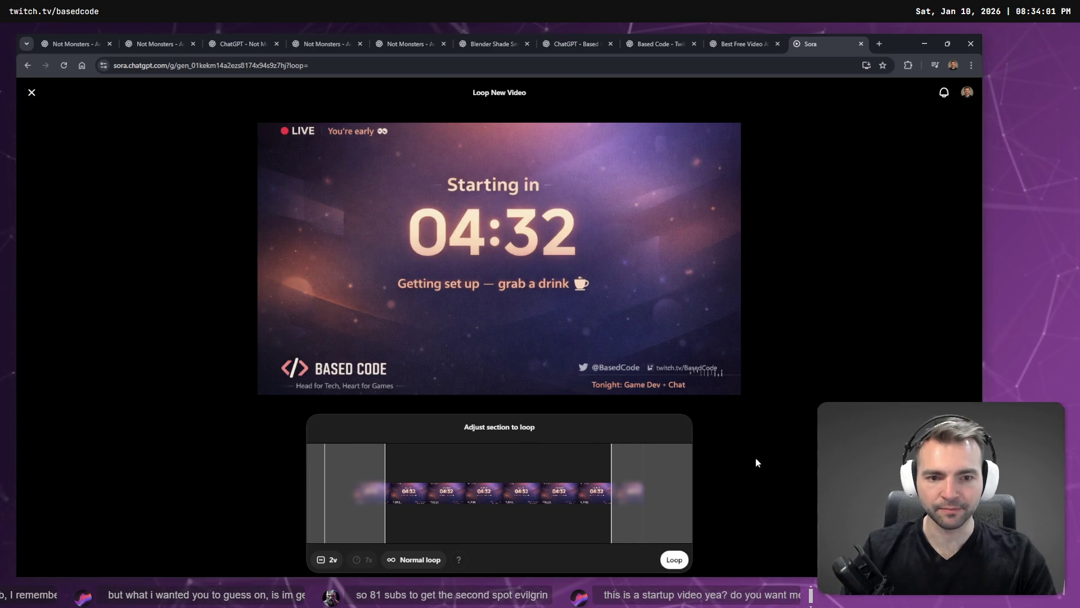
{"action": "left_click", "coordinate": [744, 35]}
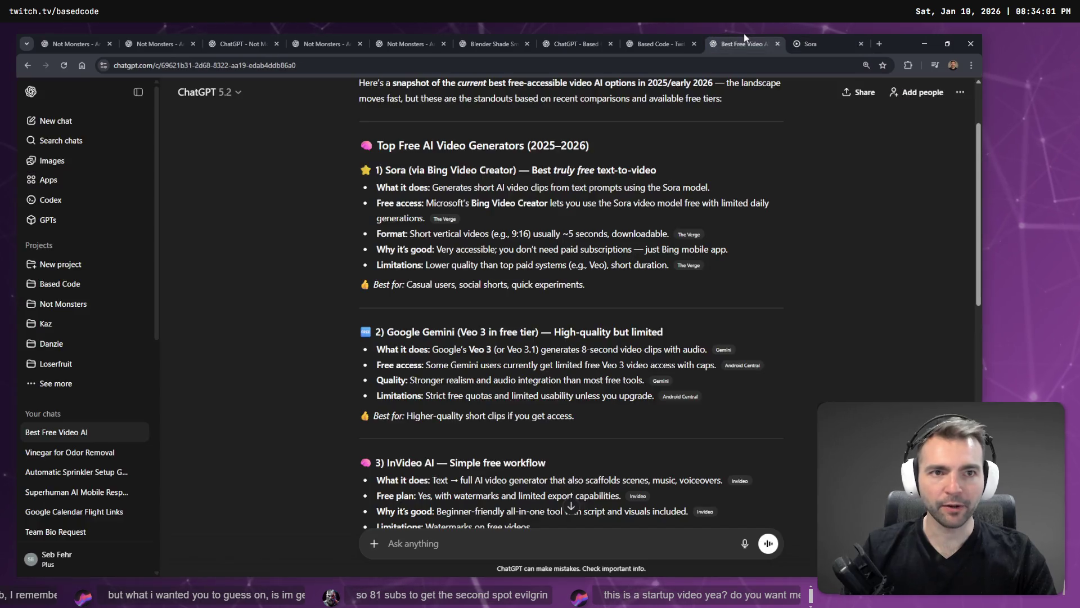
Open the countdown image and mark the 04:32 timer and the Game Dev + Chat line for editing
{"action": "left_click", "coordinate": [645, 40]}
{"action": "left_click", "coordinate": [579, 40]}
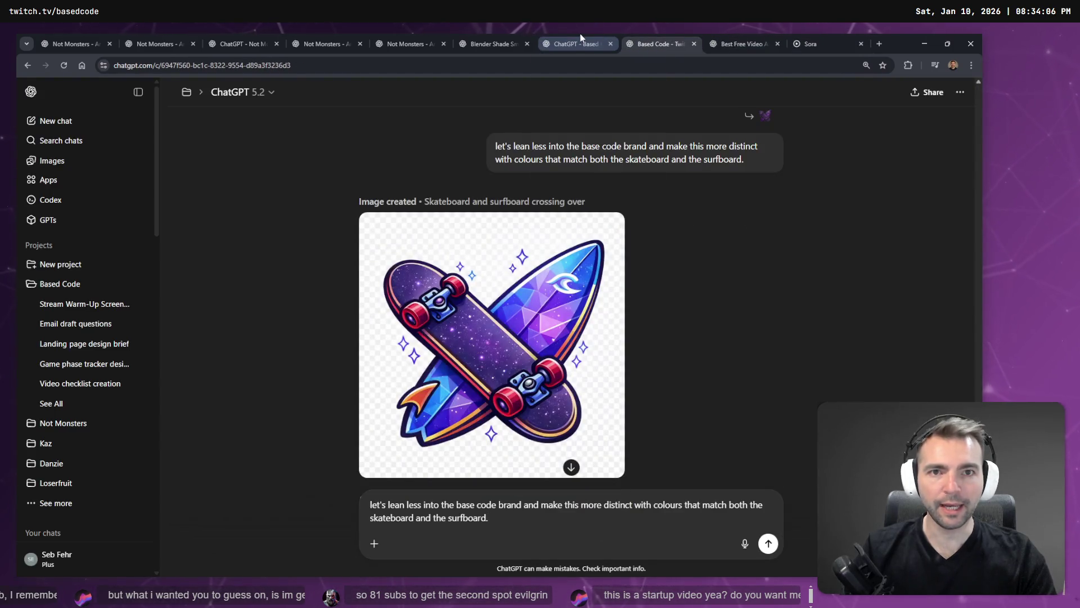
{"action": "left_click", "coordinate": [521, 39]}
{"action": "left_click", "coordinate": [400, 47]}
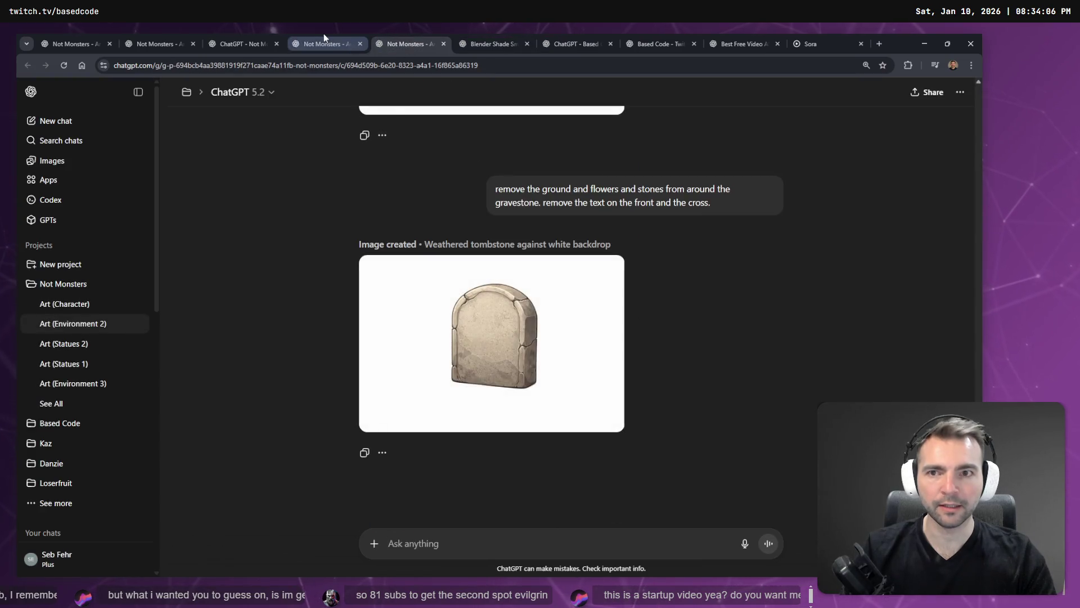
{"action": "left_click", "coordinate": [323, 35]}
{"action": "left_click", "coordinate": [636, 38]}
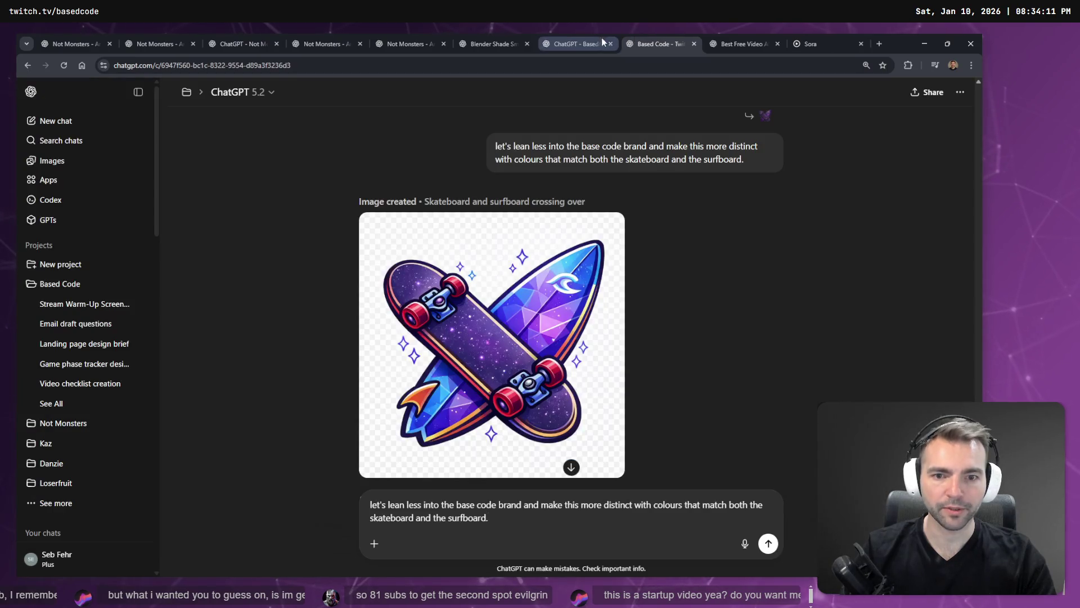
{"action": "left_click", "coordinate": [614, 41]}
{"action": "scroll", "coordinate": [571, 214], "scroll_direction": "up", "scroll_amount": 7}
{"action": "scroll", "coordinate": [570, 214], "scroll_direction": "down", "scroll_amount": 3}
{"action": "left_click", "coordinate": [532, 236]}
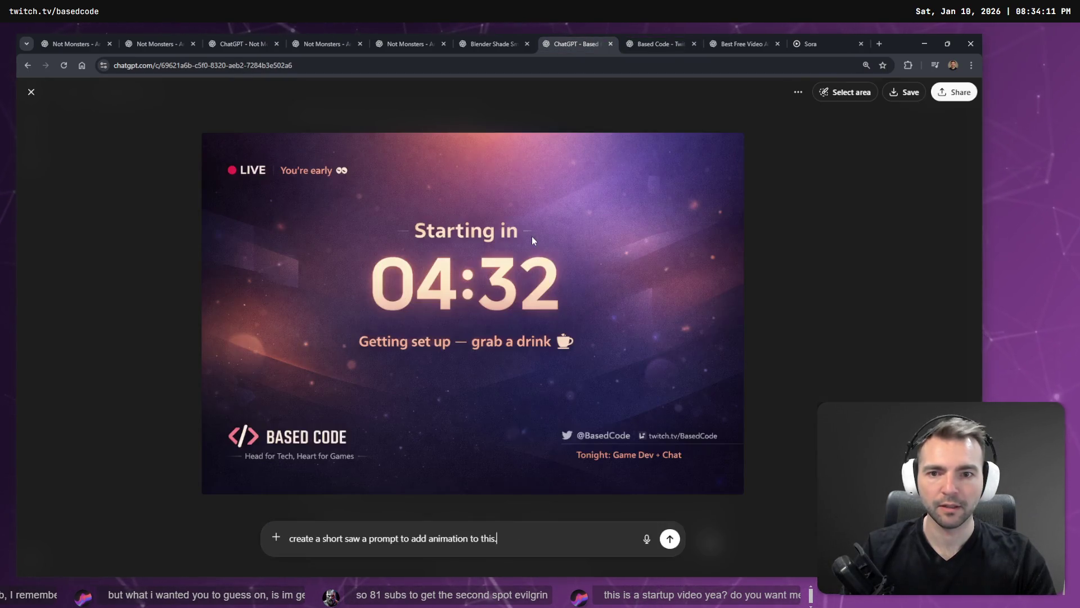
{"action": "left_click", "coordinate": [837, 96]}
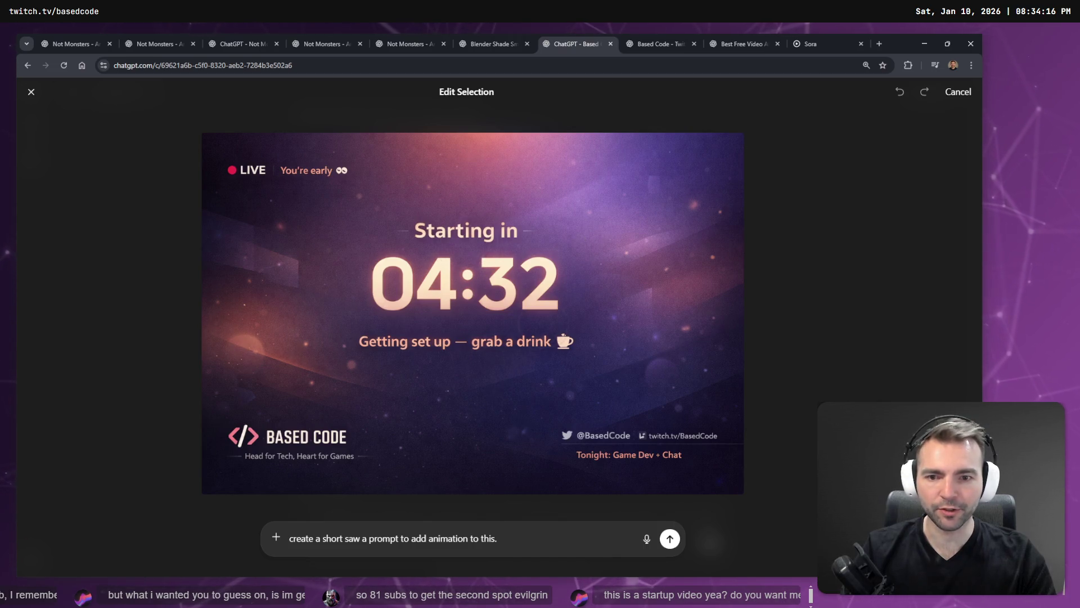
{"action": "mouse_move", "coordinate": [544, 296]}
{"action": "left_mouse_down"}
{"action": "mouse_move", "coordinate": [560, 296]}
{"action": "mouse_move", "coordinate": [402, 295]}
{"action": "mouse_move", "coordinate": [548, 256]}
{"action": "left_mouse_up"}
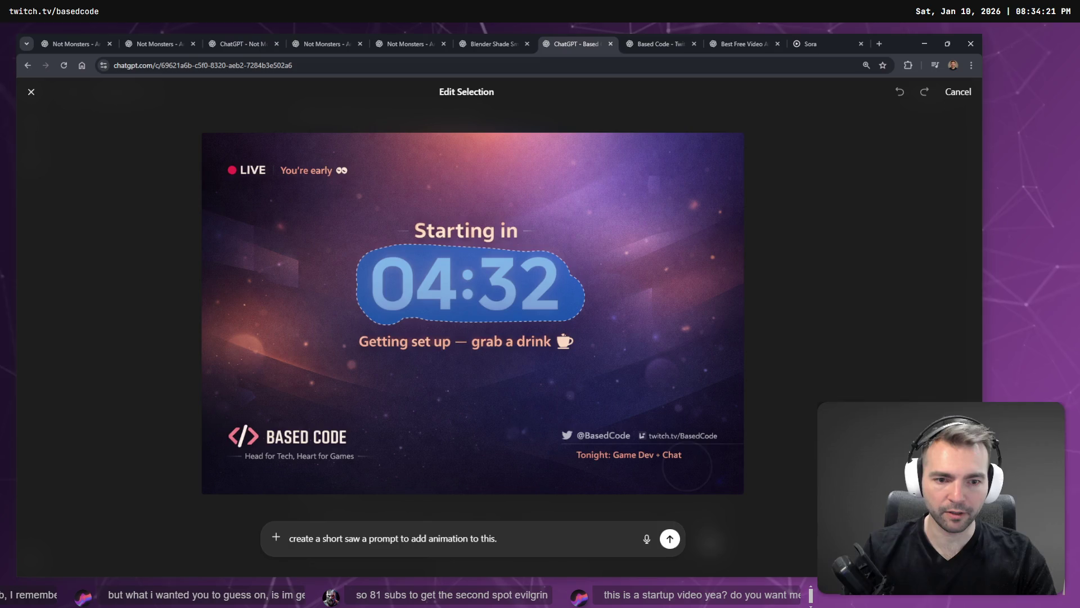
{"action": "left_click_drag", "start_coordinate": [683, 470], "coordinate": [617, 471]}
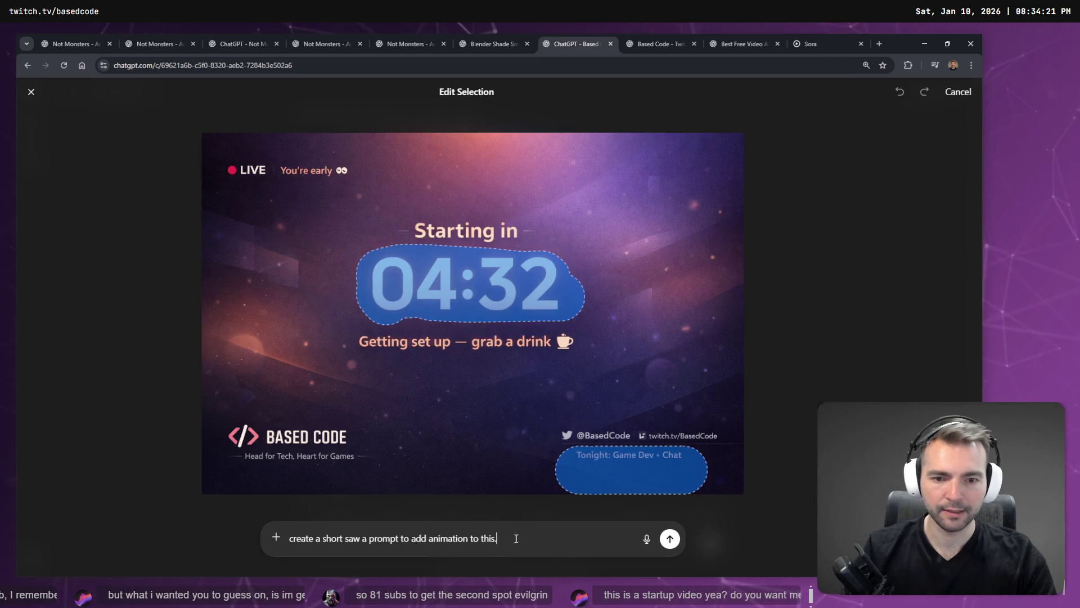
Dictate and send a request to remove the marked counter and bottom-right stream text
{"action": "key", "text": "ctrl+a"}
{"action": "key", "text": "BackSpace"}
{"action": "key", "text": "super+h"}
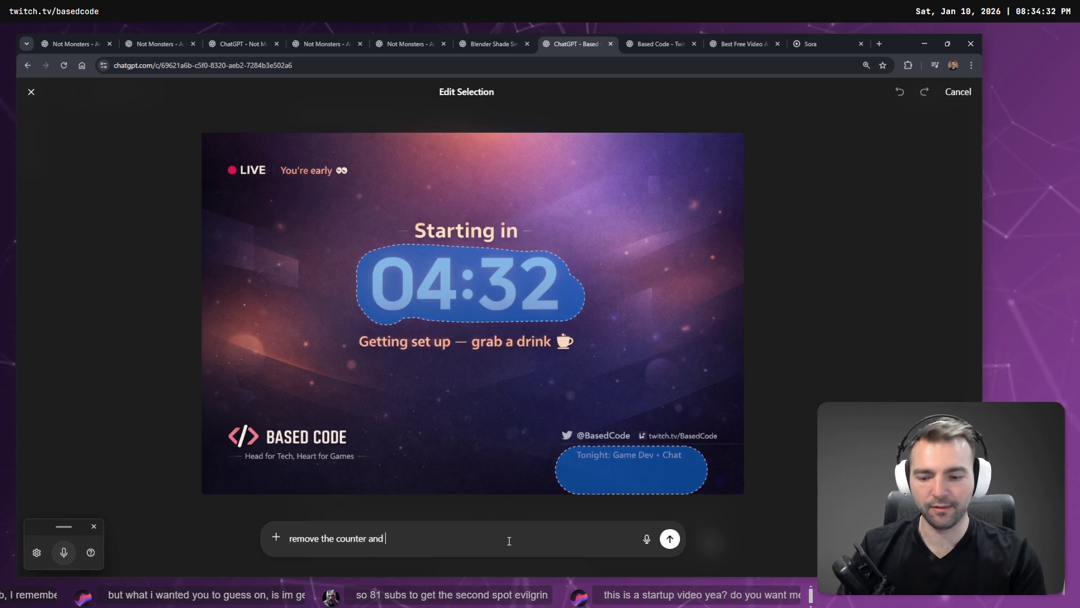
{"action": "key", "text": "super+h"}
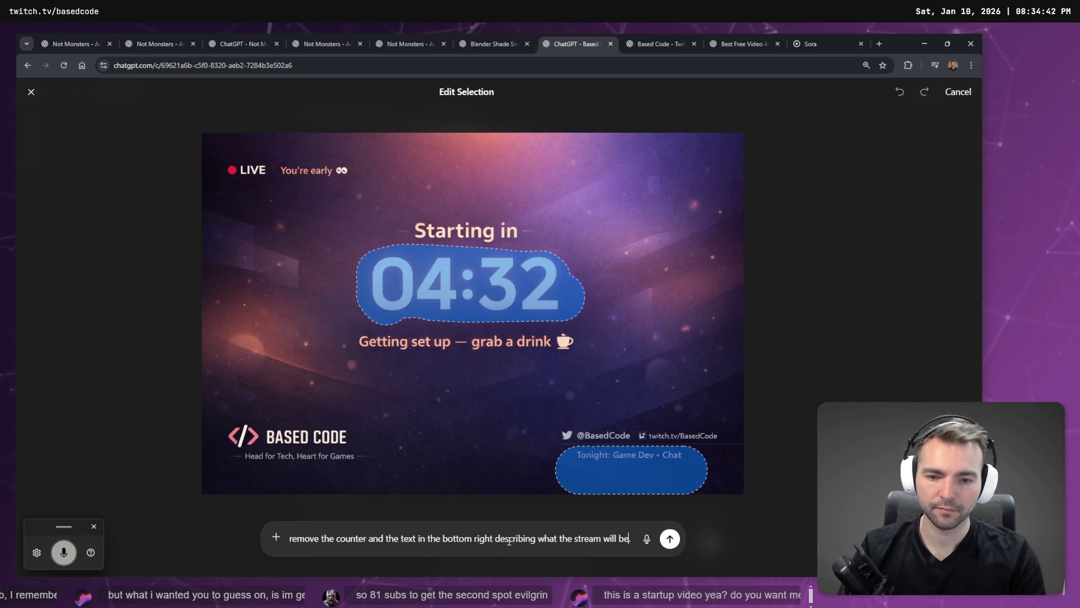
{"action": "key", "text": "Return"}
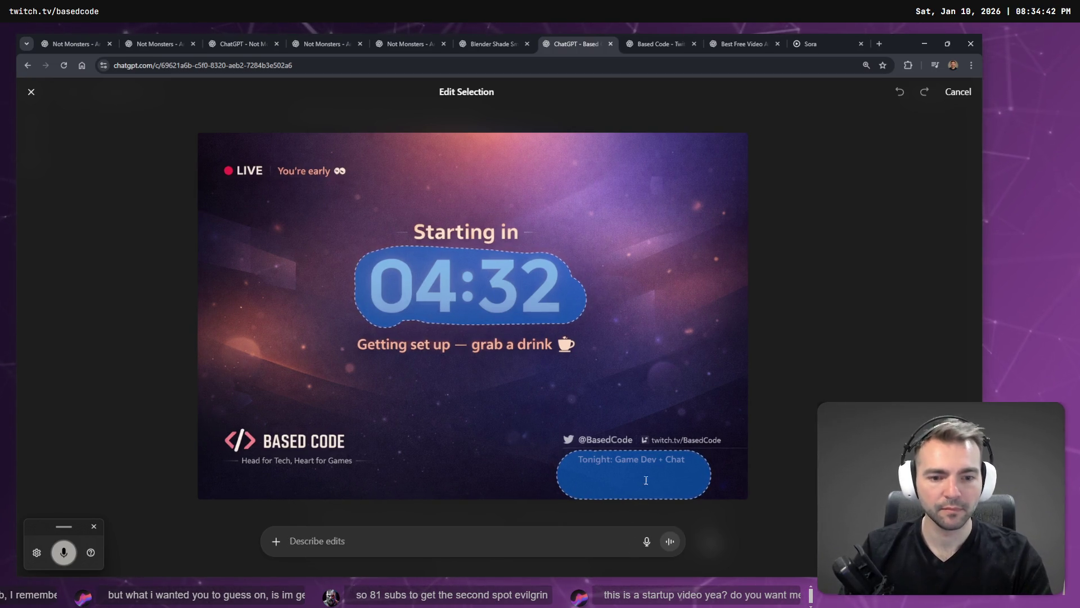
{"action": "left_click", "coordinate": [813, 37]}
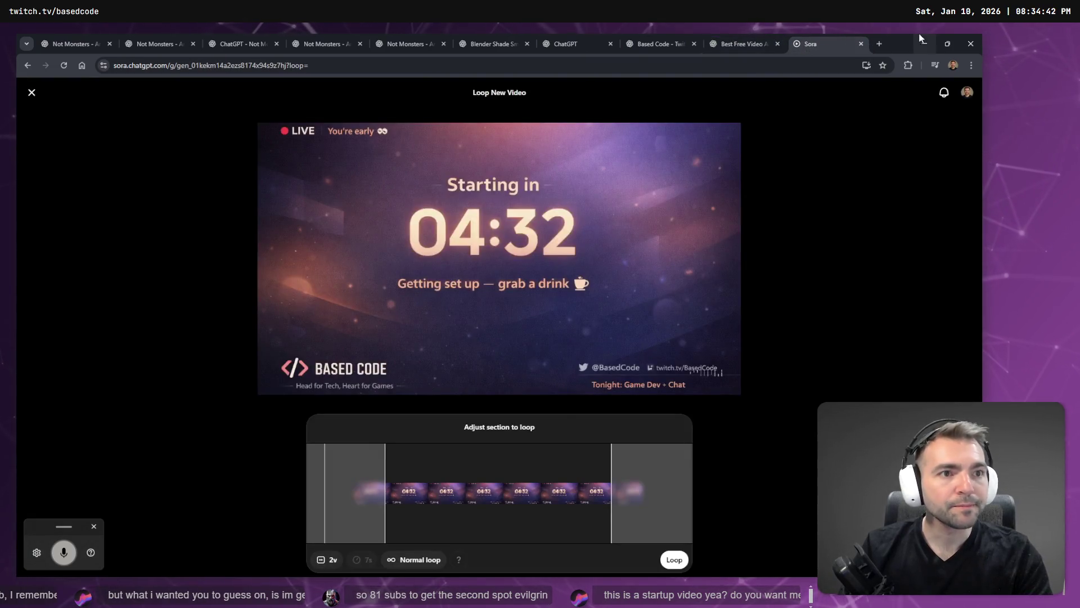
Enlarge the generated crossed skateboard-and-surfboard emote image
{"action": "left_click", "coordinate": [921, 42]}
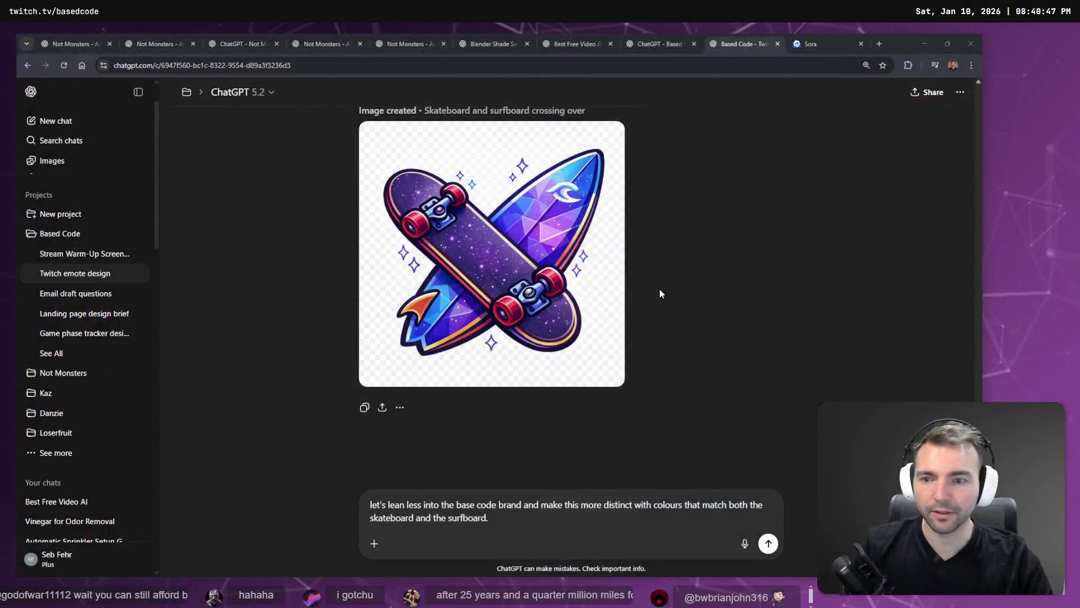
{"action": "left_click", "coordinate": [614, 313]}
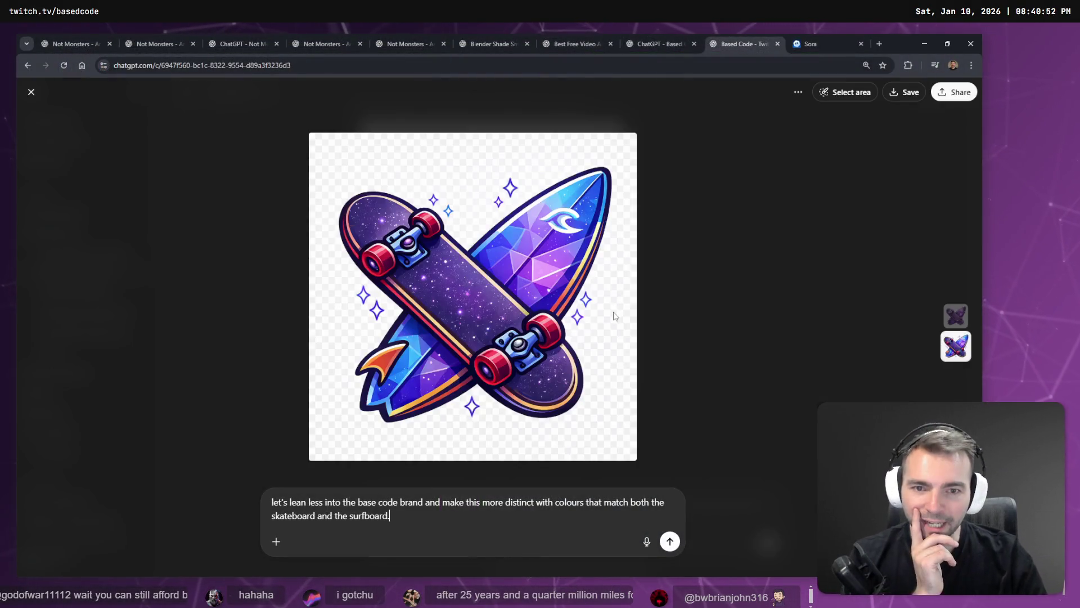
{"action": "key", "text": "Escape"}
{"action": "scroll", "coordinate": [663, 301], "scroll_direction": "up", "scroll_amount": 5}
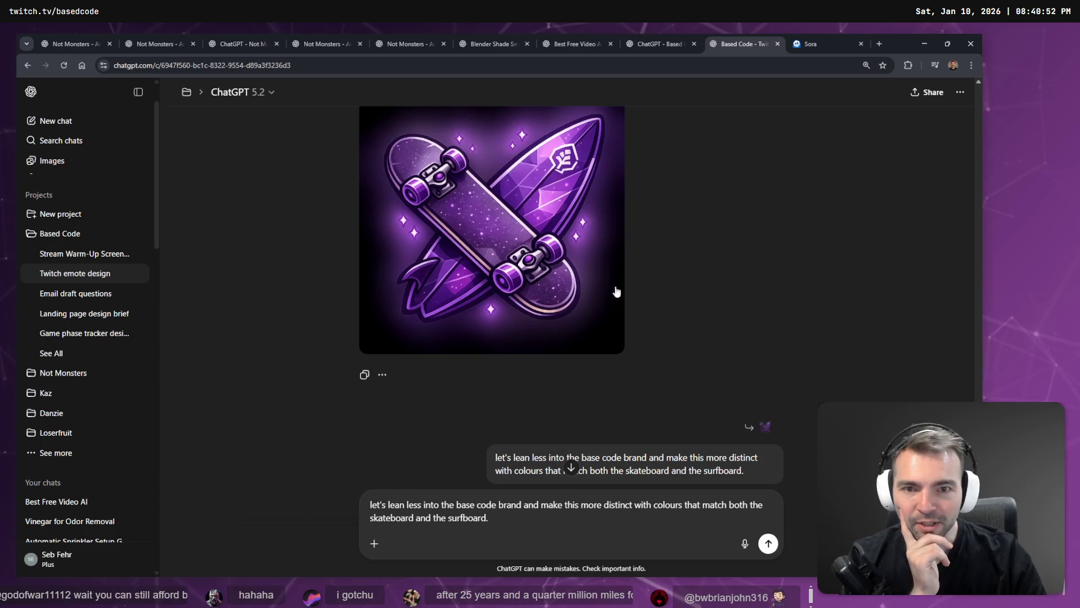
{"action": "left_click", "coordinate": [619, 298]}
{"action": "scroll", "coordinate": [542, 306], "scroll_direction": "down", "scroll_amount": 1}
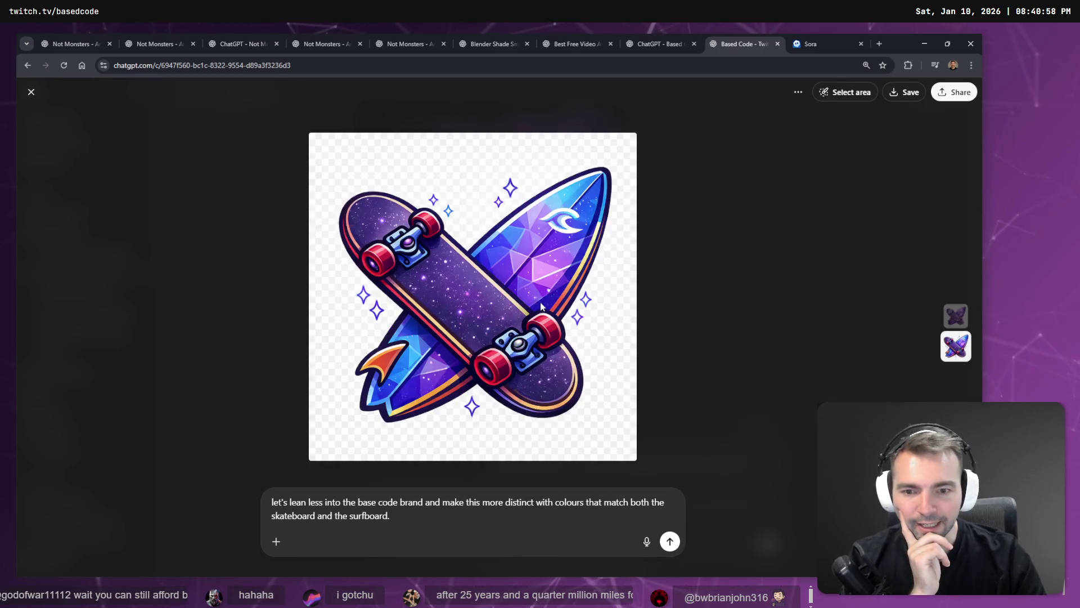
{"action": "left_click", "coordinate": [687, 322]}
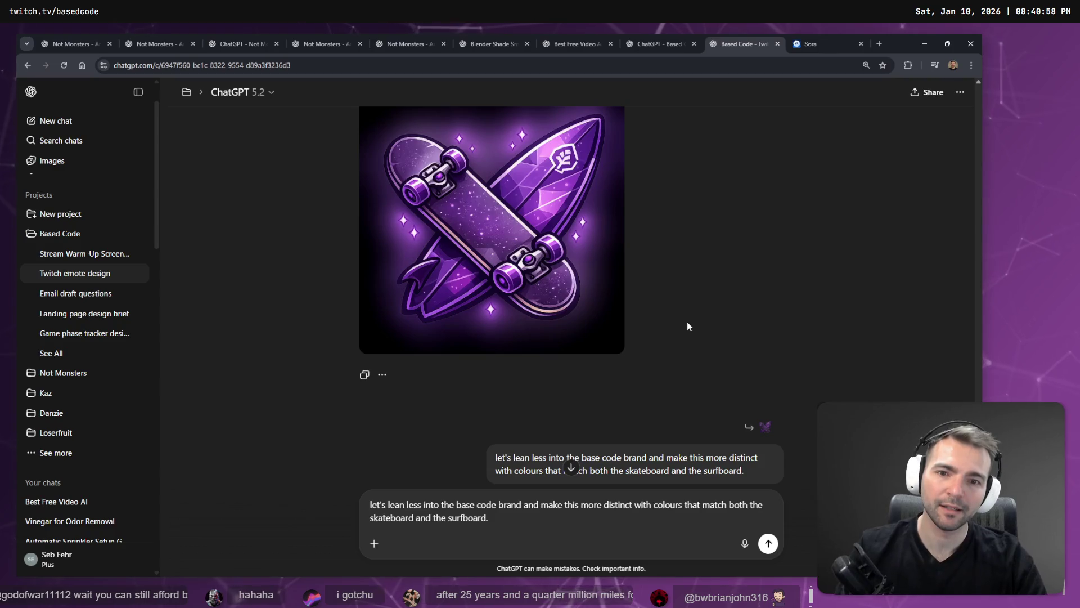
{"action": "scroll", "coordinate": [651, 403], "scroll_direction": "down", "scroll_amount": 5}
{"action": "left_click", "coordinate": [589, 338]}
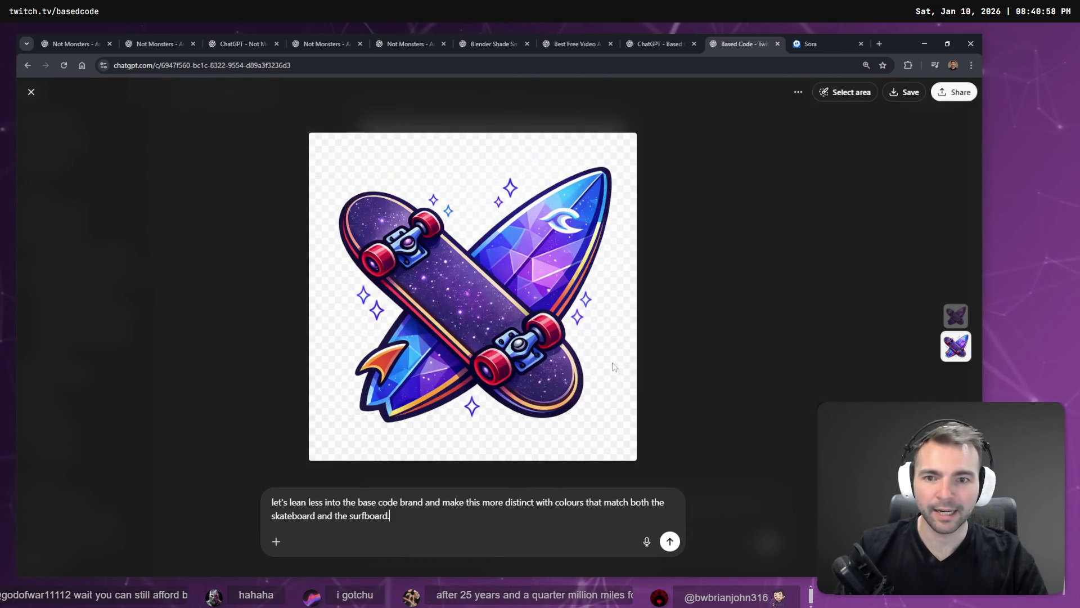
{"action": "left_click", "coordinate": [653, 349]}
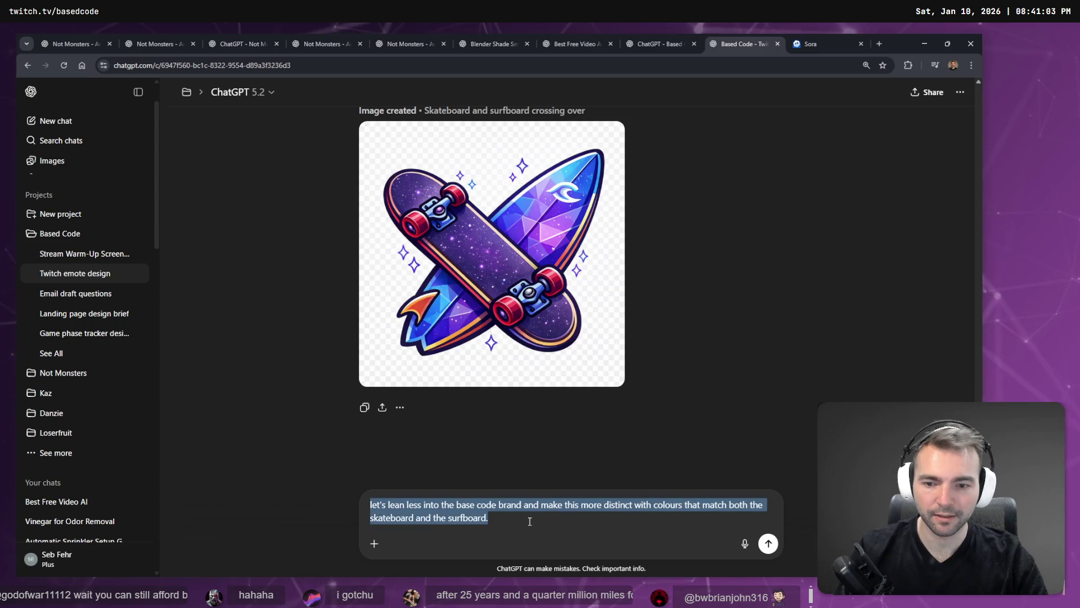
Send the request for more distinct colours and dictate a new prompt about the surfboard
{"action": "key", "text": "Return"}
{"action": "key", "text": "super+h"}
{"action": "type", "text": "let's make the surfboard white hello"}
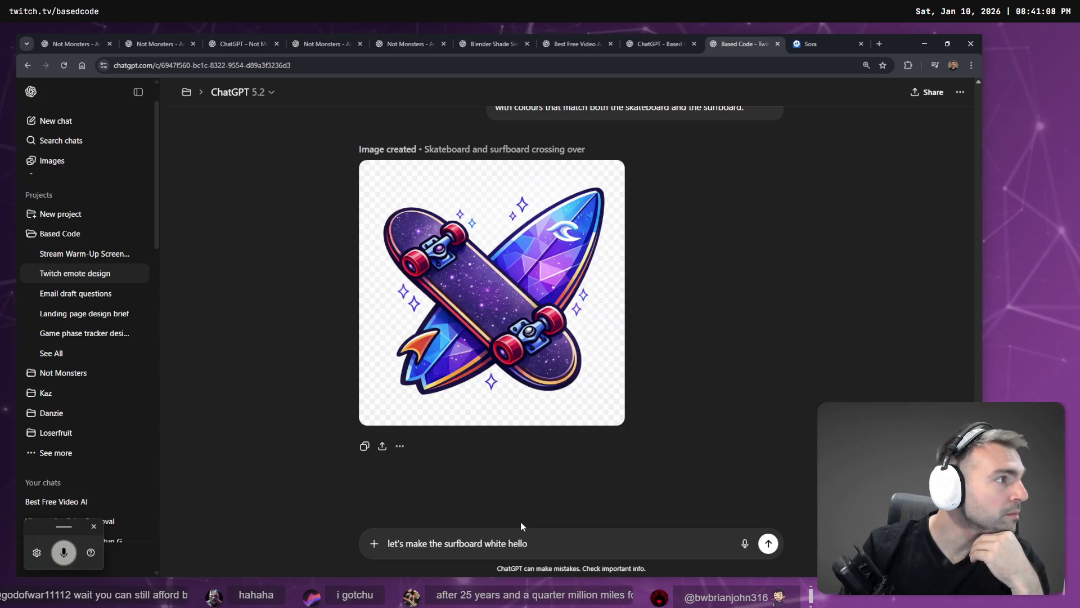
{"action": "type", "text": " I thought I heard a knock at the door but it was something"}
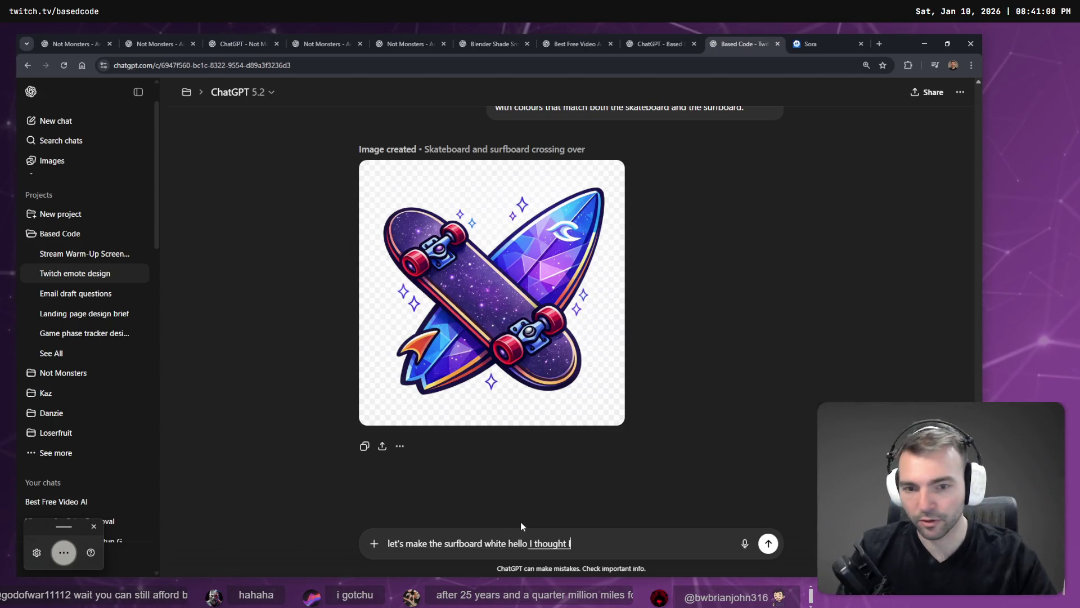
Delete the stray dictated words so the draft reads 'let's make the surfboard white'
{"action": "key", "text": "ctrl+shift+Left"}
{"action": "key", "text": "ctrl+shift+Left"}
{"action": "key", "text": "ctrl+shift+Left"}
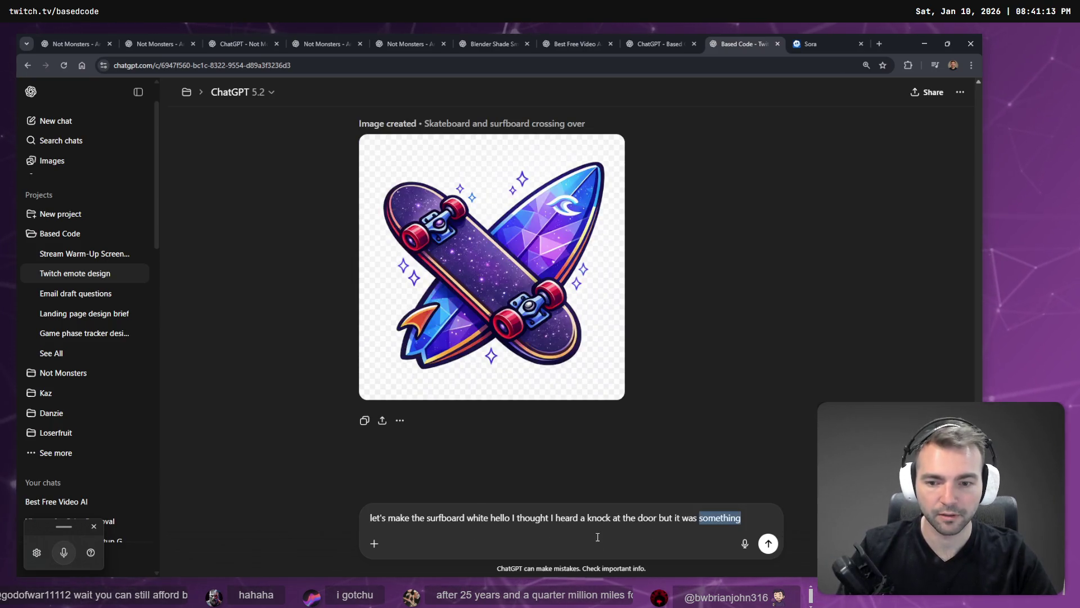
{"action": "key", "text": "BackSpace"}
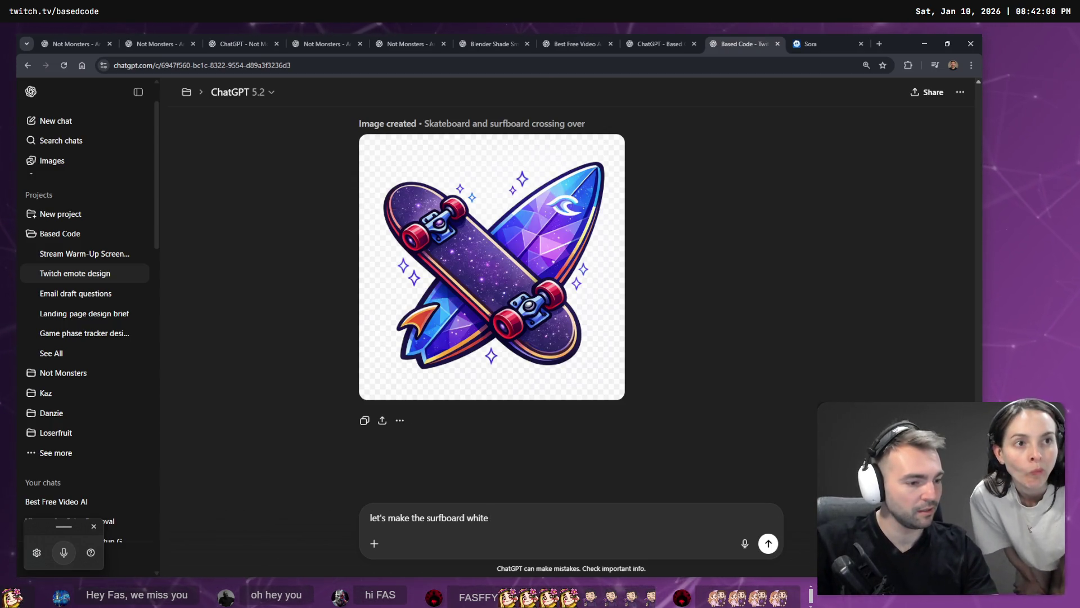
{"action": "key", "text": "alt+Tab"}
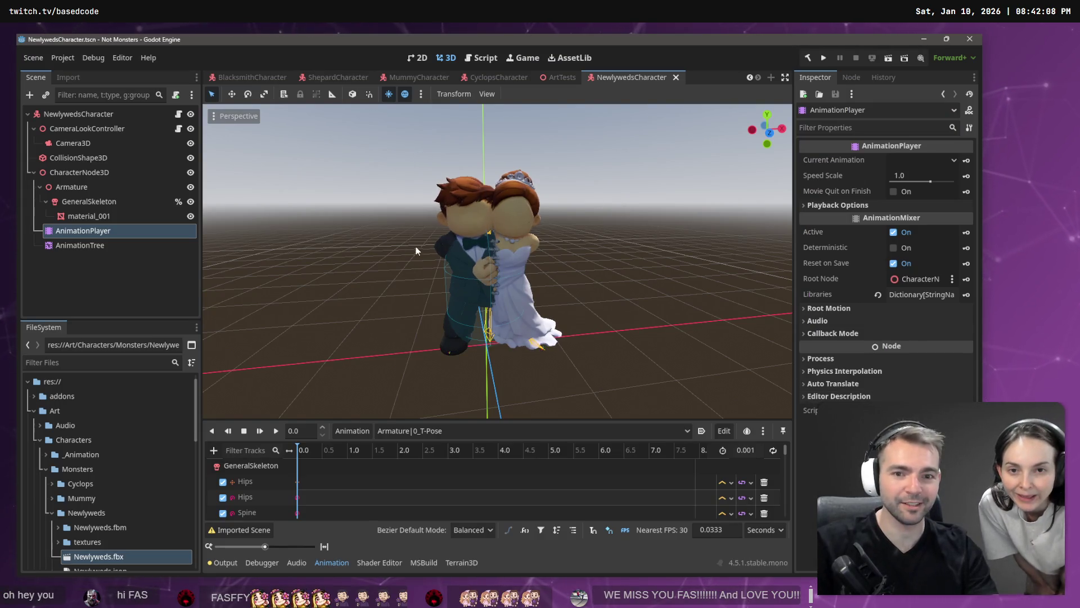
Preview the newlyweds' 'right turn 90' animation in the AnimationPlayer
{"action": "left_click", "coordinate": [380, 431]}
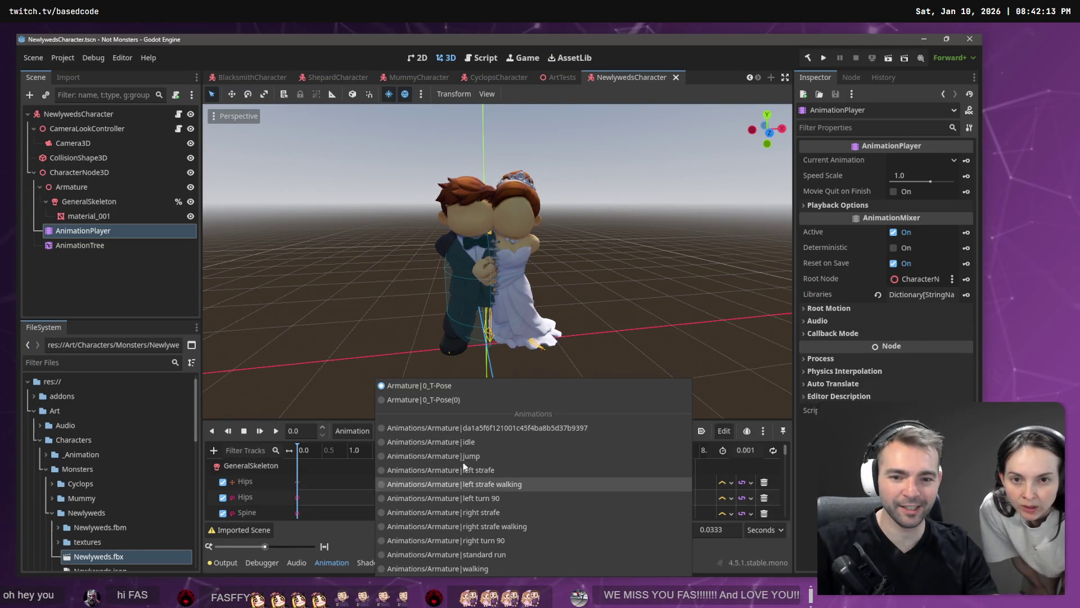
{"action": "left_click", "coordinate": [483, 542]}
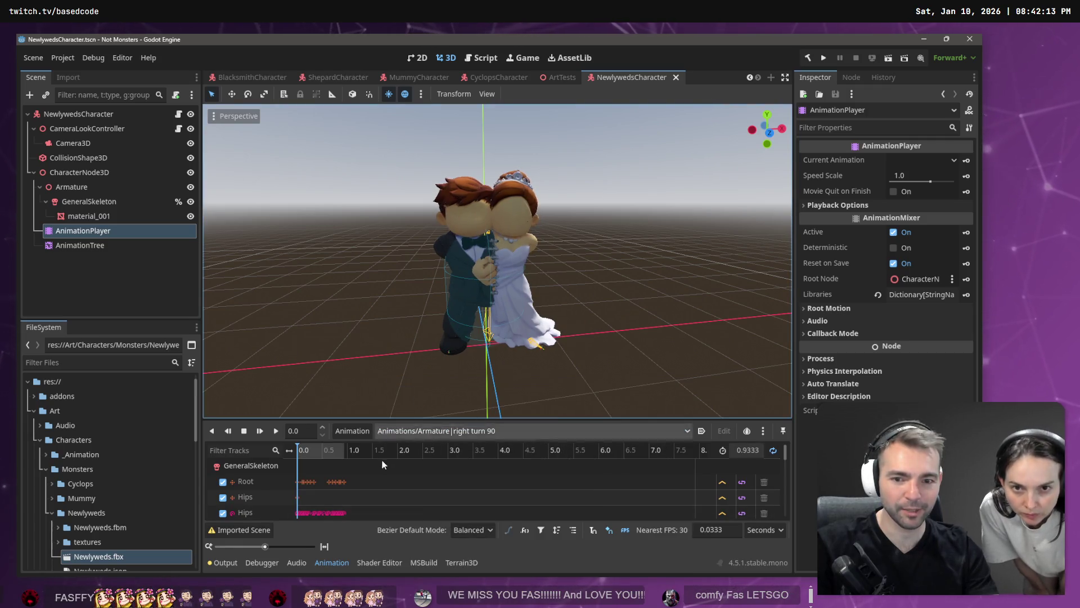
{"action": "left_click", "coordinate": [276, 431]}
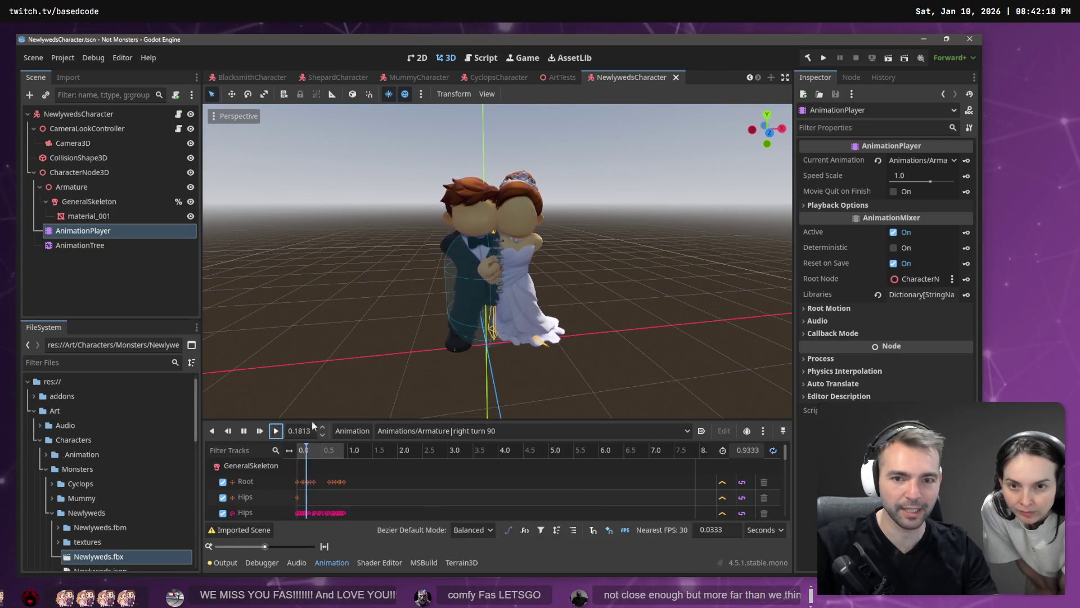
Set the newlyweds' animation to 'left turn 90' and switch to the Environment scene
{"action": "left_click", "coordinate": [421, 430]}
{"action": "left_click", "coordinate": [494, 497]}
{"action": "left_click", "coordinate": [453, 431]}
{"action": "left_click", "coordinate": [397, 302]}
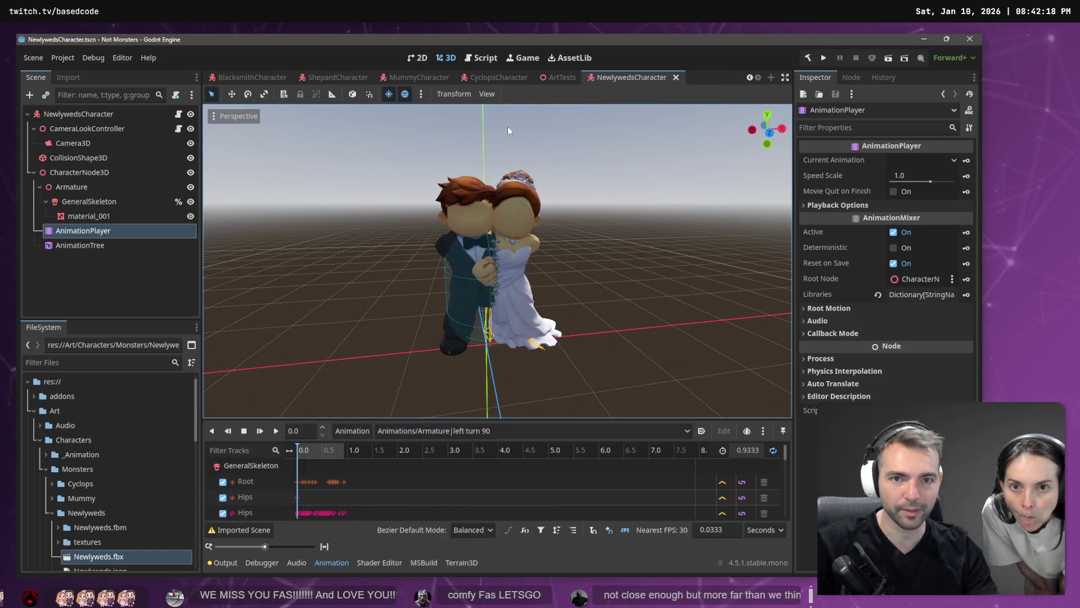
{"action": "left_click", "coordinate": [248, 77]}
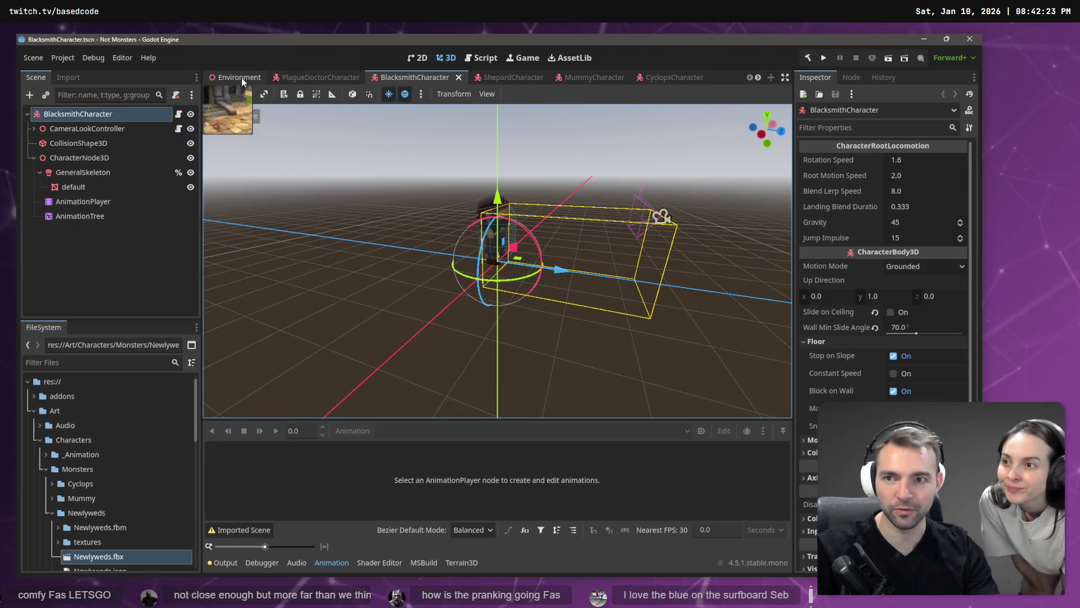
{"action": "left_click", "coordinate": [242, 79]}
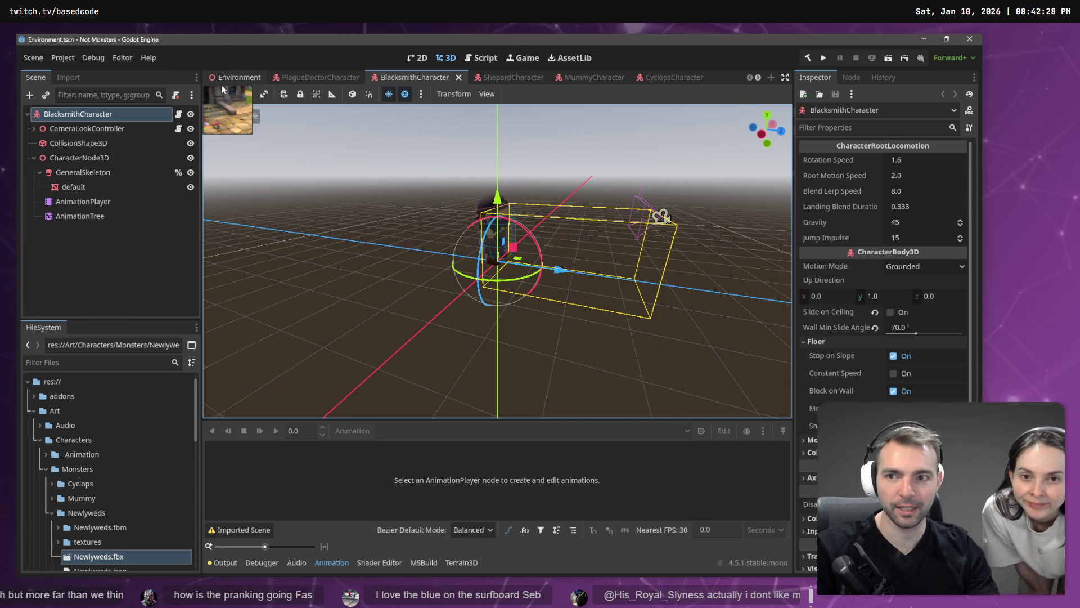
Run the game with F5 and walk the werewolf from the church steps across the town square
{"action": "key", "text": "F5"}
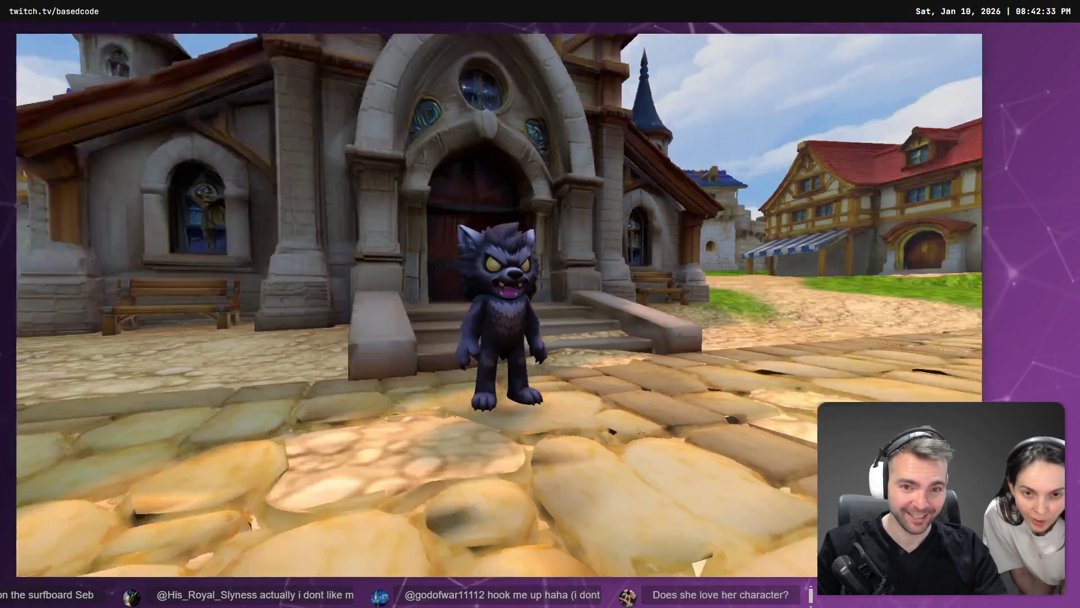
{"action": "key", "text": "w"}
{"action": "key", "text": "w"}
{"action": "key", "text": "w"}
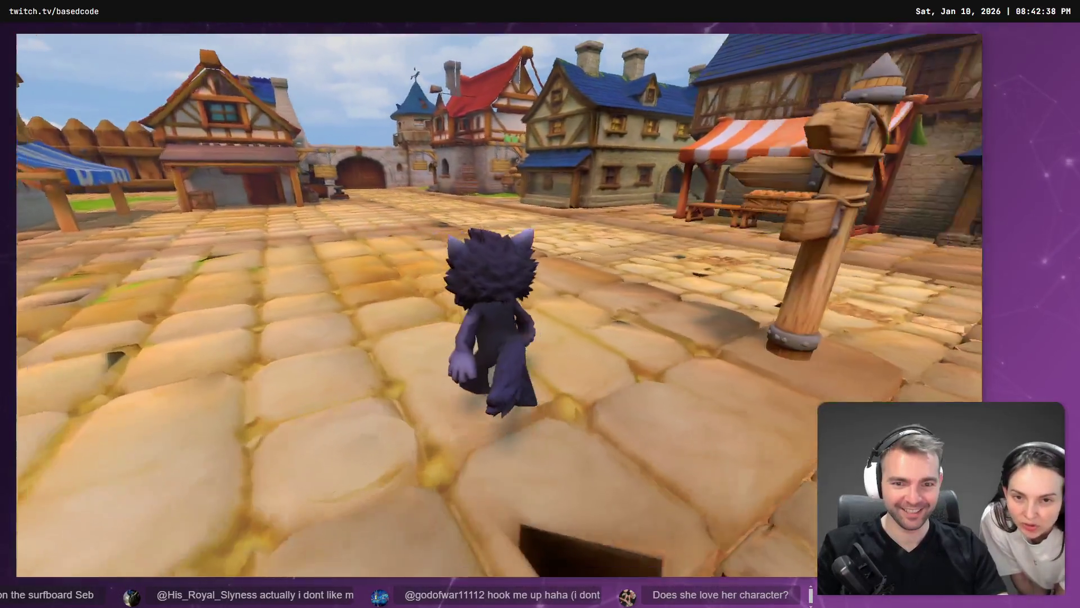
{"action": "key", "text": "s"}
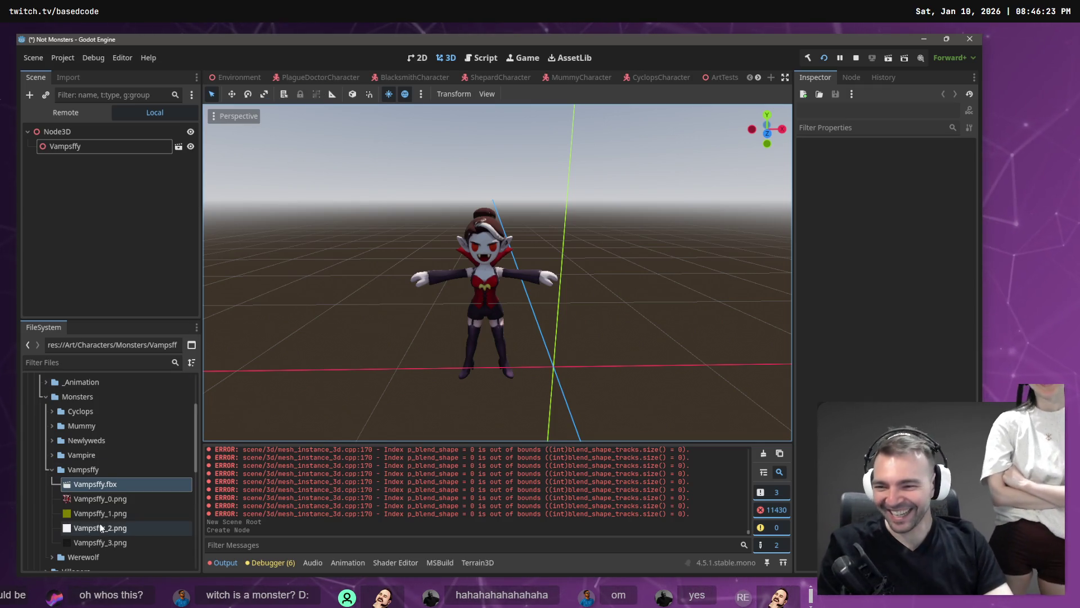
Filter the FileSystem for 'Environ' and open Environment.tscn
{"action": "left_click", "coordinate": [115, 362]}
{"action": "type", "text": "Environ"}
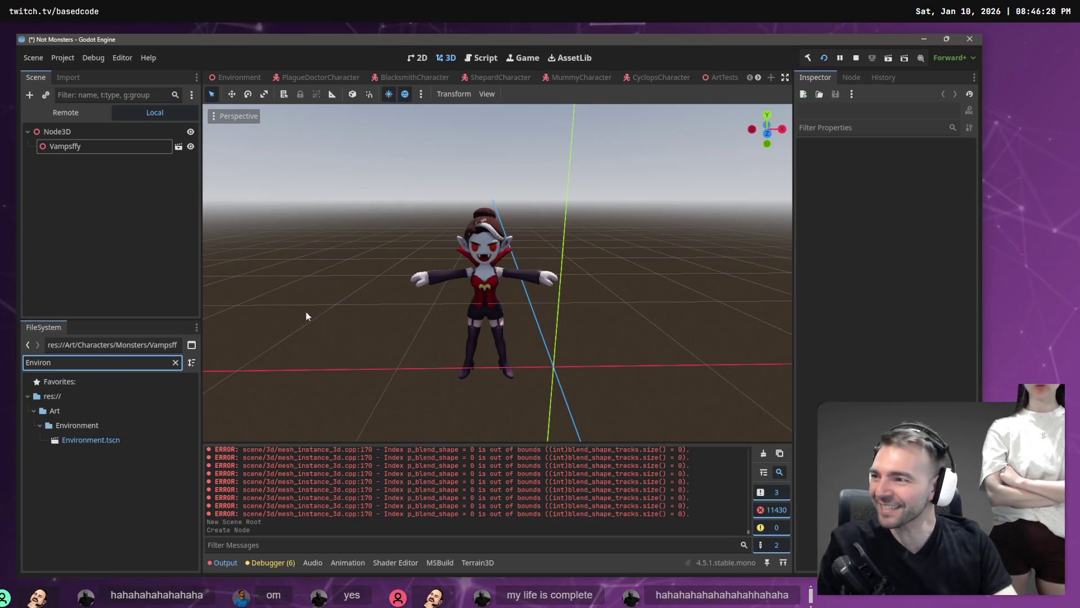
{"action": "double_click", "coordinate": [90, 437]}
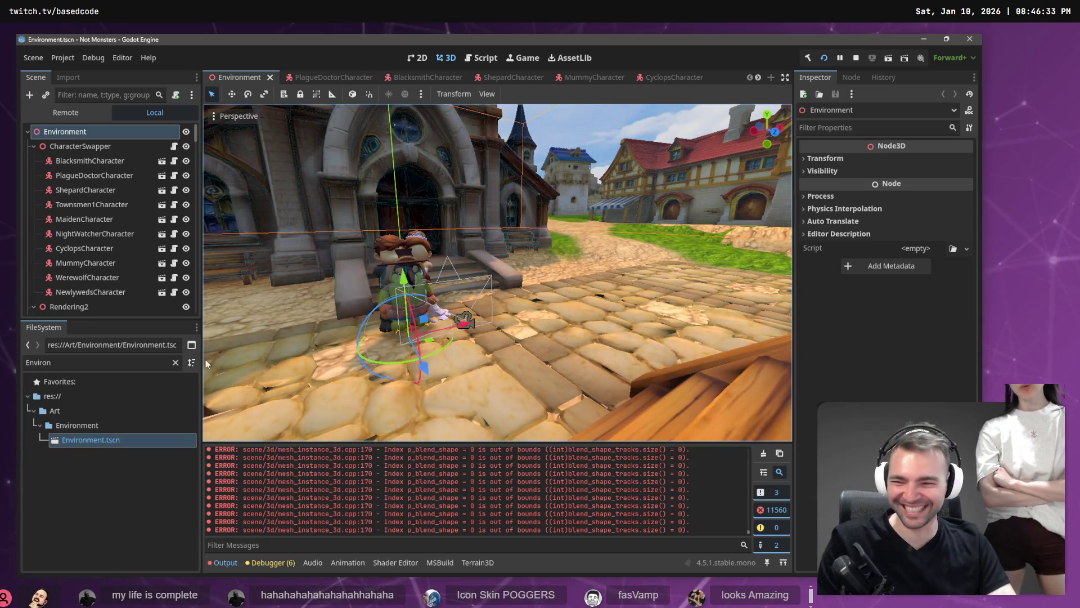
Filter the FileSystem for 'Test' and open ArtTests.tscn
{"action": "double_click", "coordinate": [133, 367]}
{"action": "type", "text": "Test"}
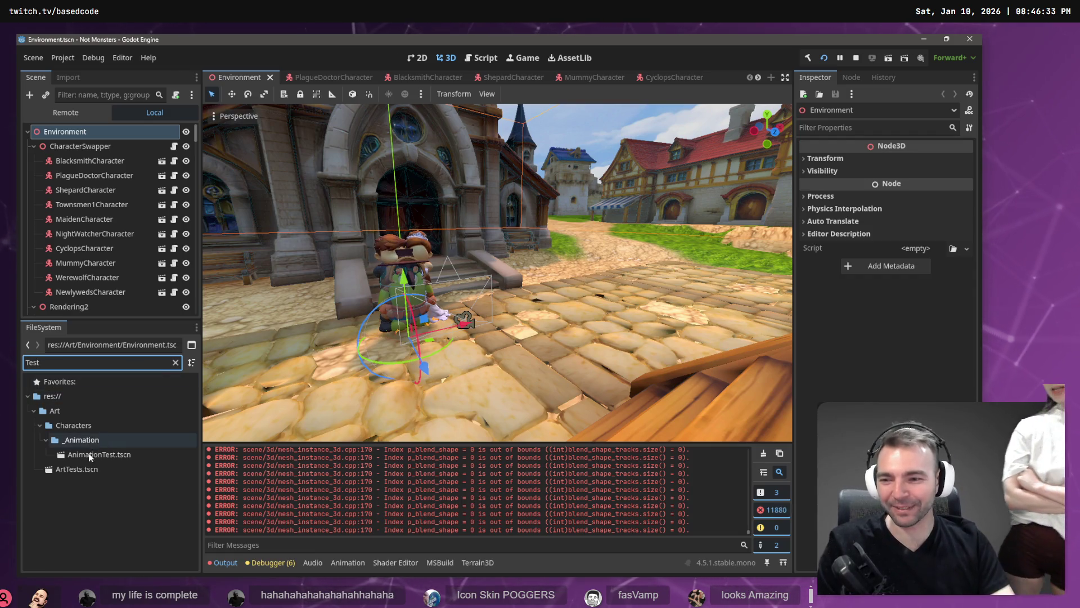
{"action": "left_click", "coordinate": [84, 469]}
{"action": "key", "text": "Return"}
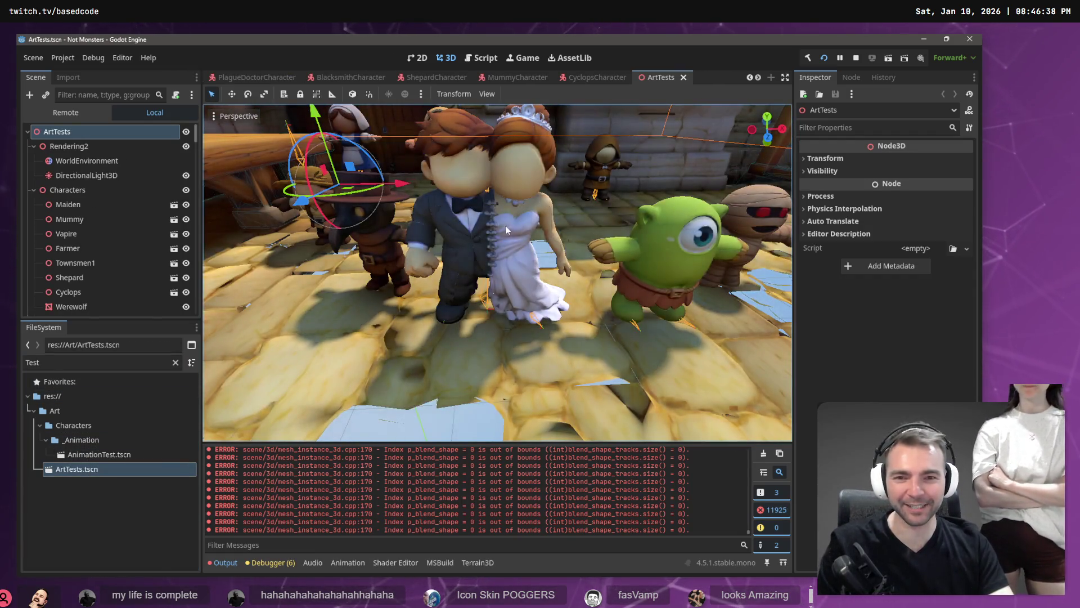
Orbit closer over the square, selecting the Cobblestones5 piece and nearby characters
{"action": "scroll", "coordinate": [498, 273], "scroll_direction": "down", "scroll_amount": 5}
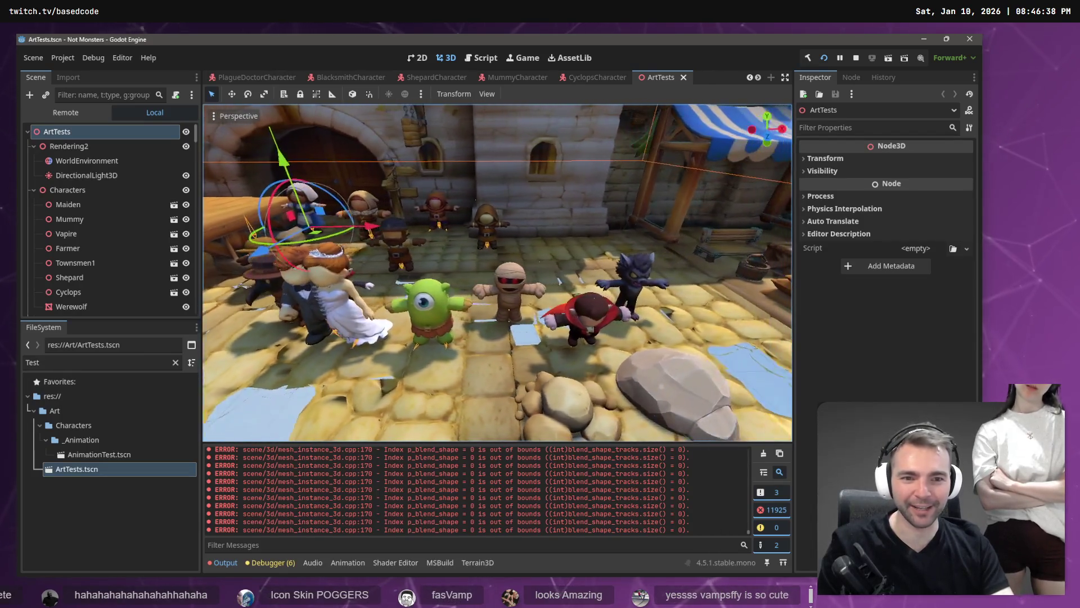
{"action": "left_click_drag", "start_coordinate": [498, 273], "coordinate": [496, 267]}
{"action": "left_click", "coordinate": [472, 257]}
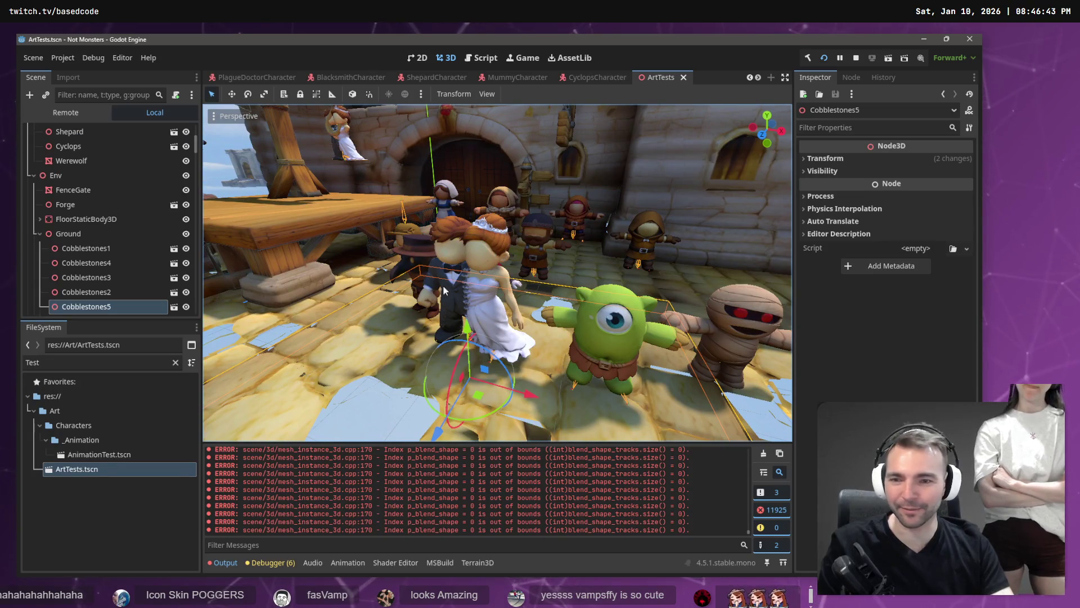
{"action": "left_click", "coordinate": [472, 257]}
{"action": "left_click_drag", "start_coordinate": [472, 257], "coordinate": [460, 340]}
{"action": "left_click", "coordinate": [460, 341]}
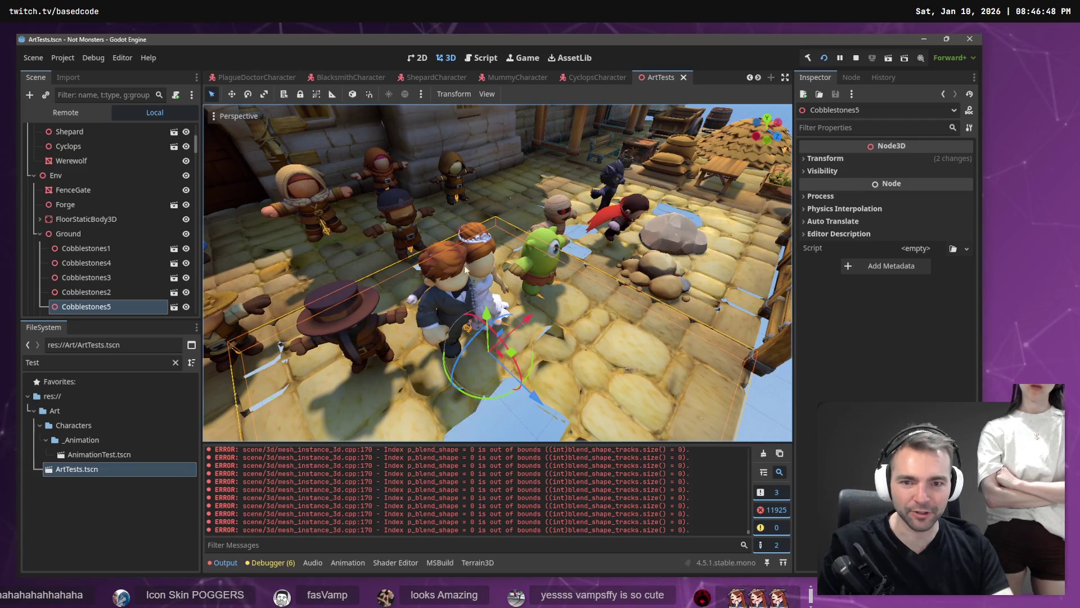
{"action": "left_click", "coordinate": [423, 286]}
{"action": "left_click", "coordinate": [424, 286]}
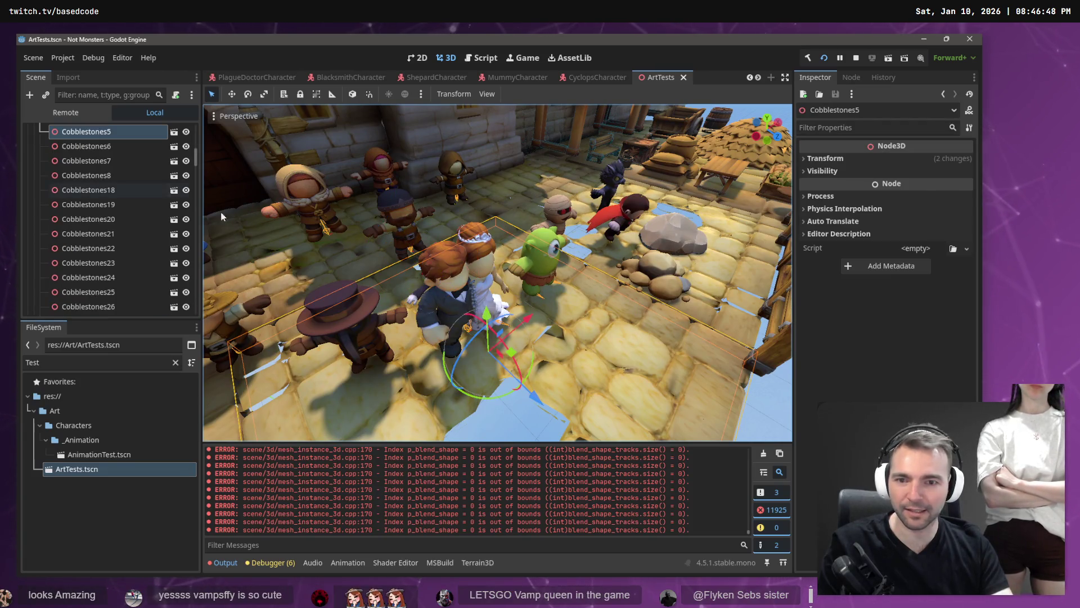
Filter the scene tree for 'New' and drag the Newlyweds couple to a new spot
{"action": "left_click", "coordinate": [108, 95]}
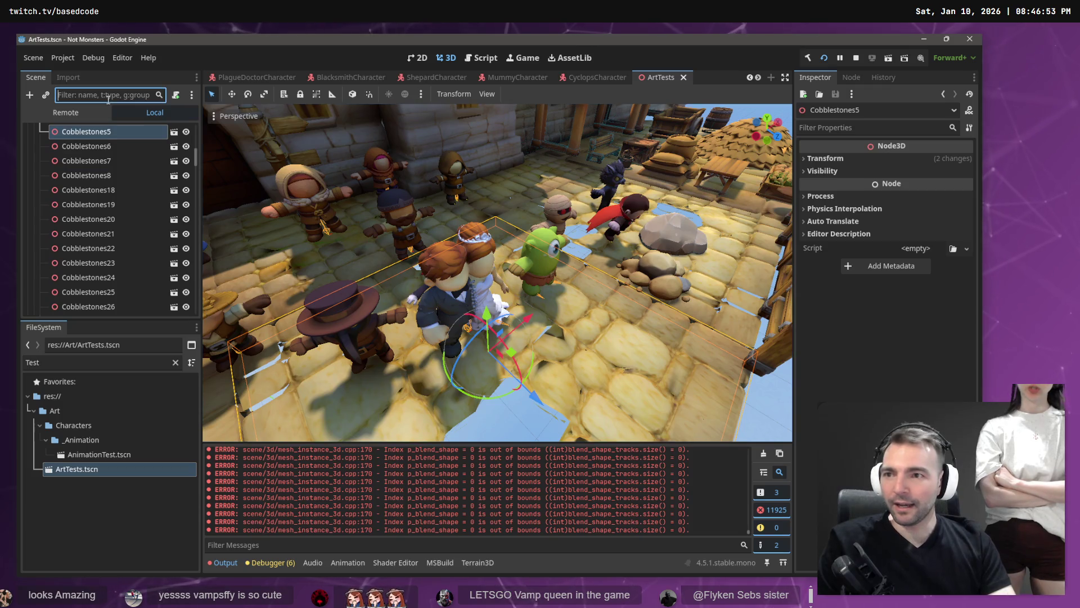
{"action": "type", "text": "New"}
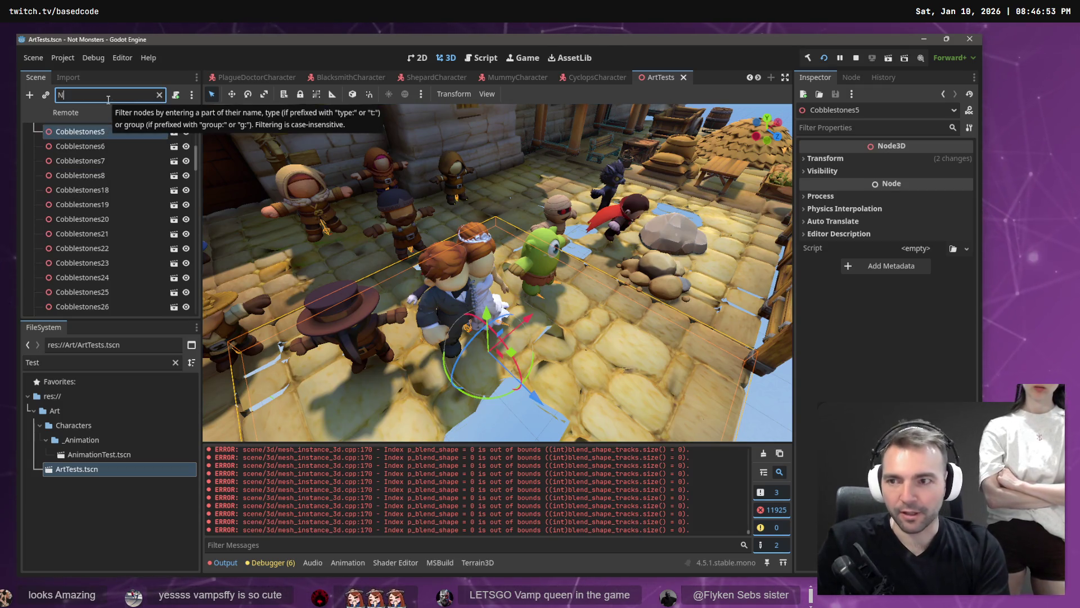
{"action": "left_click", "coordinate": [62, 131]}
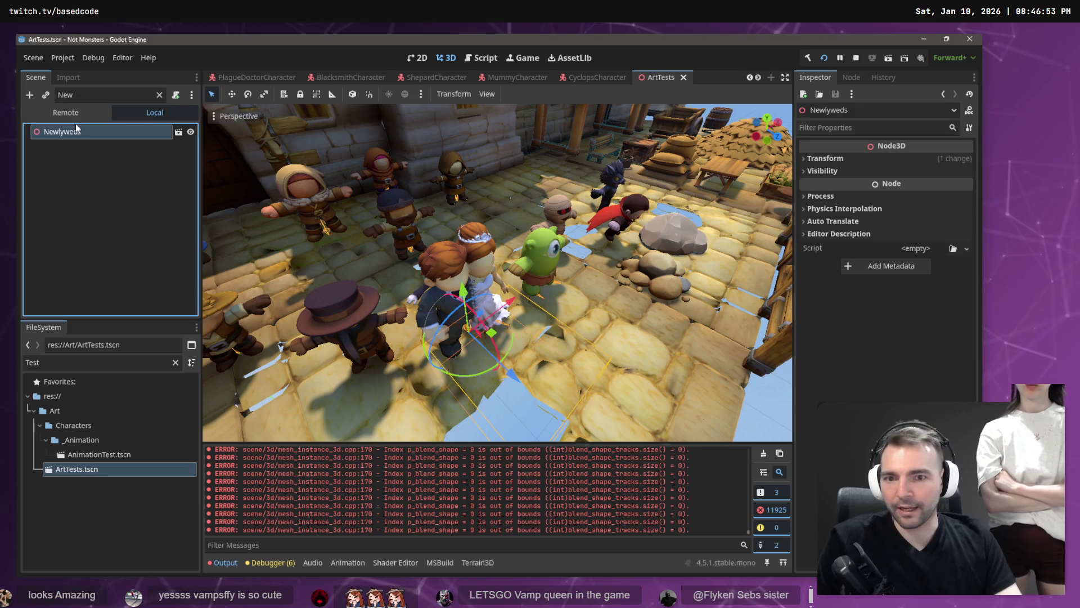
{"action": "left_click_drag", "start_coordinate": [512, 371], "coordinate": [441, 295]}
{"action": "left_click_drag", "start_coordinate": [455, 245], "coordinate": [509, 226]}
{"action": "left_click", "coordinate": [498, 273]}
Fly the viewport camera down toward the vampire and plague doctor
{"action": "scroll", "coordinate": [498, 273], "scroll_direction": "up", "scroll_amount": 3}
{"action": "scroll", "coordinate": [498, 273], "scroll_direction": "down", "scroll_amount": 3}
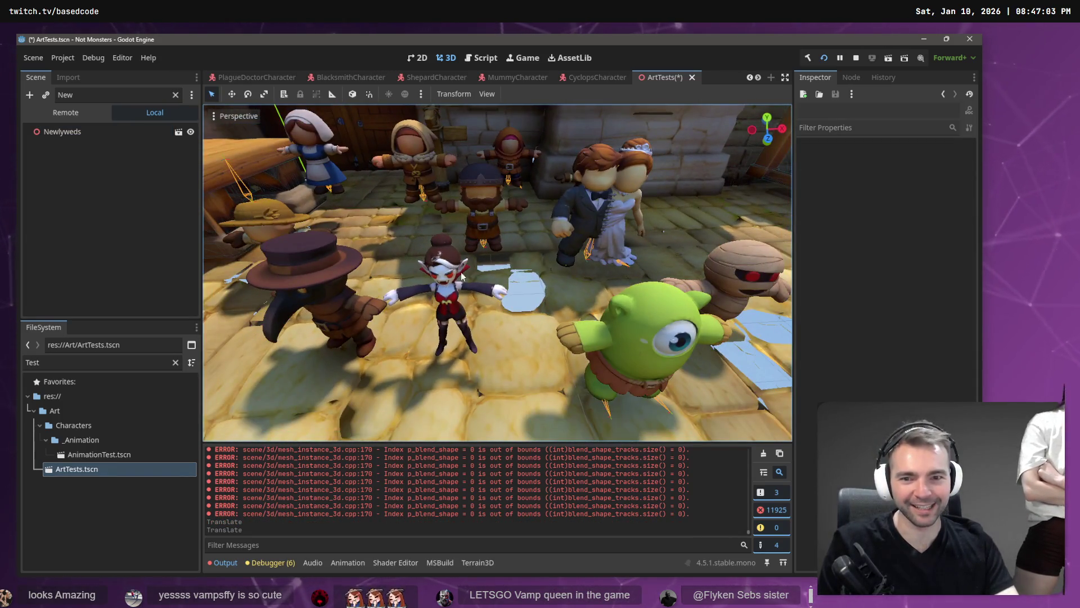
{"action": "left_click", "coordinate": [479, 325]}
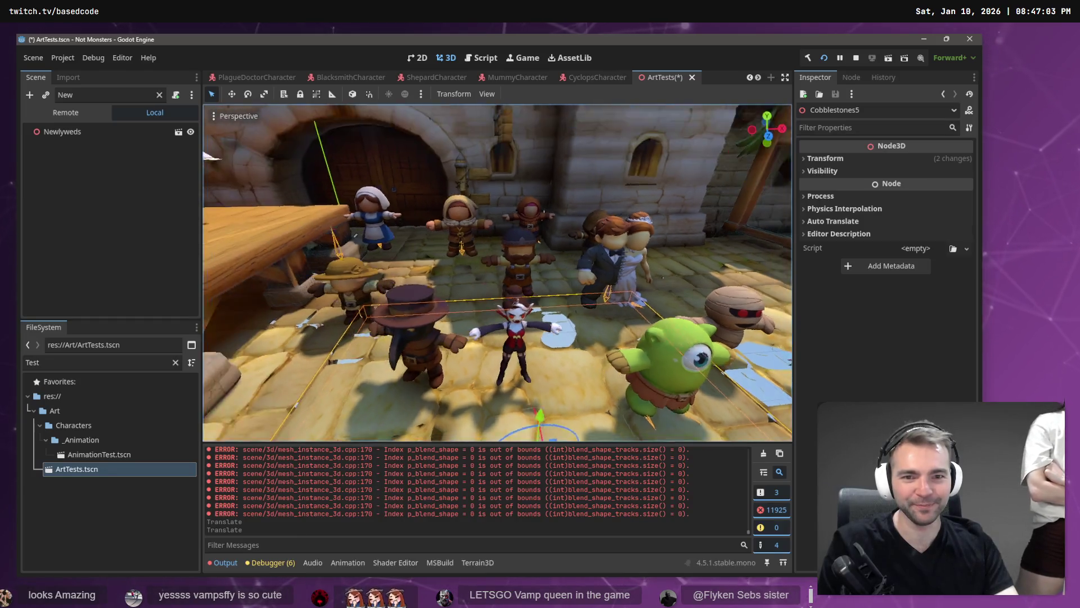
{"action": "key", "text": "w"}
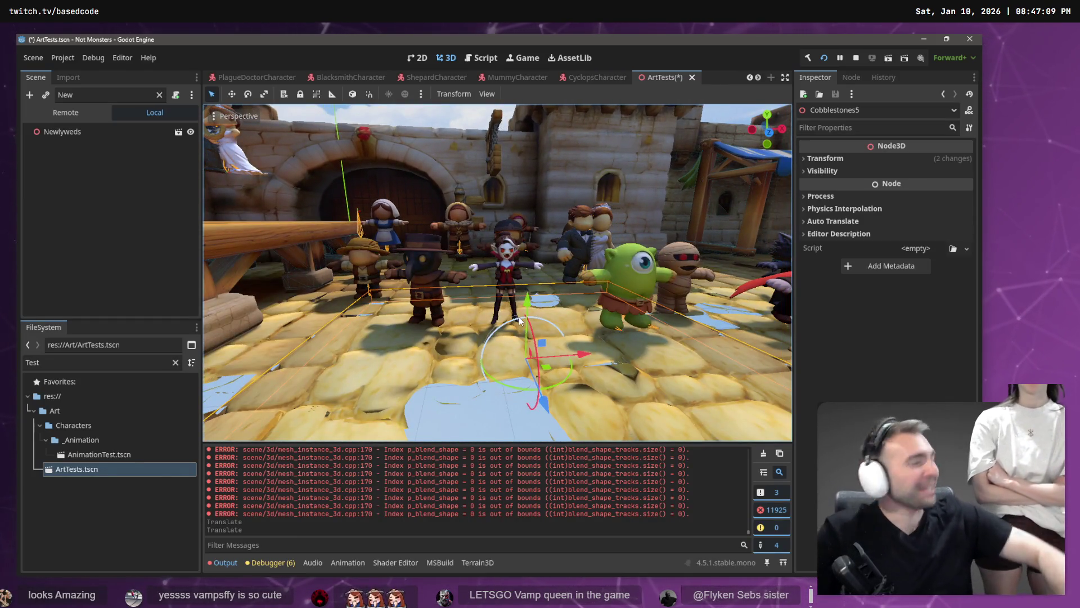
{"action": "left_click", "coordinate": [414, 114]}
{"action": "key", "text": "w"}
{"action": "key", "text": "w"}
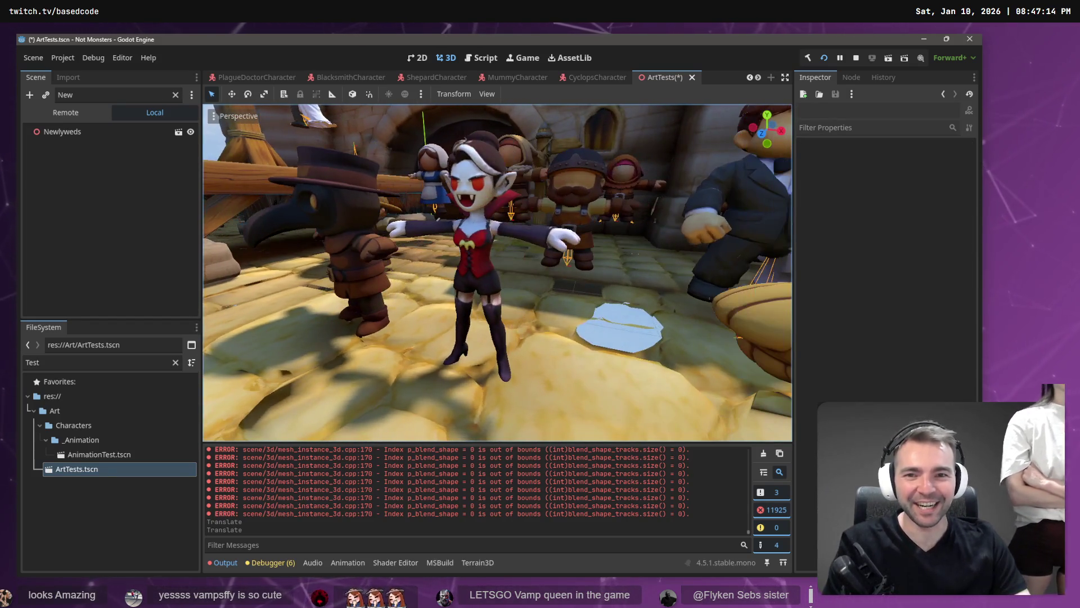
{"action": "key", "text": "w"}
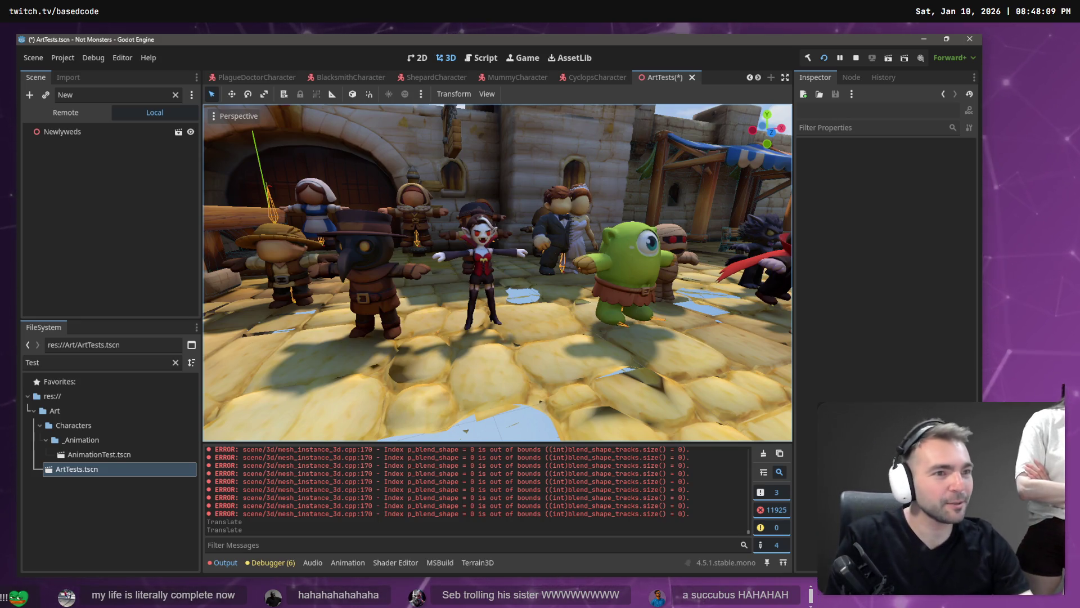
Switch from Godot to the ChatGPT conversation with the burning-village image
{"action": "key", "text": "alt+Tab"}
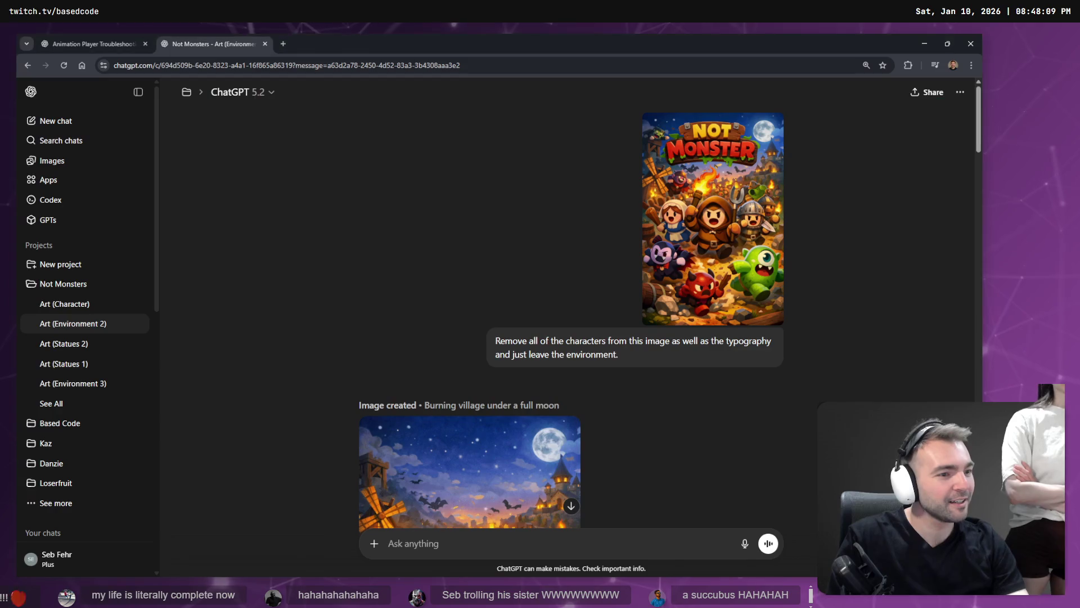
Search Google Images for 'succubus' in a new tab
{"action": "key", "text": "ctrl+t"}
{"action": "type", "text": "suddubus"}
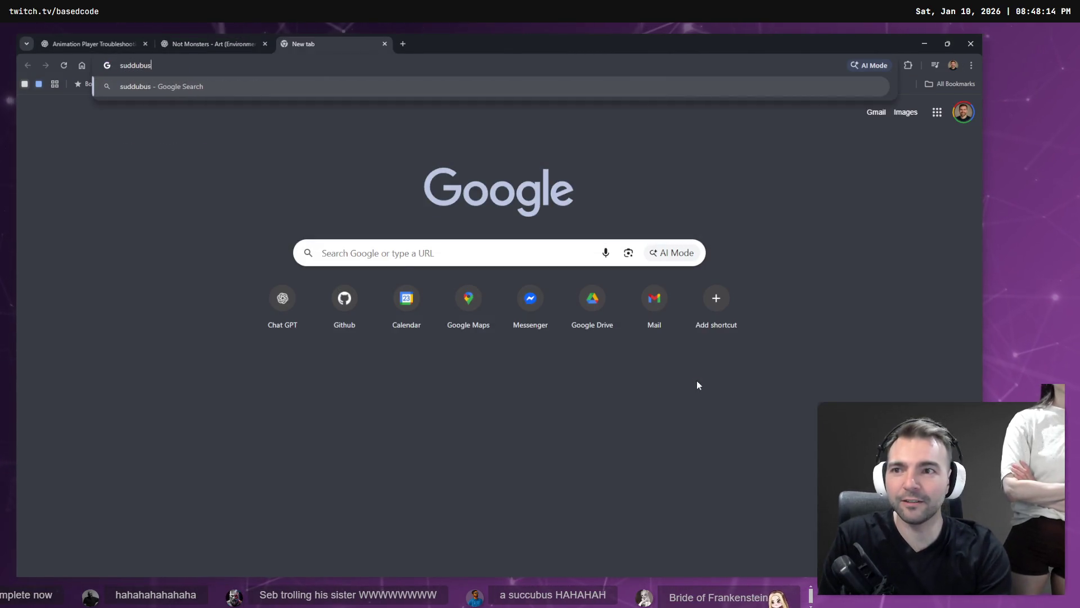
{"action": "key", "text": "Return"}
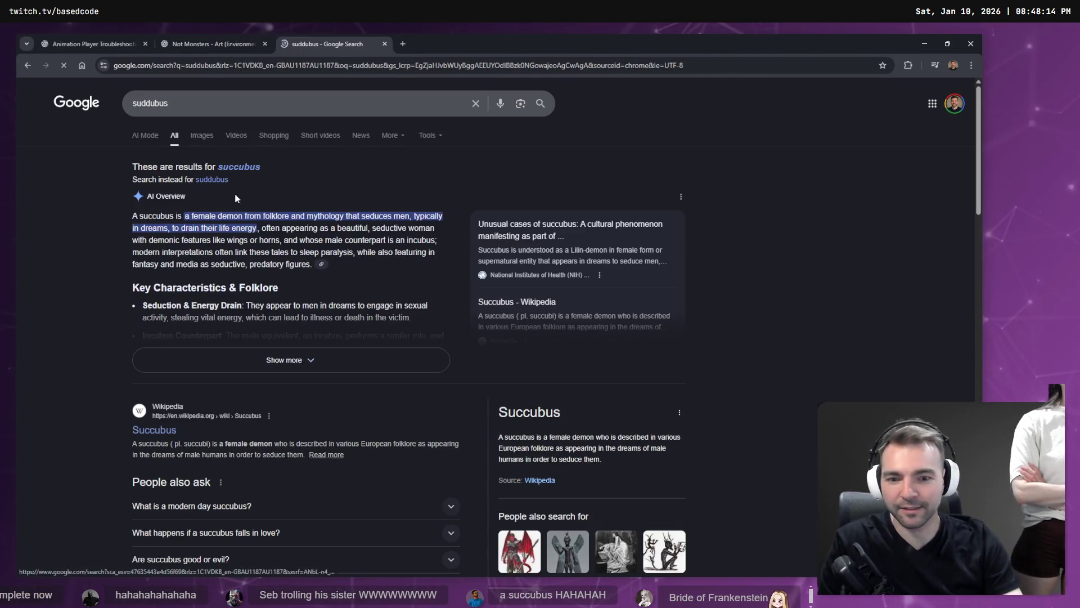
{"action": "left_click", "coordinate": [202, 135]}
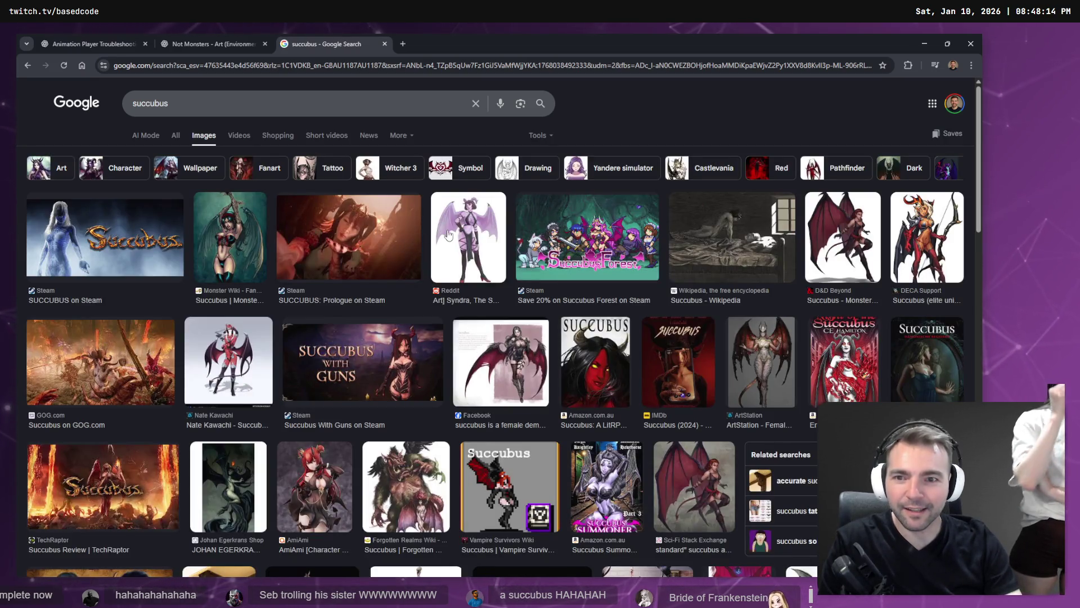
Preview a couple of succubus images, scroll the results, then close the tab
{"action": "left_click", "coordinate": [823, 247]}
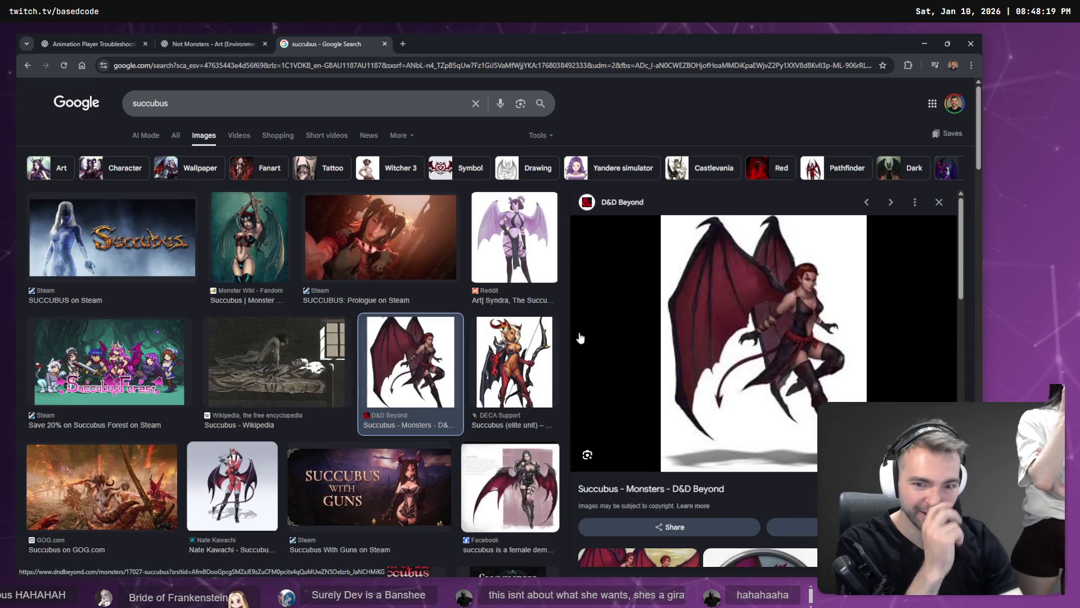
{"action": "key", "text": "Escape"}
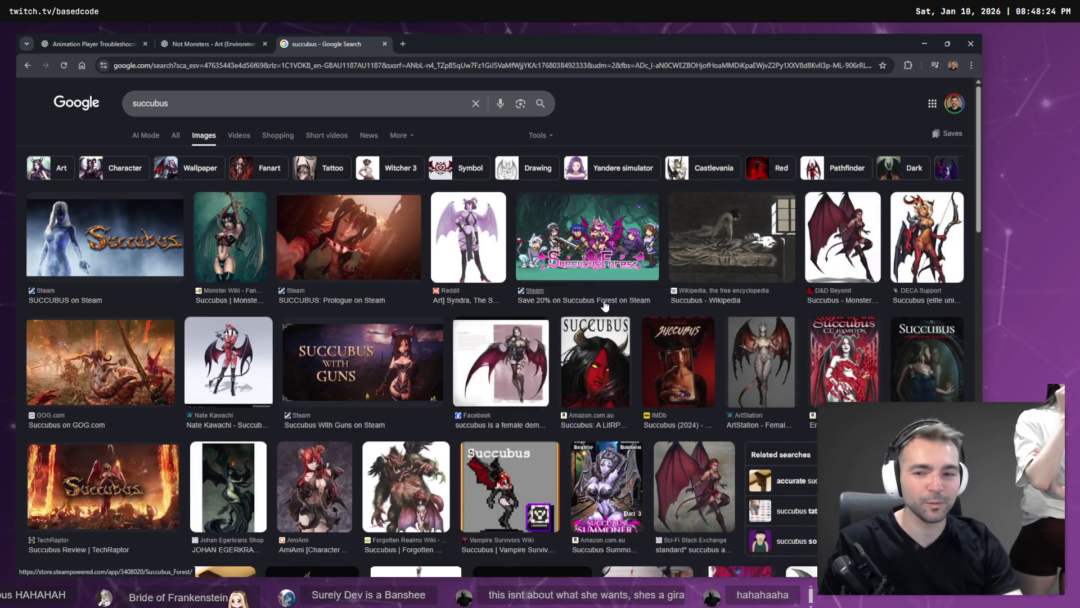
{"action": "left_click", "coordinate": [243, 371]}
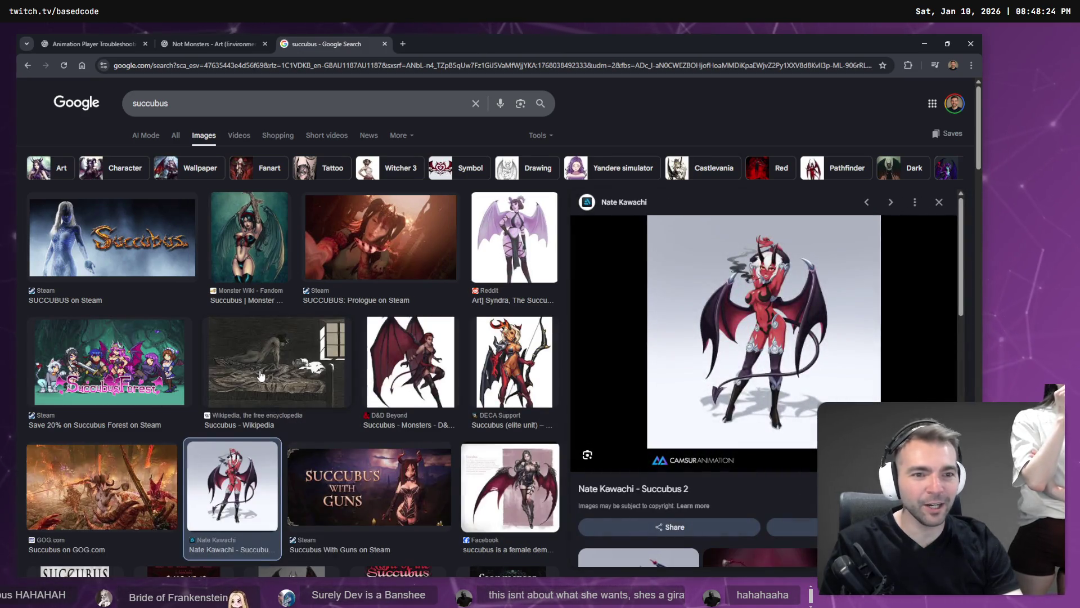
{"action": "key", "text": "Escape"}
{"action": "scroll", "coordinate": [476, 352], "scroll_direction": "down", "scroll_amount": 3}
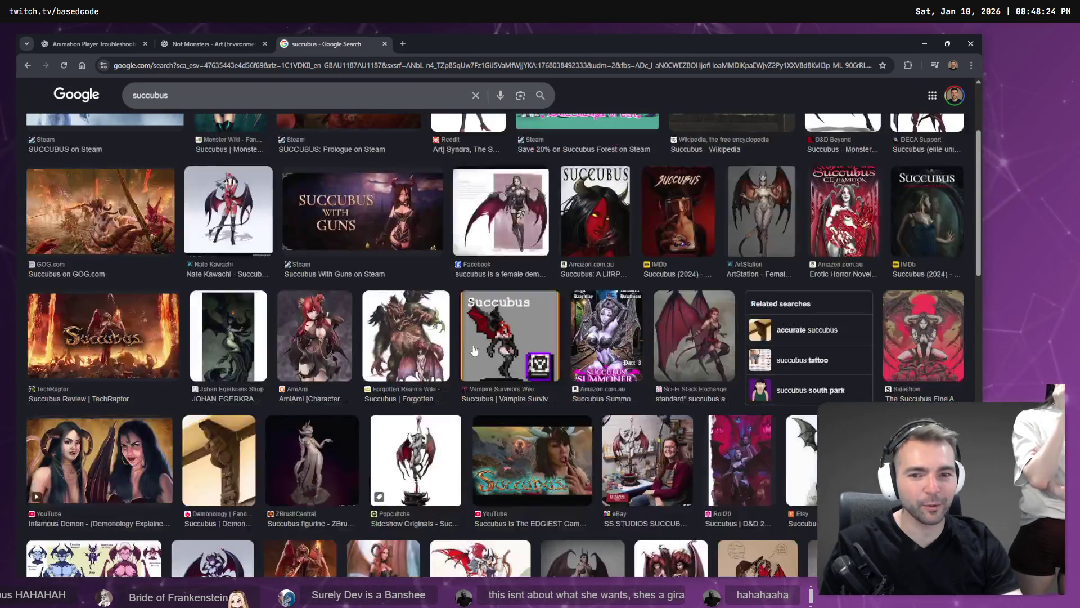
{"action": "scroll", "coordinate": [443, 447], "scroll_direction": "down", "scroll_amount": 6}
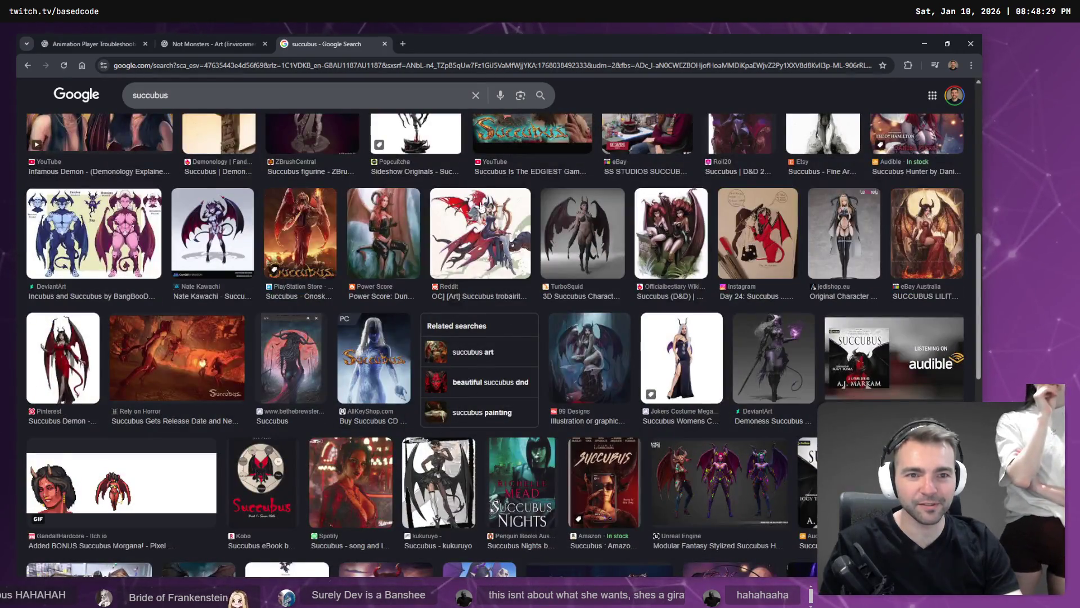
{"action": "scroll", "coordinate": [501, 230], "scroll_direction": "down", "scroll_amount": 4}
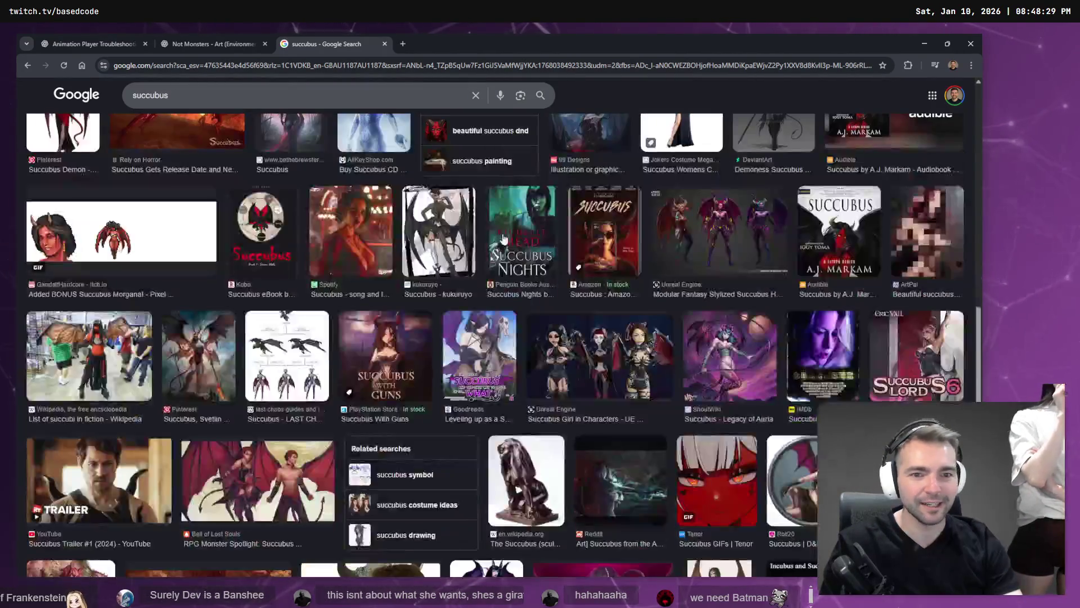
{"action": "key", "text": "ctrl+w"}
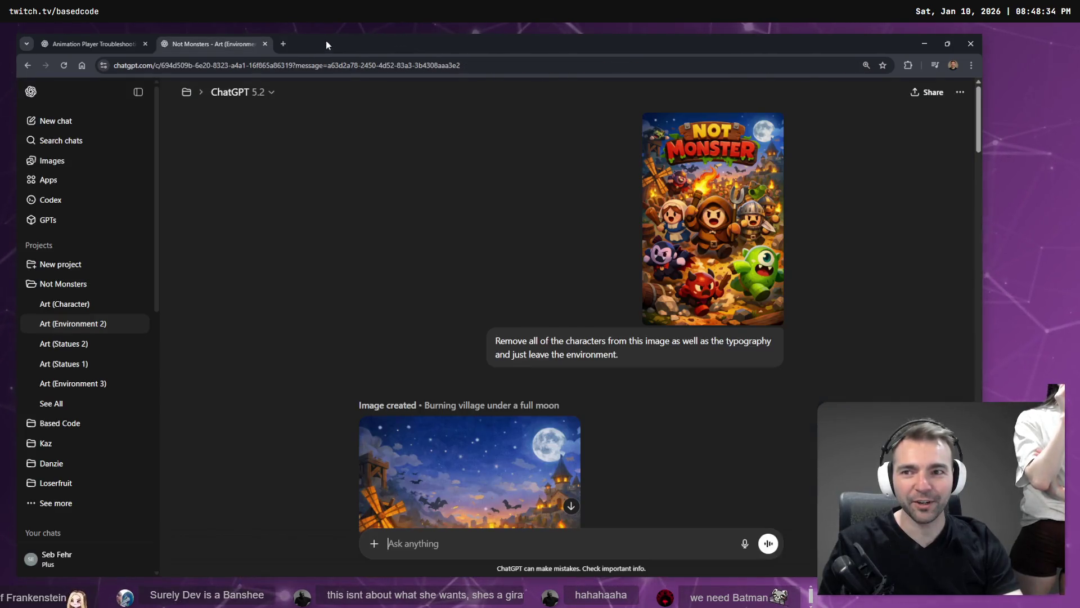
Fly the Godot viewport around the town square and select the Newlyweds character
{"action": "key", "text": "alt+Tab"}
{"action": "scroll", "coordinate": [612, 263], "scroll_direction": "down", "scroll_amount": 8}
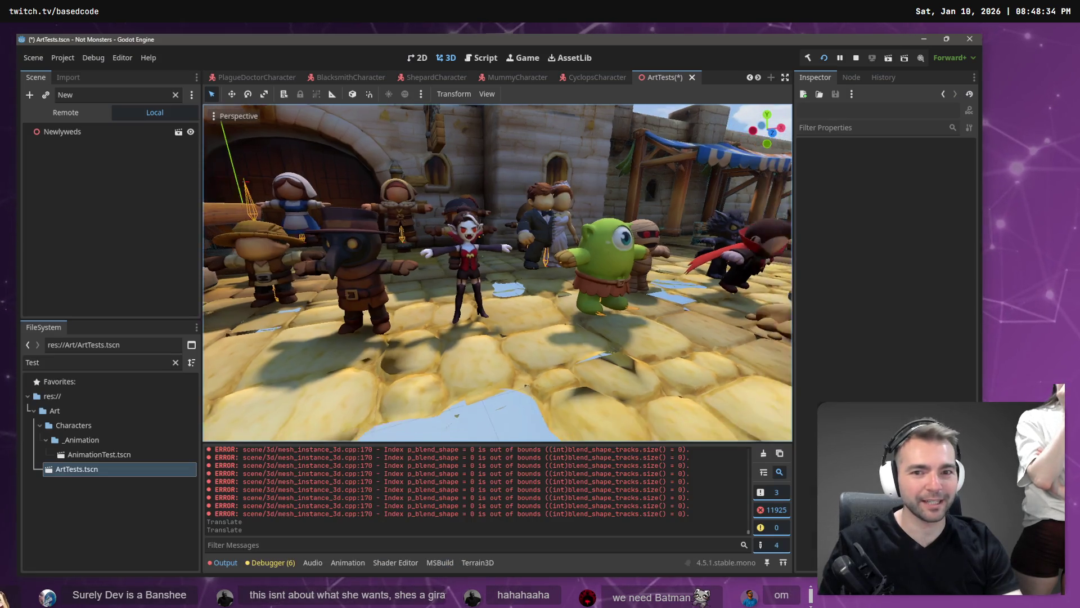
{"action": "scroll", "coordinate": [498, 273], "scroll_direction": "up", "scroll_amount": 6}
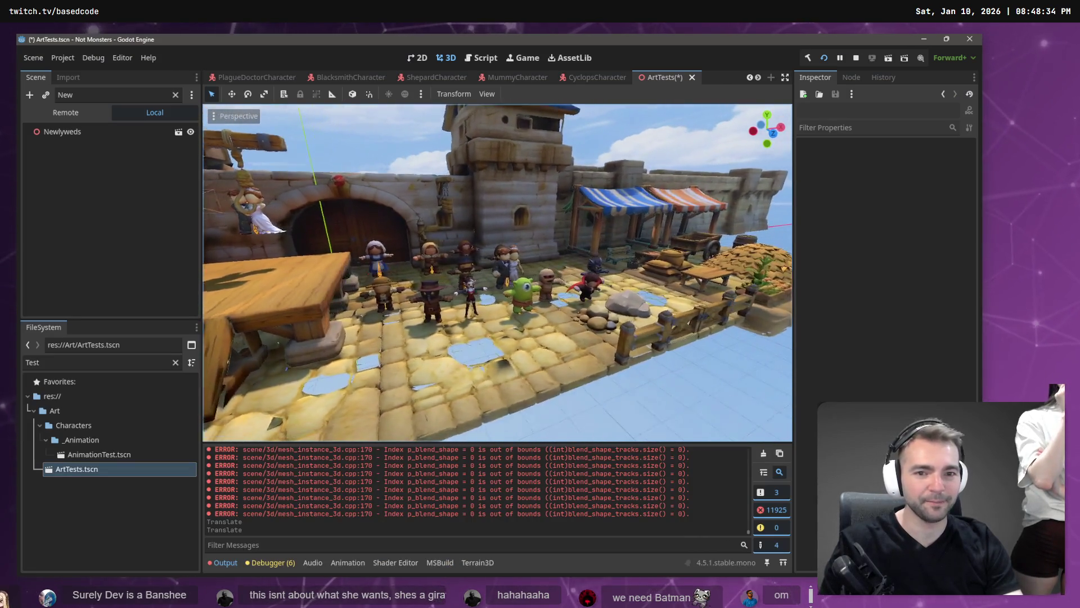
{"action": "key", "text": "a"}
{"action": "key", "text": "s"}
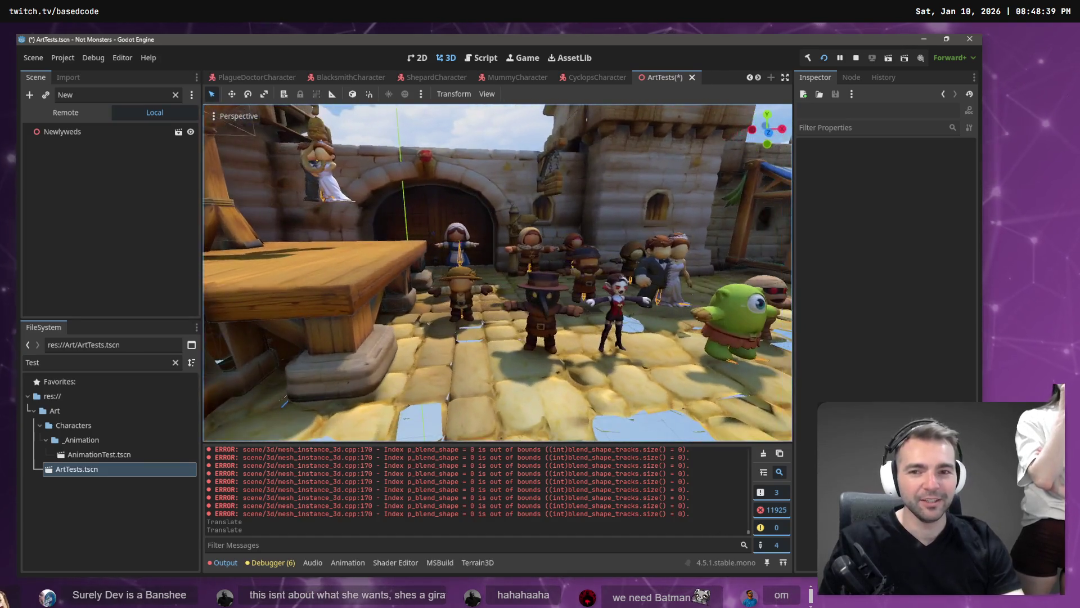
{"action": "key", "text": "w"}
{"action": "key", "text": "a"}
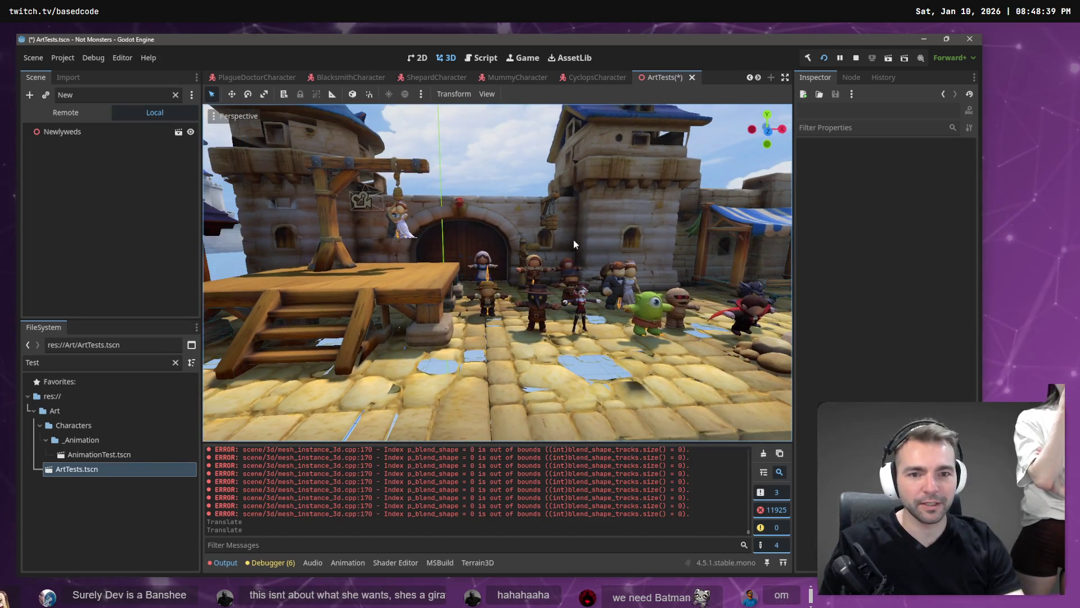
{"action": "left_click", "coordinate": [397, 232]}
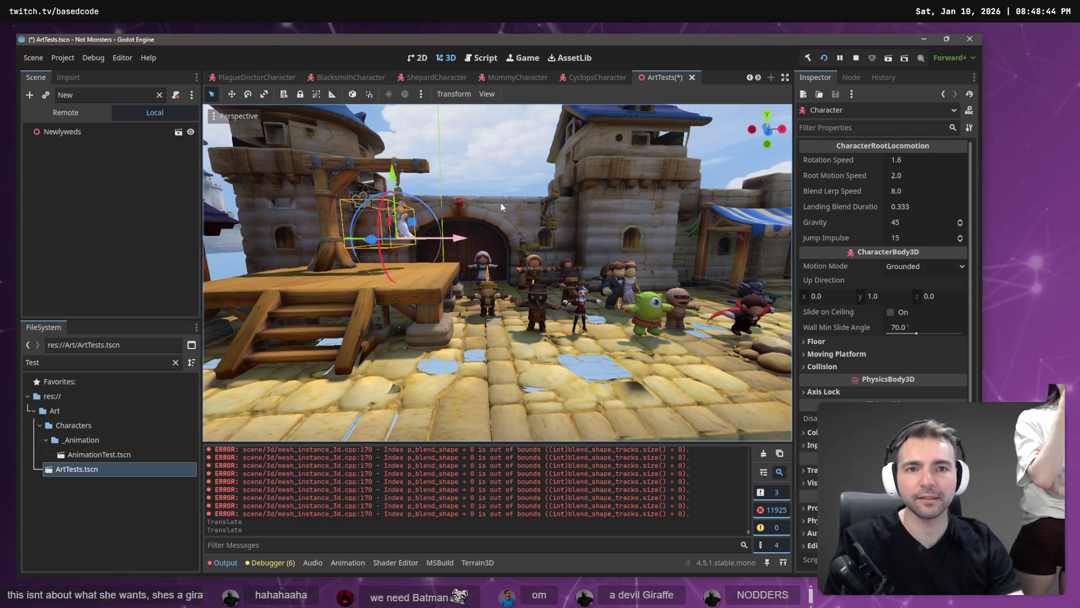
{"action": "key", "text": "d"}
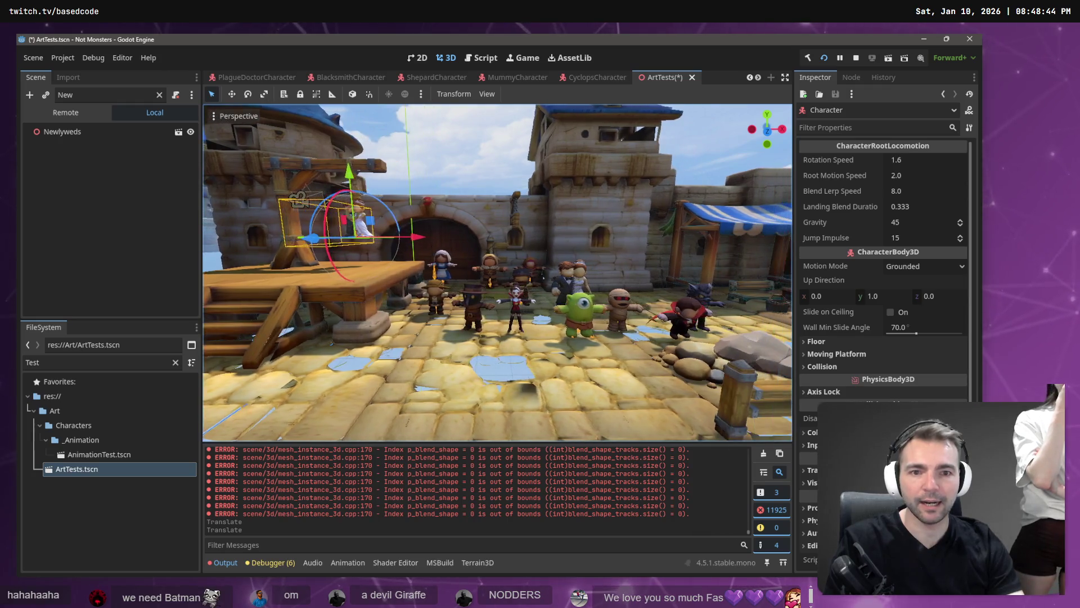
{"action": "key", "text": "alt+Tab"}
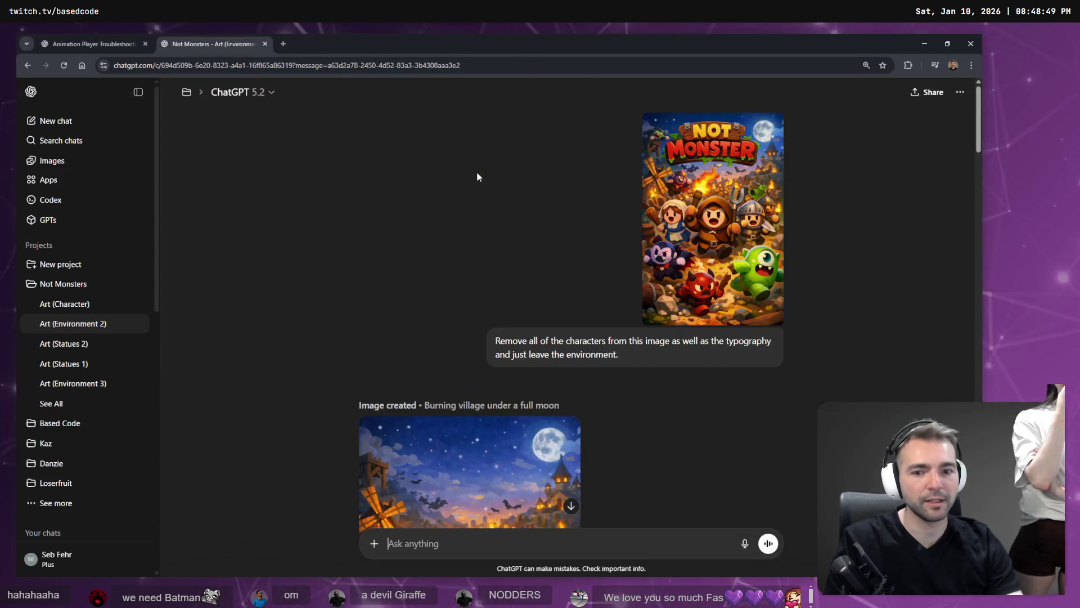
{"action": "key", "text": "alt+Tab"}
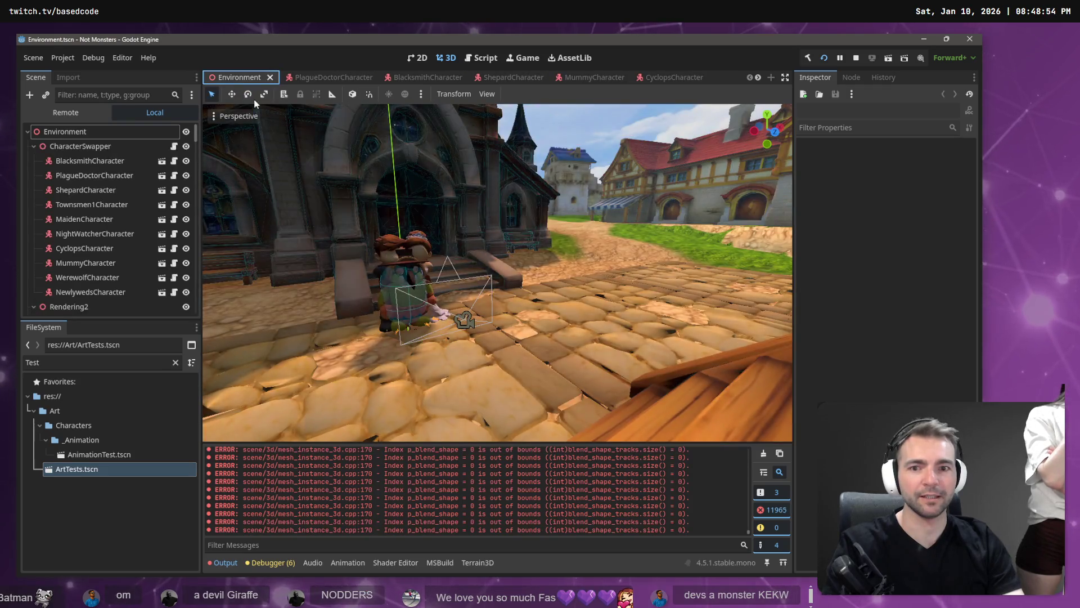
Run the game with F5 for a test play
{"action": "key", "text": "F5"}
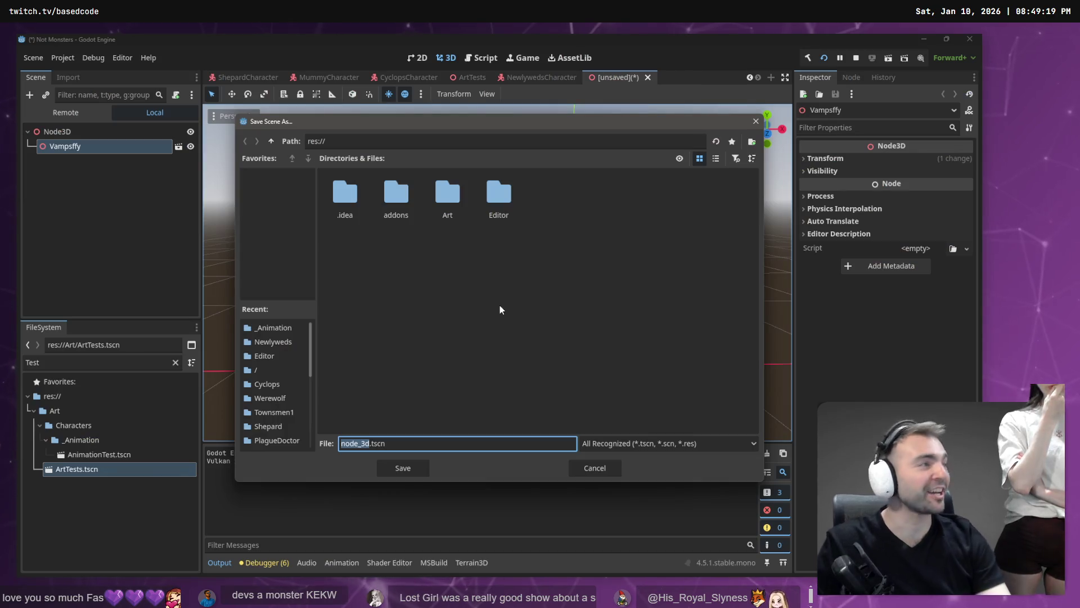
Dismiss the save dialog without saving and return to the Environment town scene
{"action": "key", "text": "Escape"}
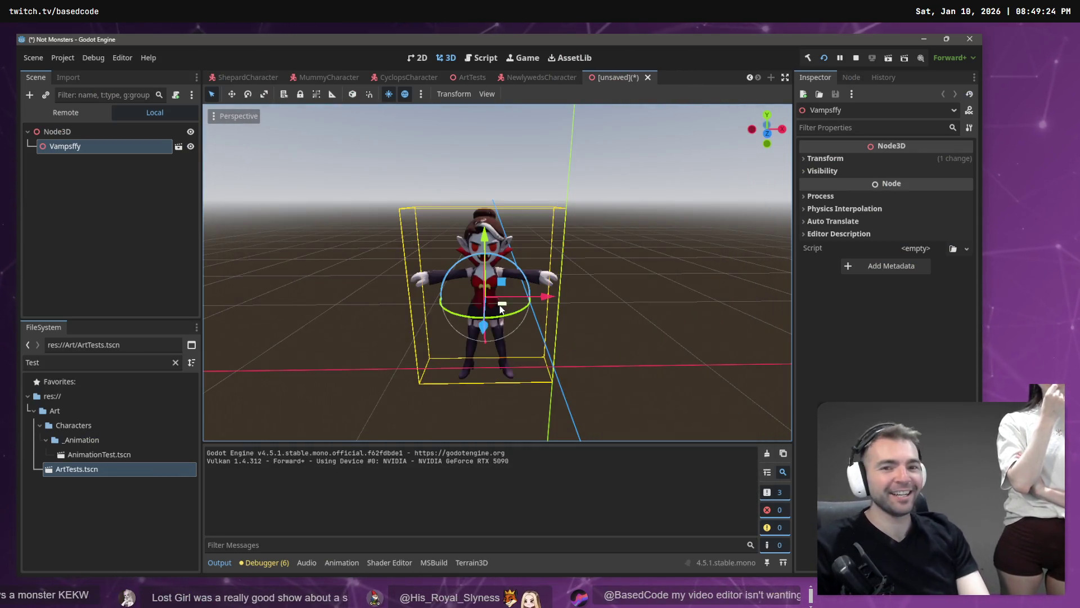
{"action": "scroll", "coordinate": [264, 76], "scroll_direction": "up", "scroll_amount": 3}
{"action": "left_click", "coordinate": [247, 79]}
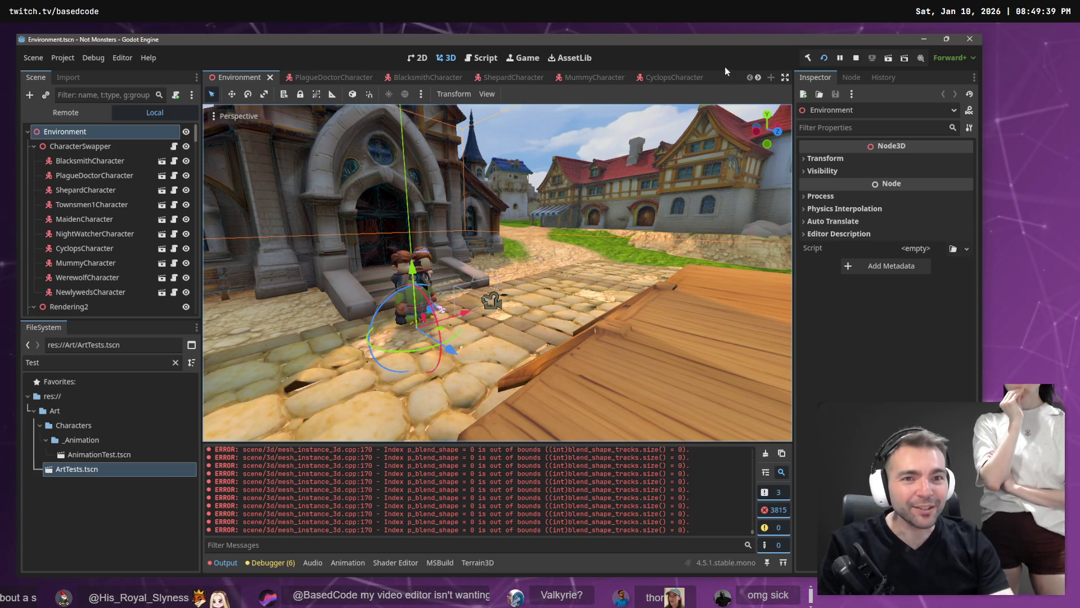
Switch to the ArtTests scene showing the row of characters
{"action": "scroll", "coordinate": [668, 78], "scroll_direction": "down", "scroll_amount": 2}
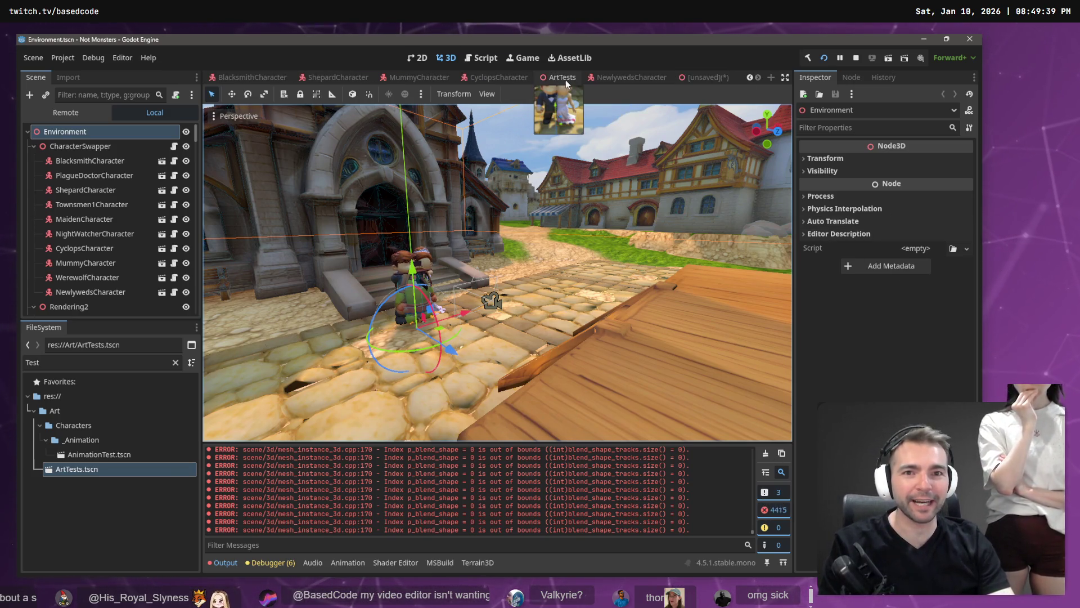
{"action": "scroll", "coordinate": [321, 79], "scroll_direction": "up", "scroll_amount": 3}
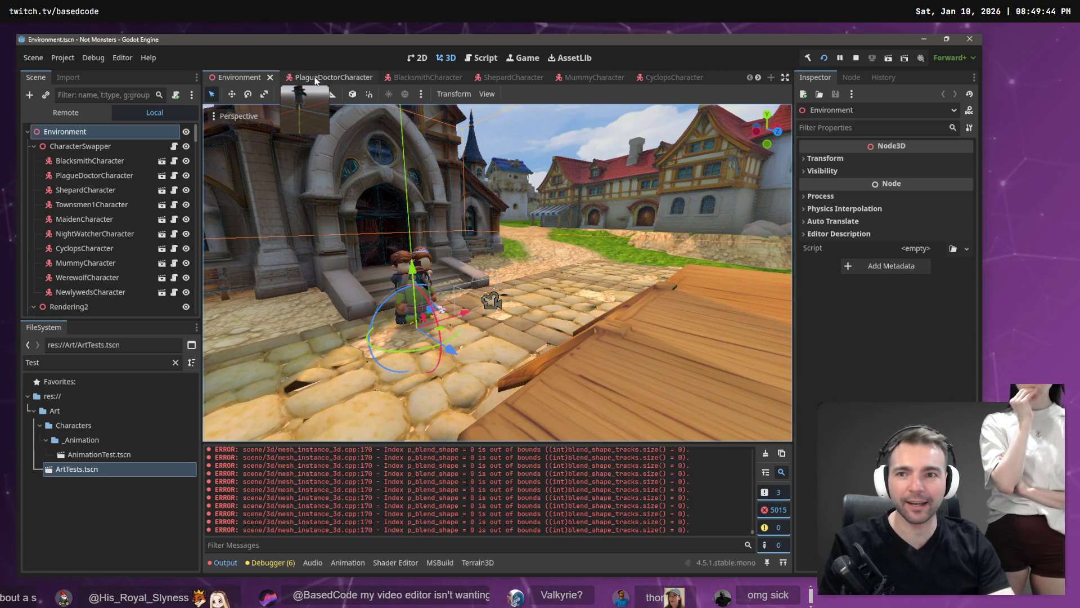
{"action": "scroll", "coordinate": [319, 79], "scroll_direction": "down", "scroll_amount": 2}
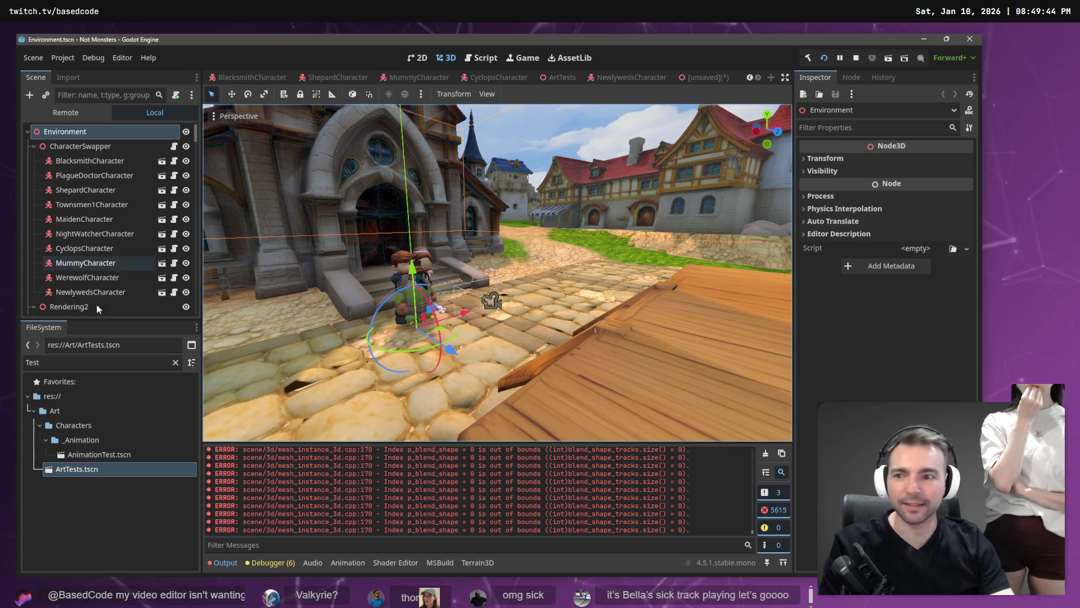
{"action": "left_click", "coordinate": [569, 76]}
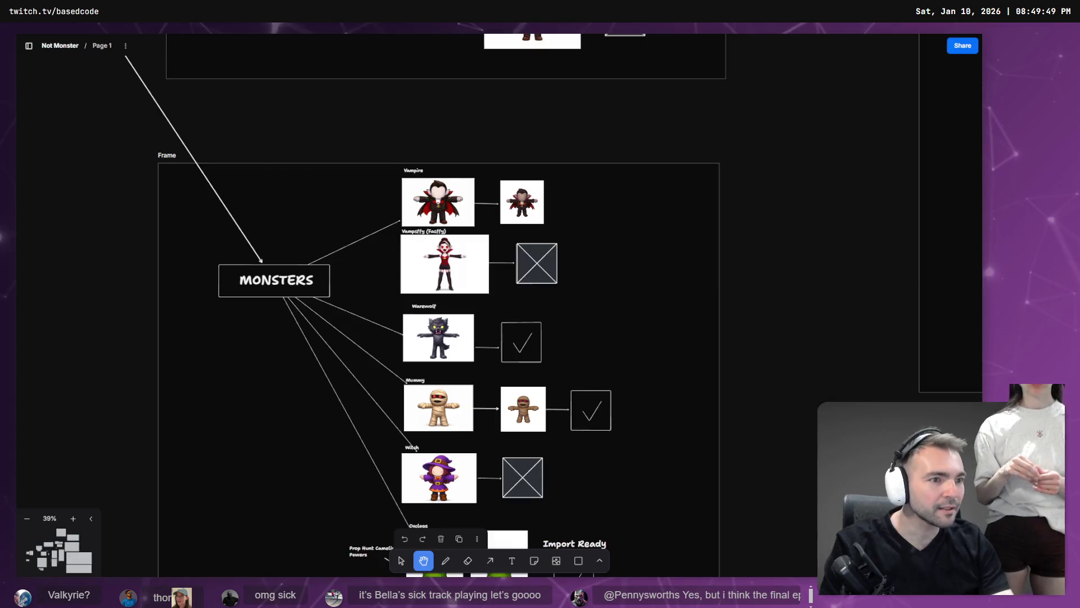
{"action": "scroll", "coordinate": [661, 306], "scroll_direction": "down", "scroll_amount": 5}
{"action": "scroll", "coordinate": [558, 273], "scroll_direction": "down", "scroll_amount": 5}
{"action": "left_click_drag", "start_coordinate": [559, 272], "coordinate": [439, 224]}
{"action": "scroll", "coordinate": [413, 272], "scroll_direction": "up", "scroll_amount": 5}
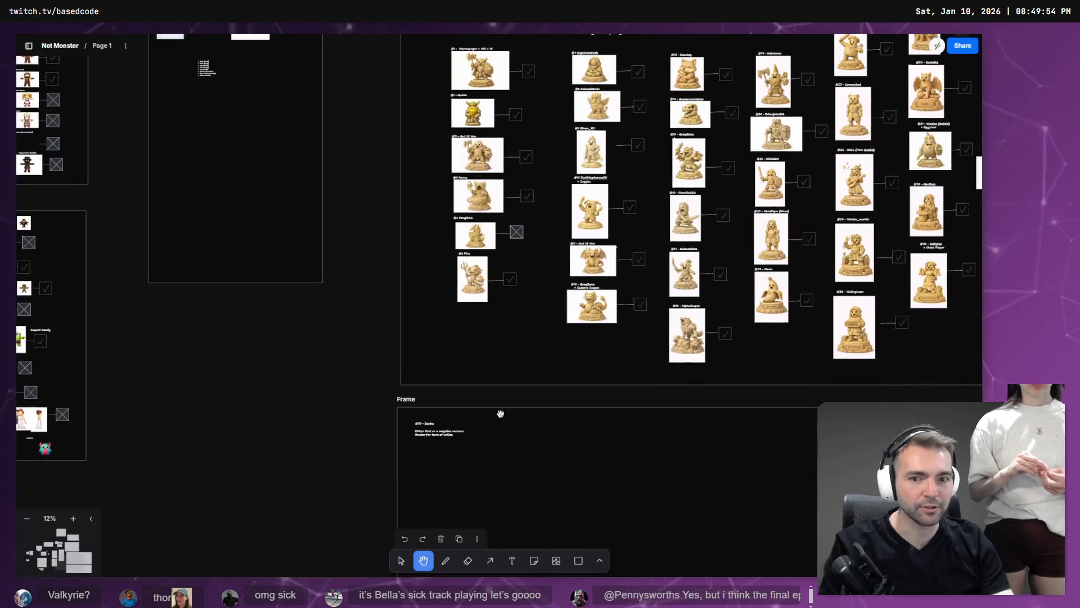
{"action": "scroll", "coordinate": [412, 272], "scroll_direction": "right", "scroll_amount": 5}
{"action": "scroll", "coordinate": [413, 272], "scroll_direction": "down", "scroll_amount": 3}
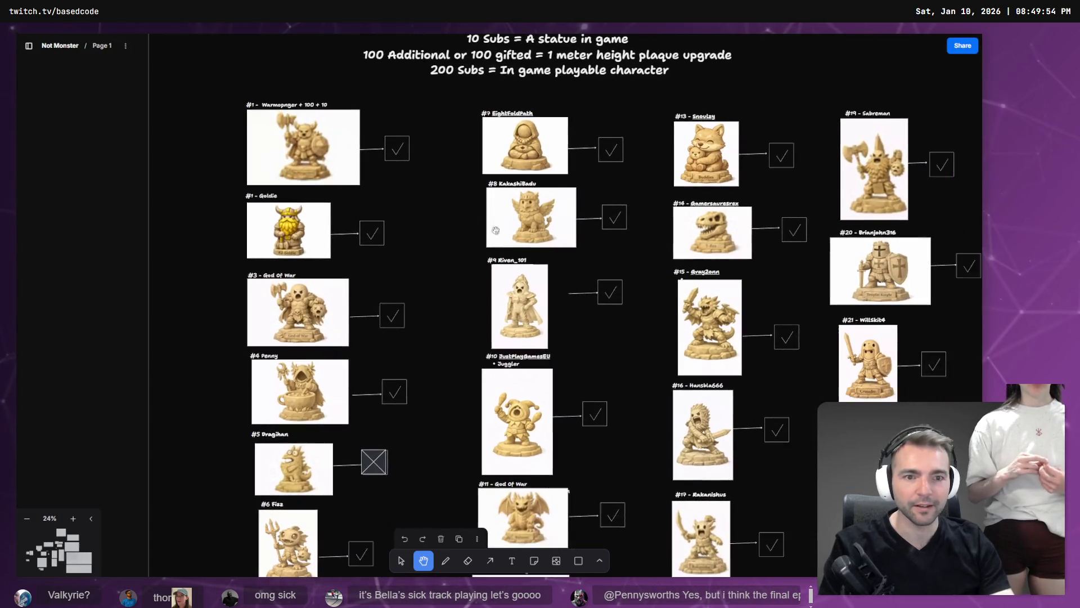
{"action": "scroll", "coordinate": [609, 264], "scroll_direction": "down", "scroll_amount": 2}
{"action": "scroll", "coordinate": [703, 253], "scroll_direction": "right", "scroll_amount": 5}
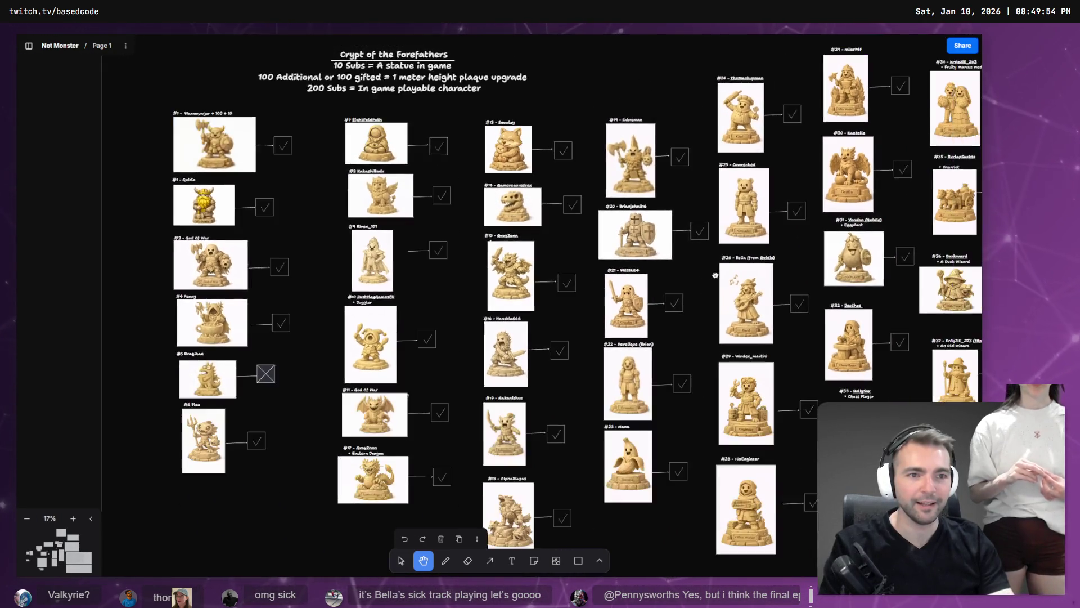
{"action": "scroll", "coordinate": [767, 247], "scroll_direction": "right", "scroll_amount": 5}
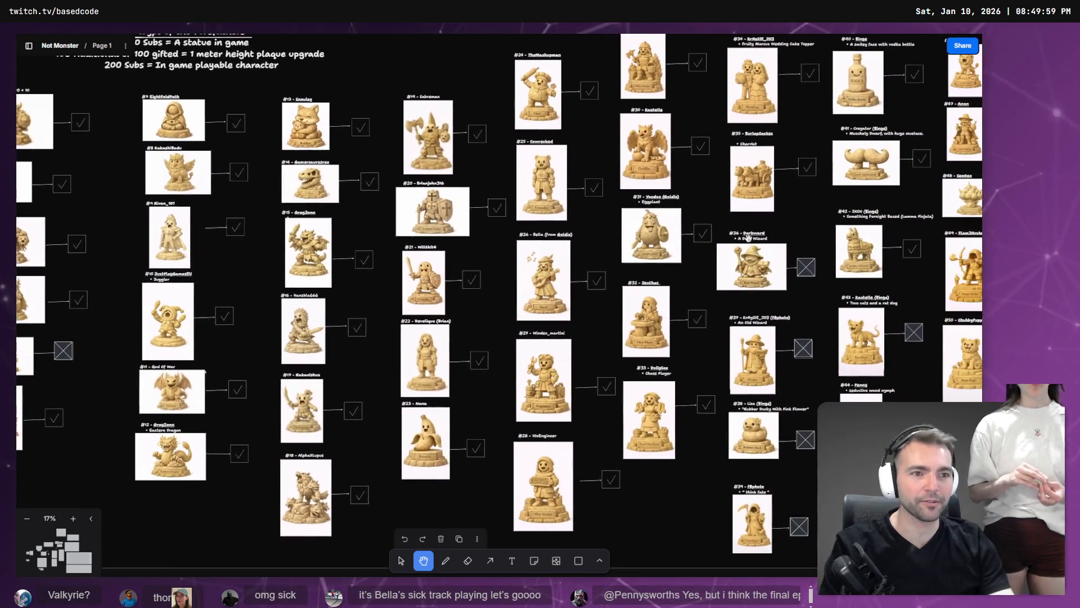
{"action": "scroll", "coordinate": [825, 214], "scroll_direction": "right", "scroll_amount": 3}
{"action": "scroll", "coordinate": [821, 212], "scroll_direction": "up", "scroll_amount": 1}
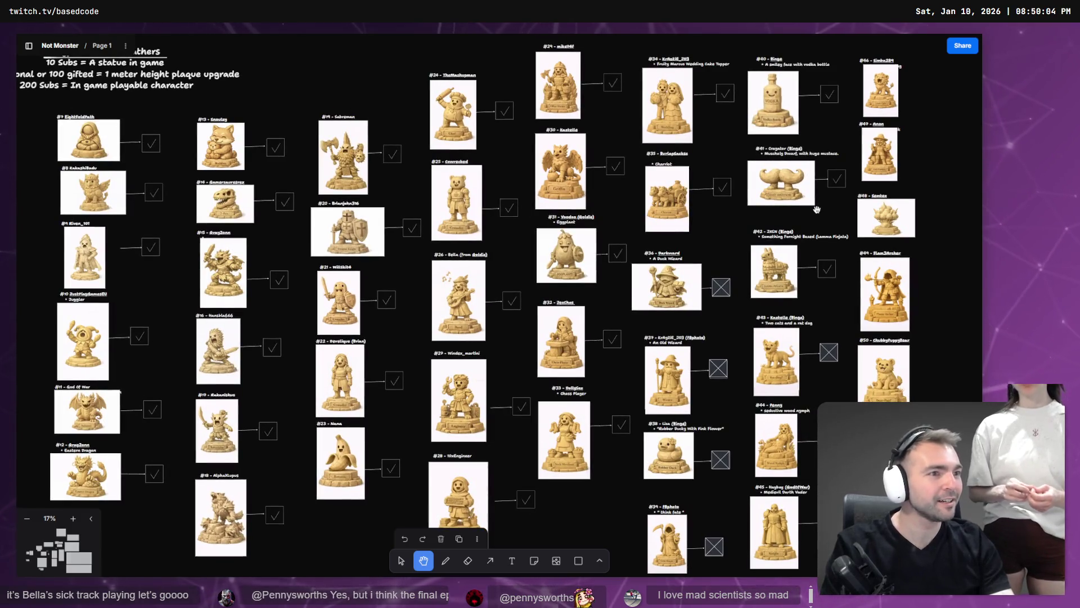
{"action": "key", "text": "alt+Tab"}
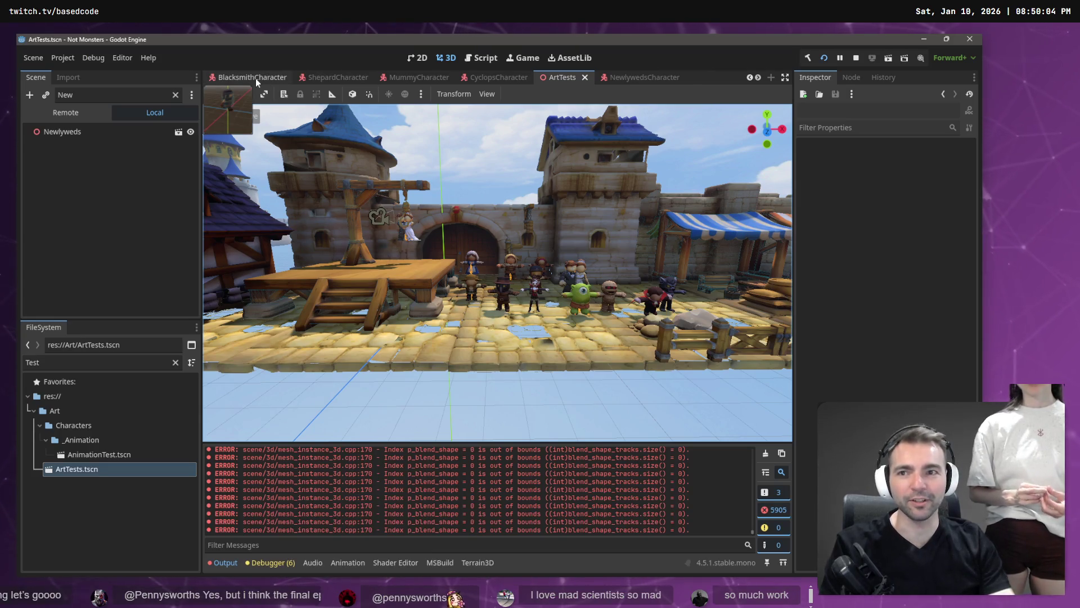
{"action": "left_click", "coordinate": [248, 81]}
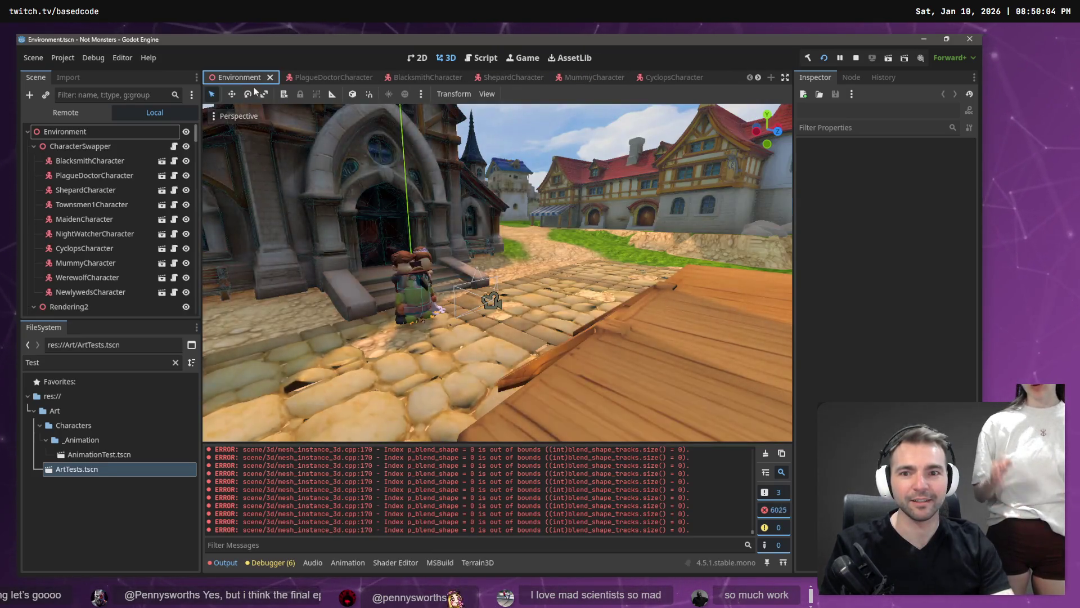
{"action": "scroll", "coordinate": [629, 80], "scroll_direction": "down", "scroll_amount": 2}
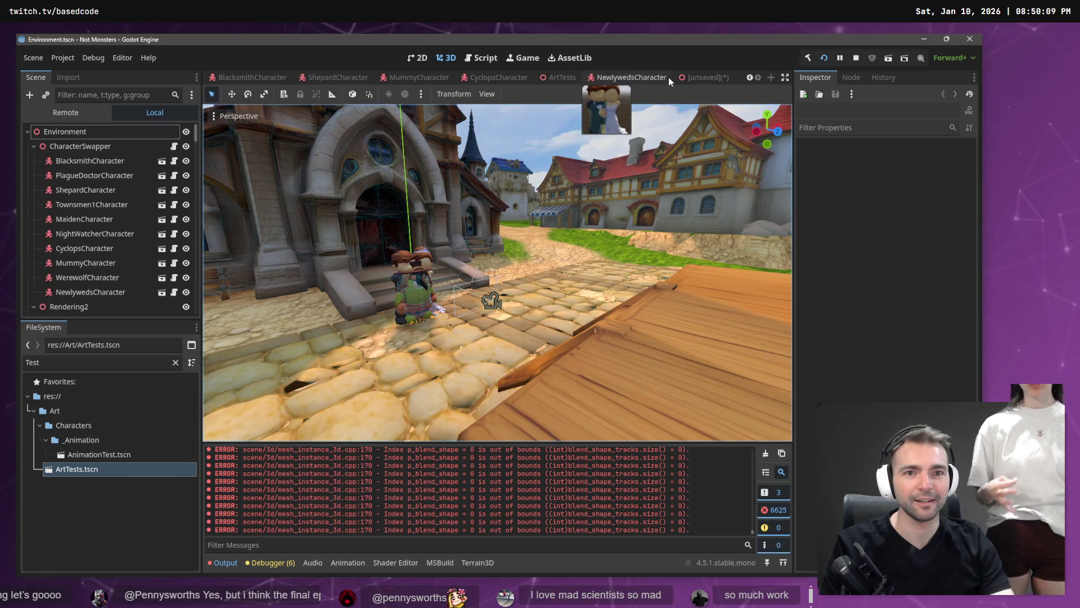
{"action": "middle_click", "coordinate": [720, 72]}
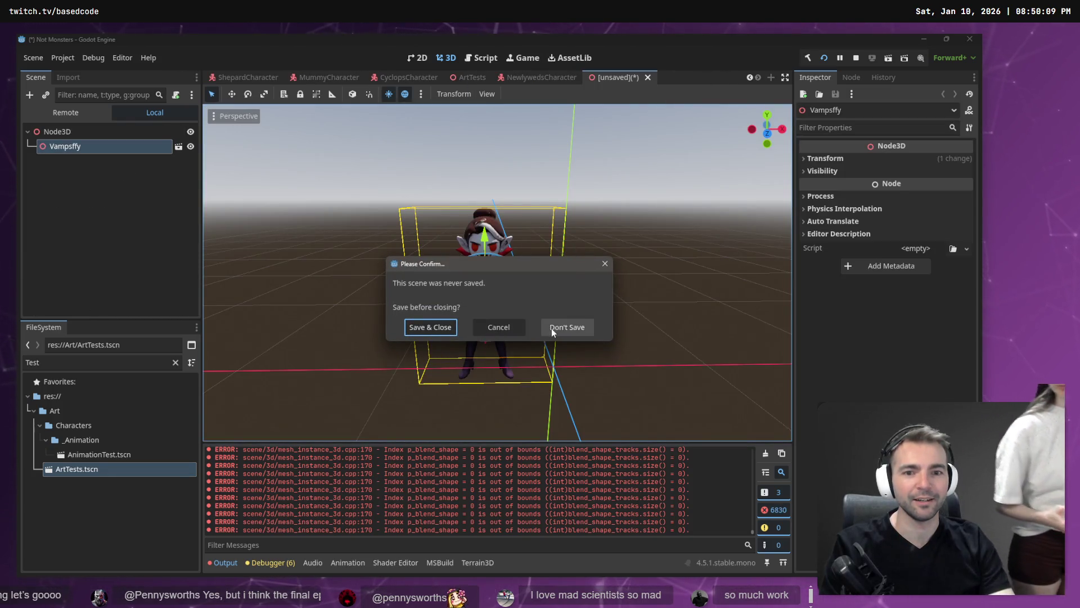
{"action": "left_click", "coordinate": [551, 329]}
{"action": "left_click", "coordinate": [559, 78]}
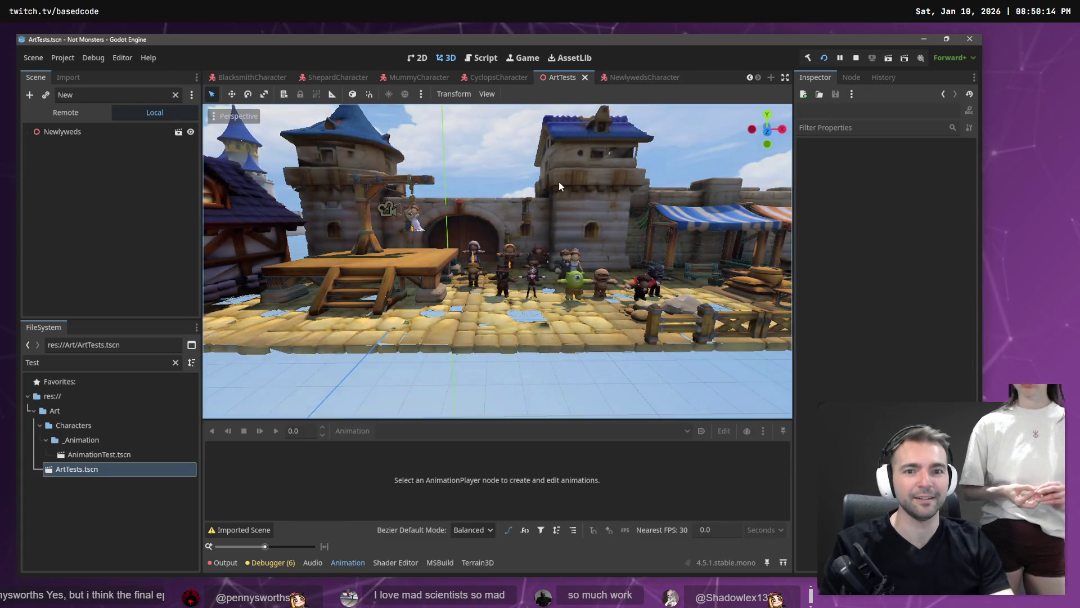
{"action": "key", "text": "w"}
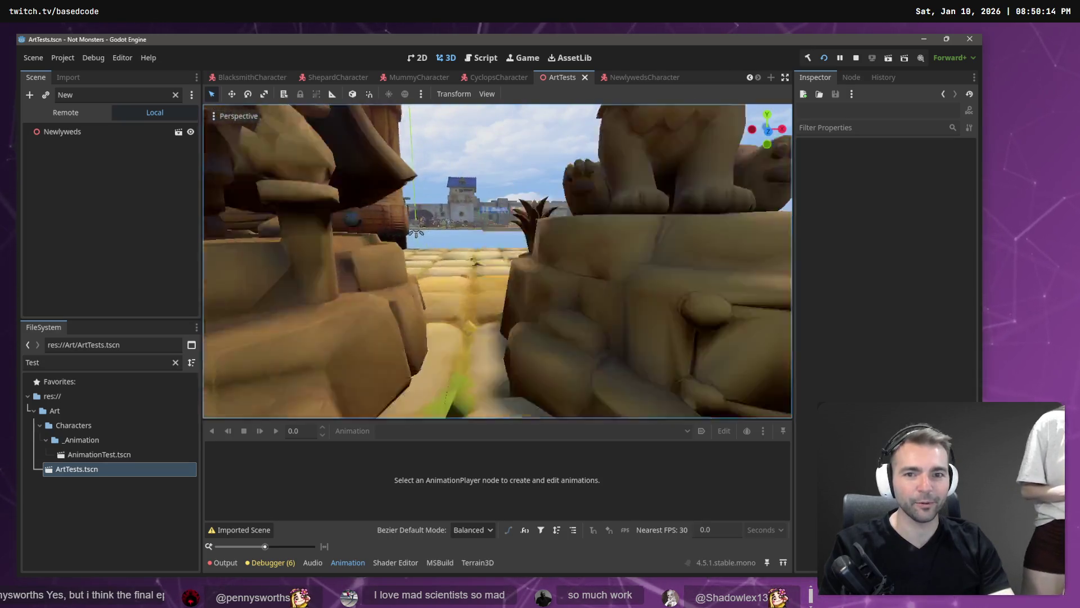
{"action": "key", "text": "s"}
{"action": "left_click", "coordinate": [785, 79]}
{"action": "key", "text": "w"}
{"action": "key", "text": "w"}
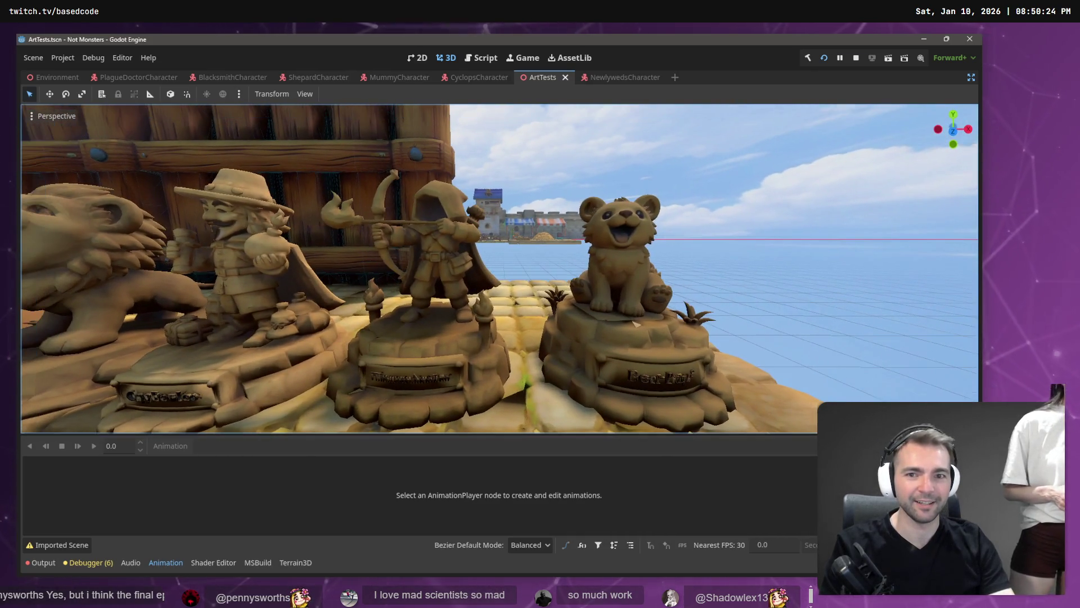
{"action": "key", "text": "a"}
{"action": "scroll", "coordinate": [499, 268], "scroll_direction": "down", "scroll_amount": 3}
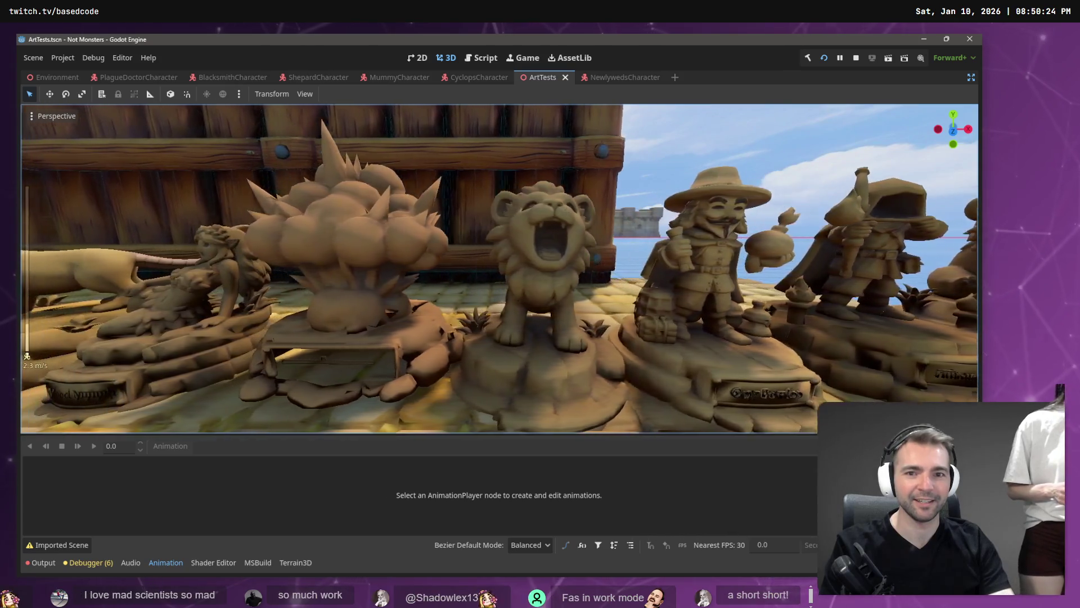
{"action": "key", "text": "a"}
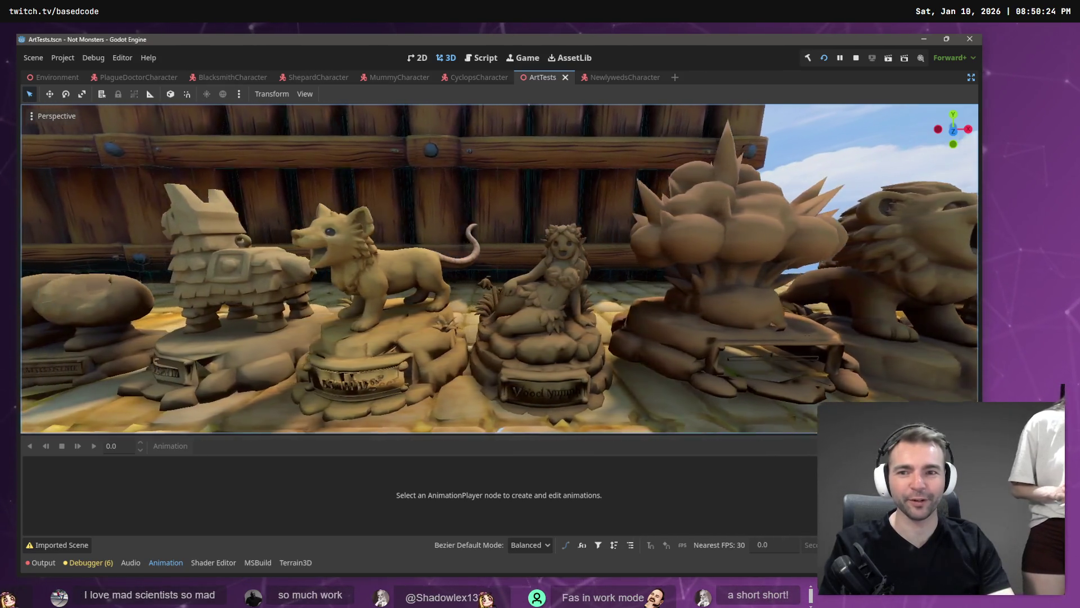
{"action": "key", "text": "a"}
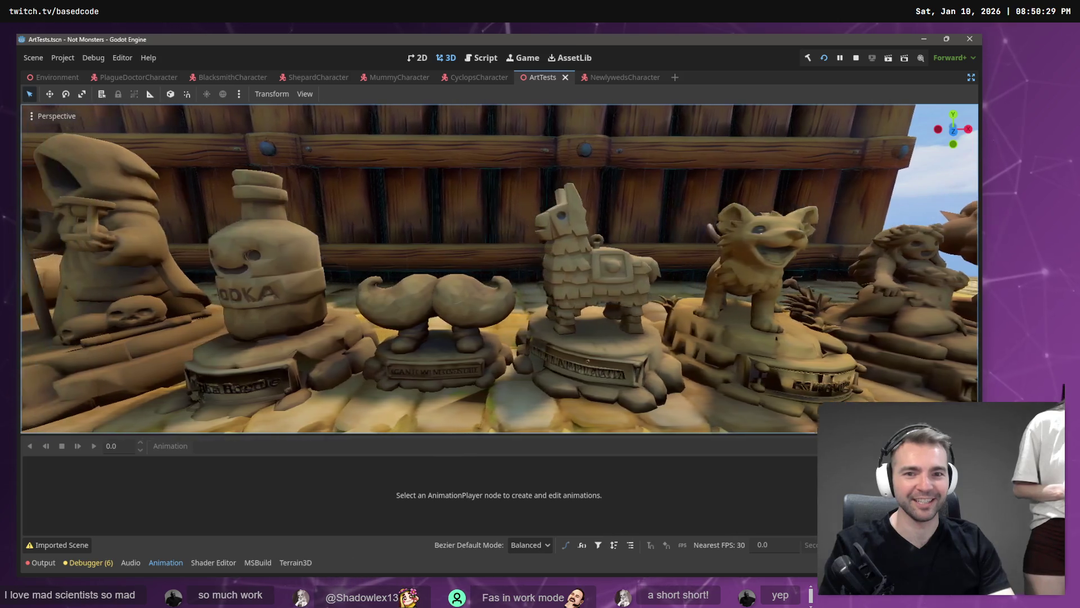
{"action": "key", "text": "a"}
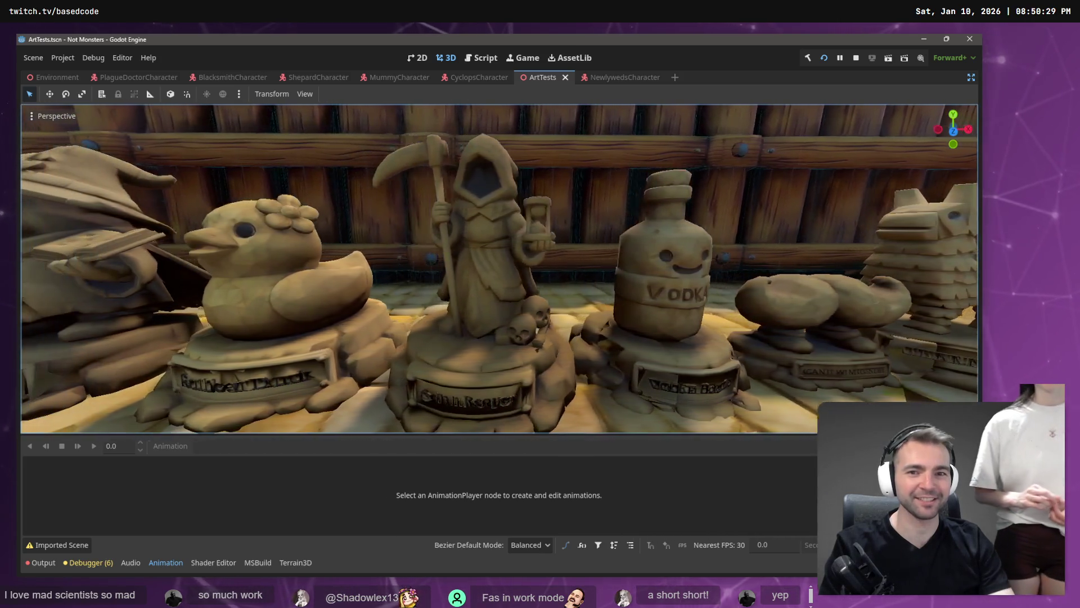
{"action": "key", "text": "a"}
{"action": "key", "text": "a"}
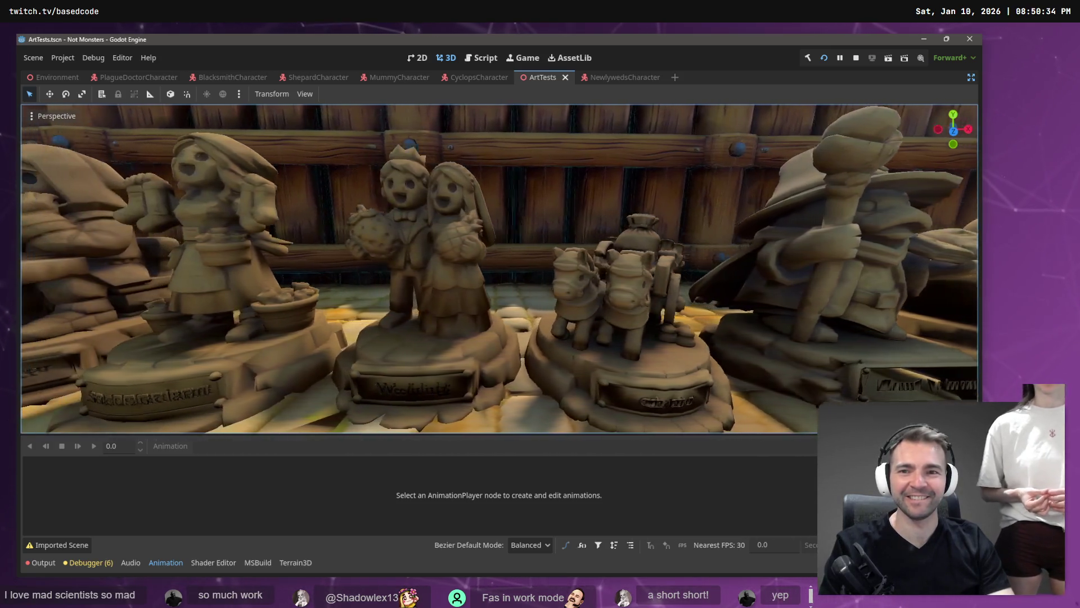
{"action": "key", "text": "a"}
{"action": "key", "text": "a"}
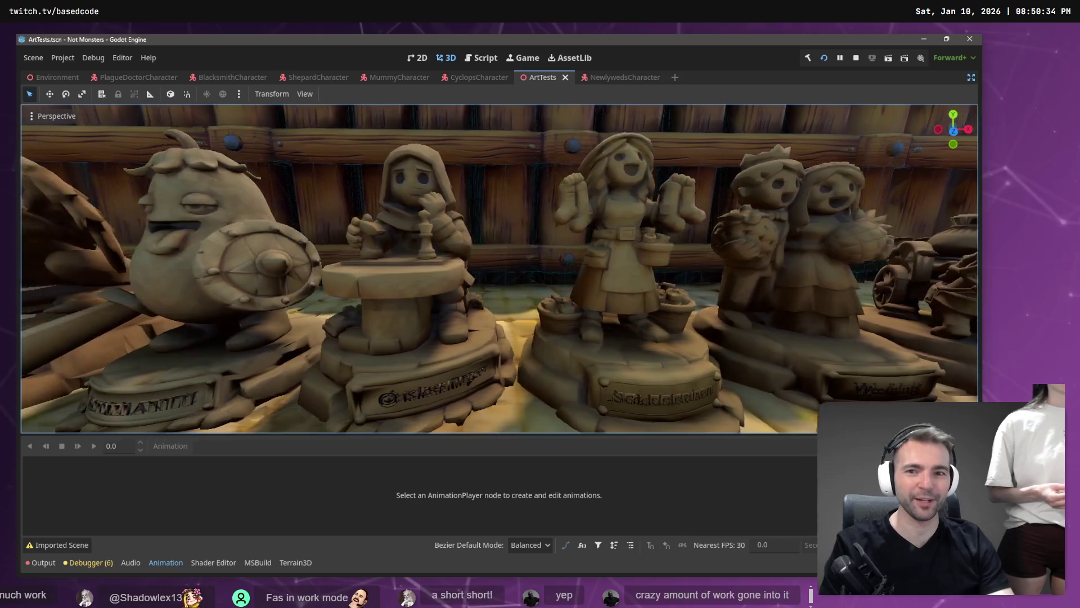
{"action": "key", "text": "a"}
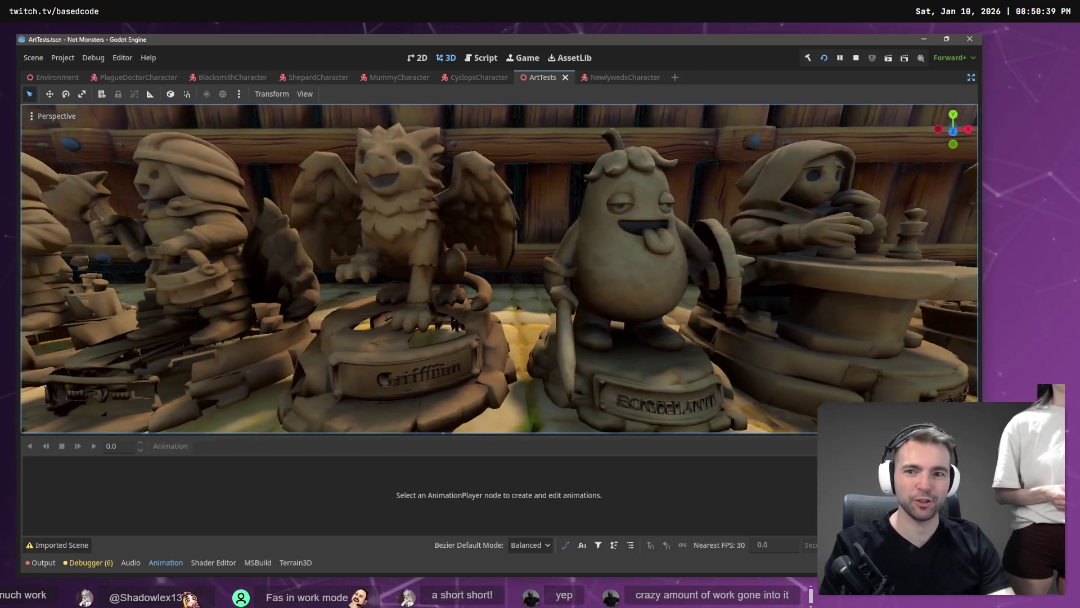
{"action": "key", "text": "a"}
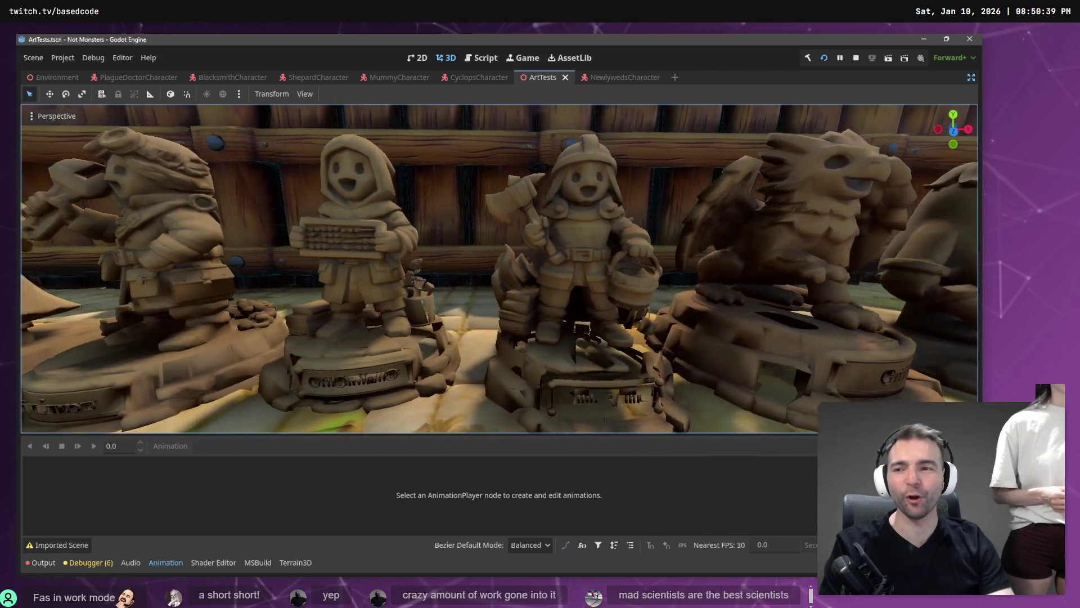
{"action": "key", "text": "a"}
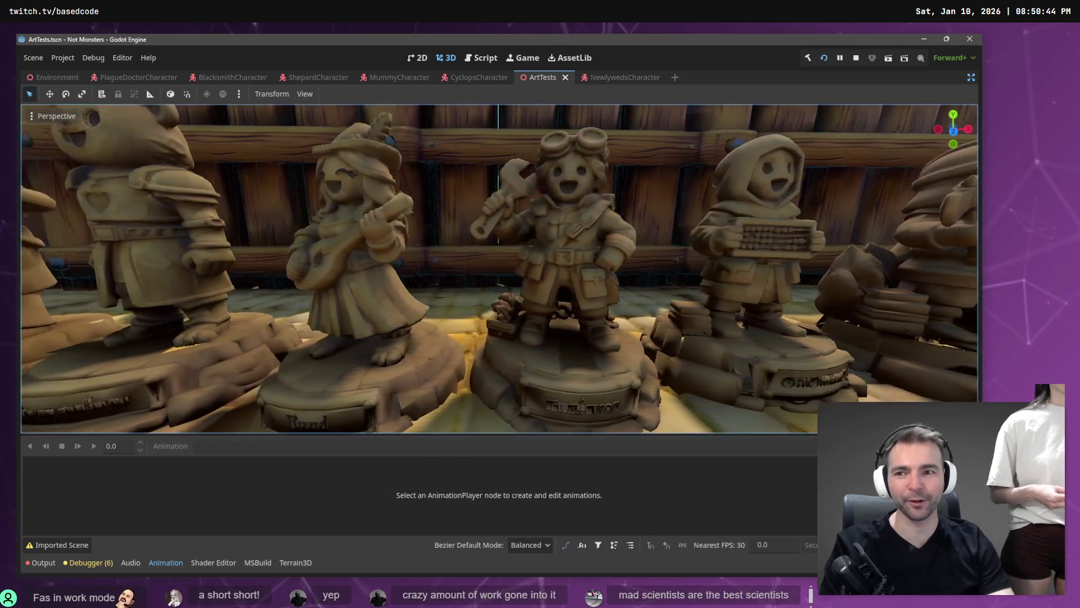
{"action": "key", "text": "a"}
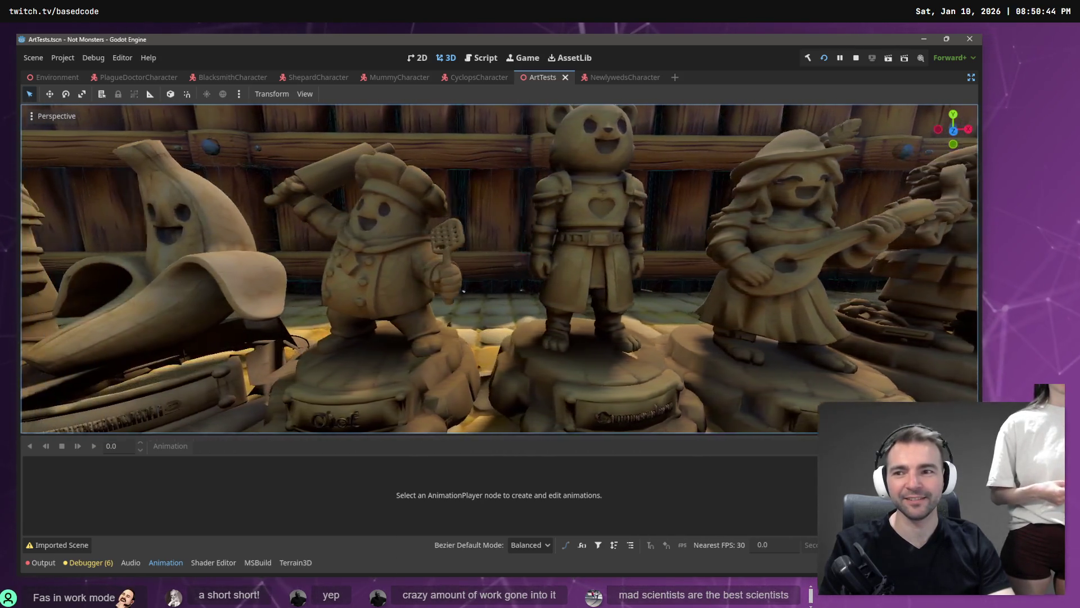
{"action": "key", "text": "a"}
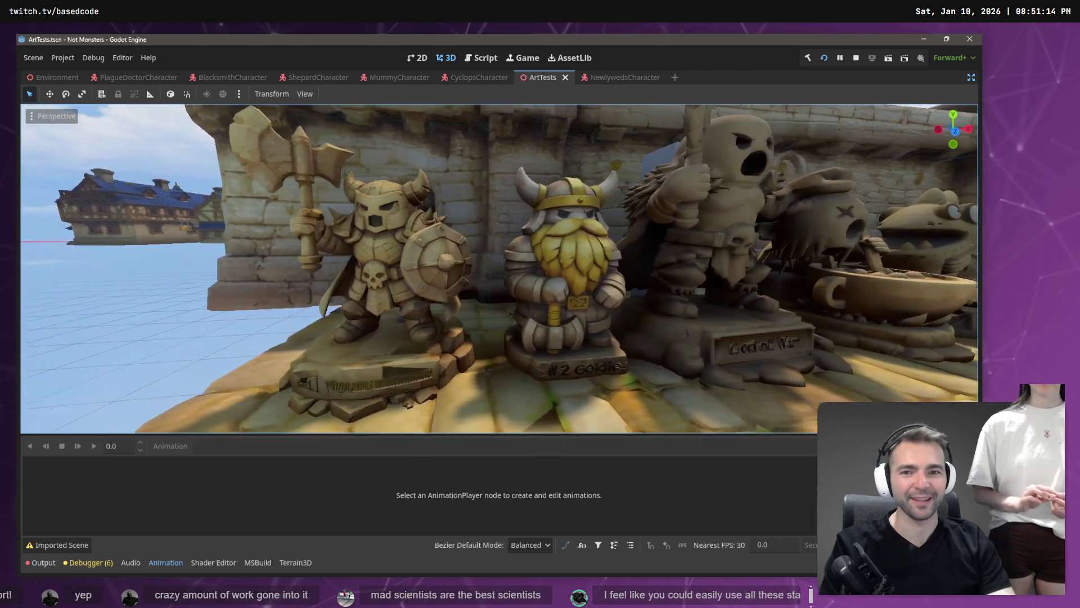
{"action": "scroll", "coordinate": [499, 268], "scroll_direction": "down", "scroll_amount": 2}
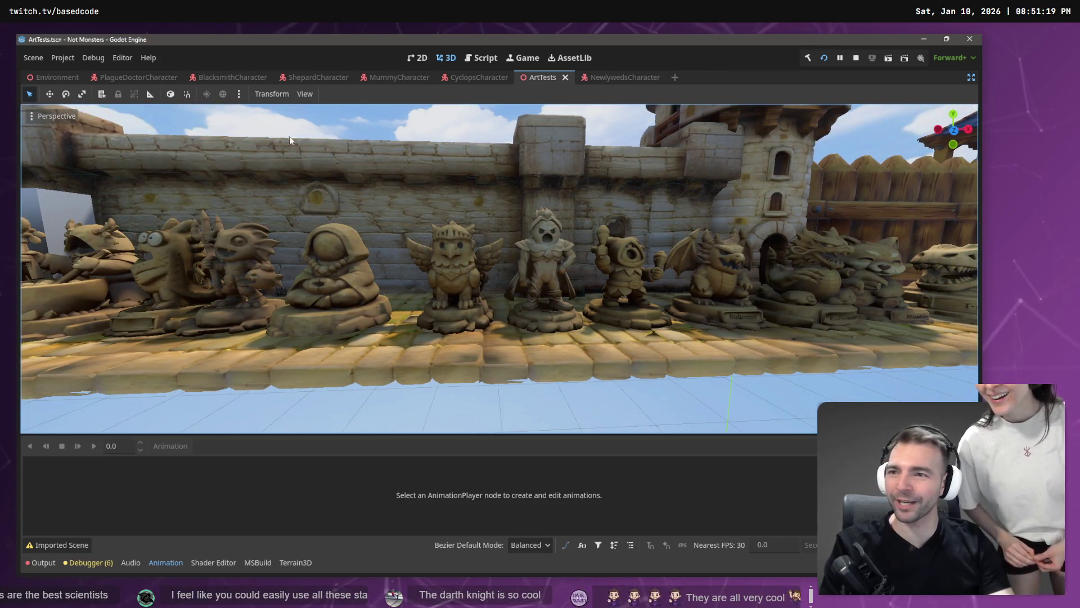
{"action": "mouse_move", "coordinate": [88, 82]}
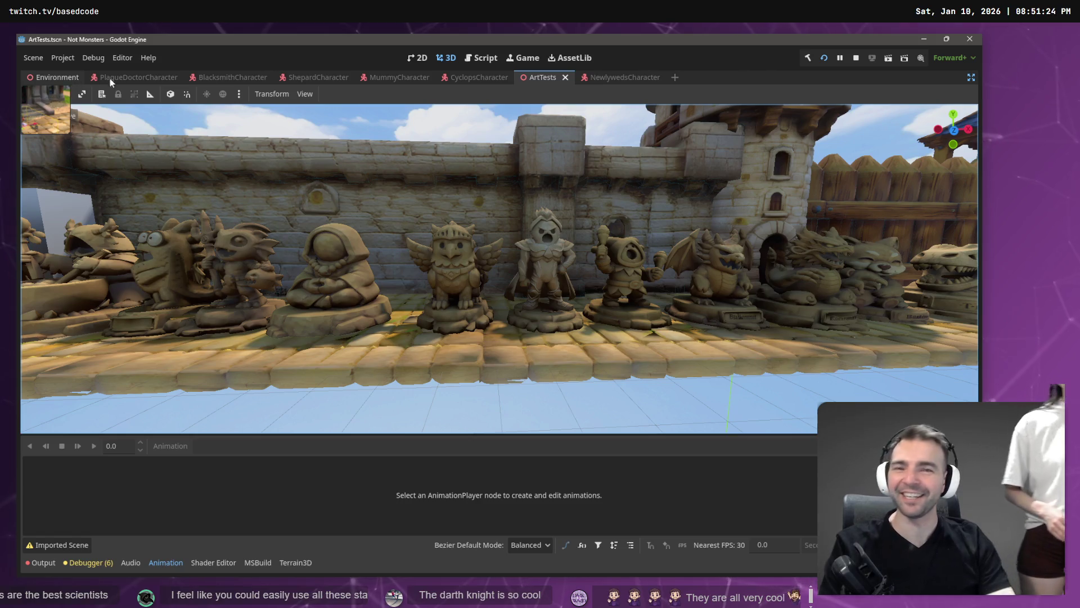
Run the game from the Environment scene, walk the mummy, then swap to the plague doctor
{"action": "left_click", "coordinate": [57, 78]}
{"action": "key", "text": "F5"}
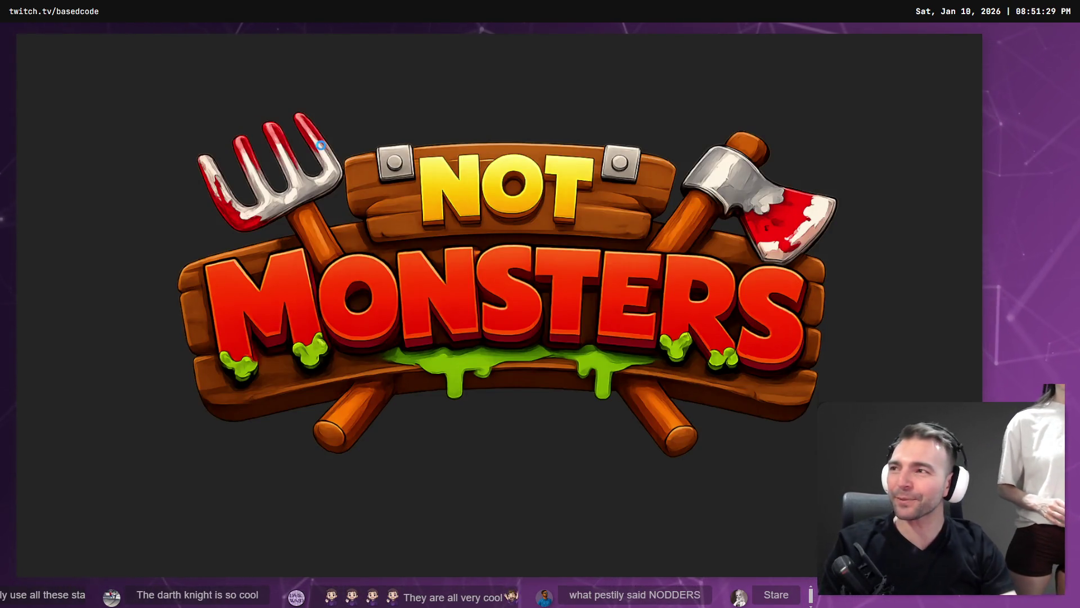
{"action": "key", "text": "w"}
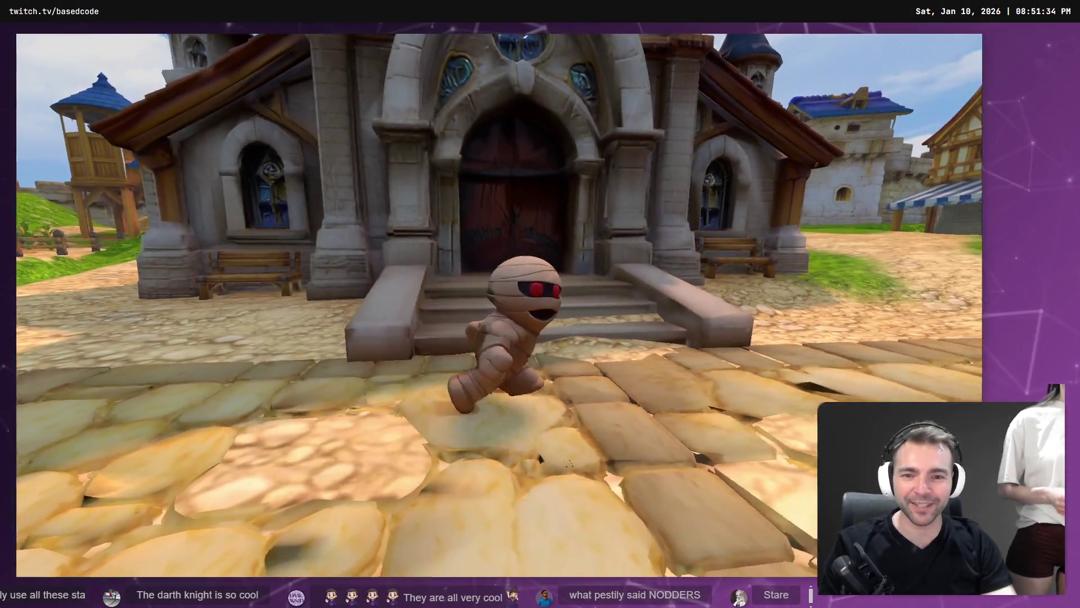
{"action": "key", "text": "Tab"}
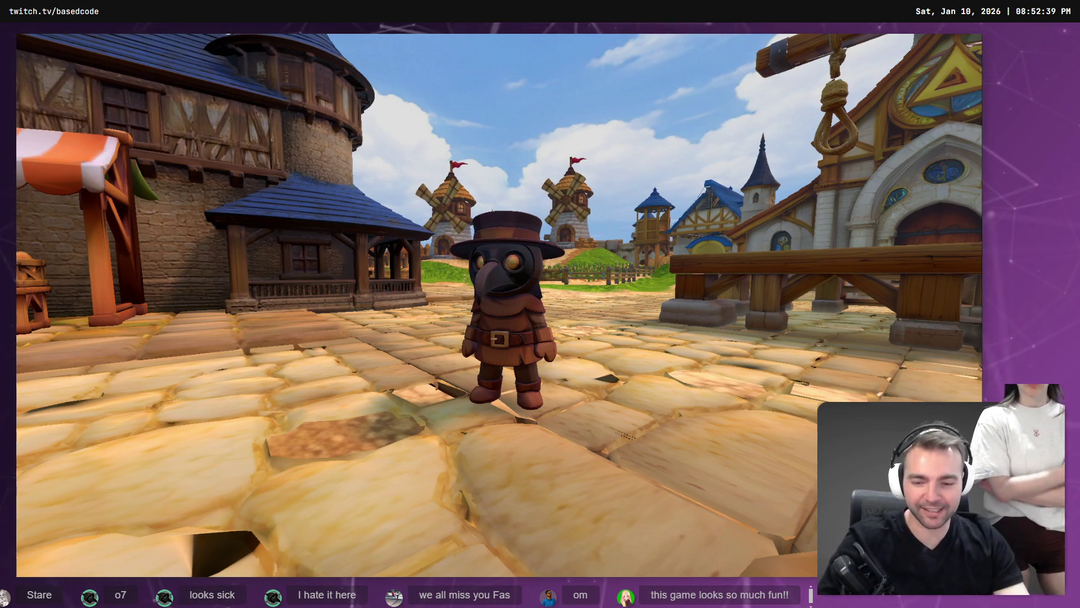
Stop the game, restore the editor panels, and select the WorldEnvironment node
{"action": "key", "text": "F8"}
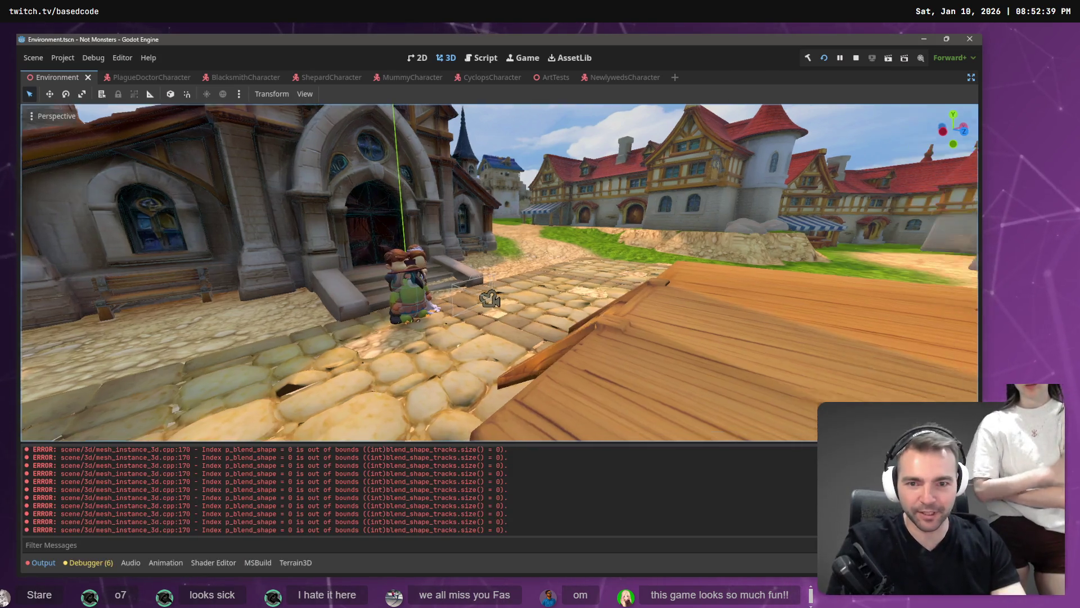
{"action": "key", "text": "s"}
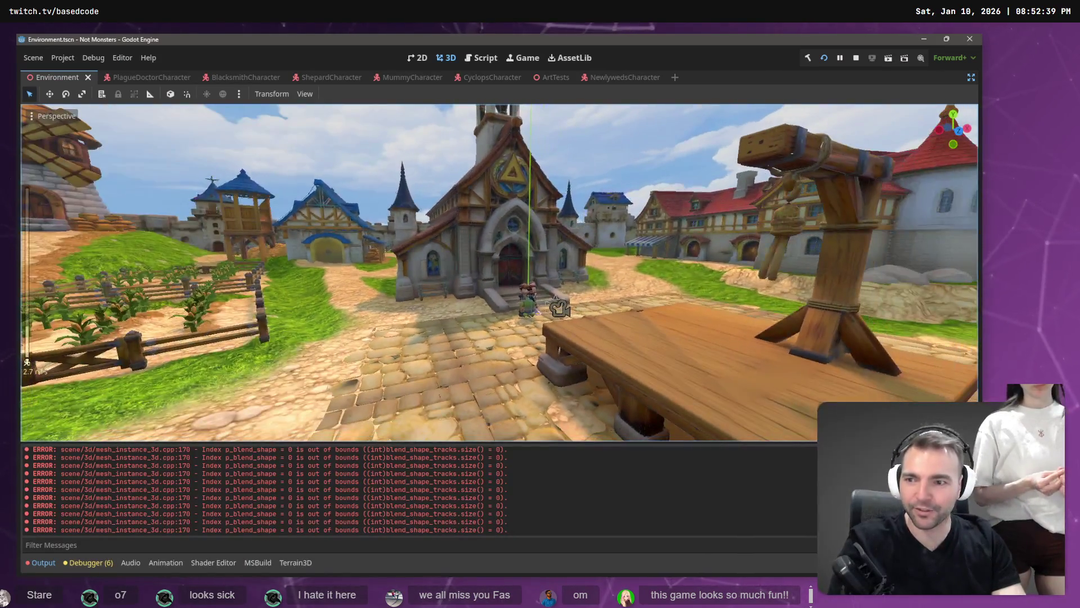
{"action": "left_click", "coordinate": [972, 78]}
{"action": "scroll", "coordinate": [89, 279], "scroll_direction": "down", "scroll_amount": 5}
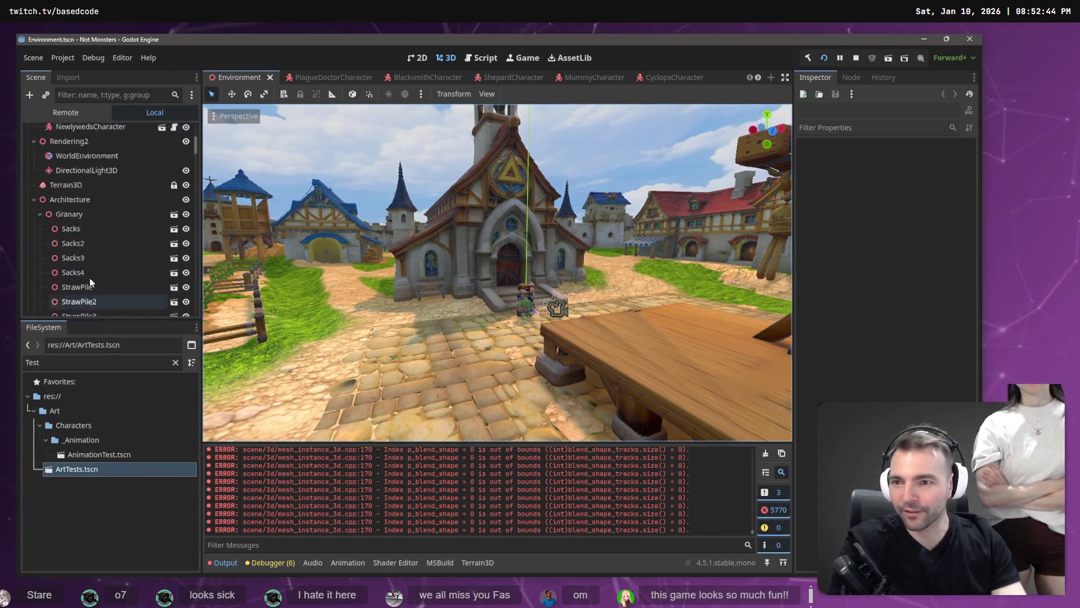
{"action": "scroll", "coordinate": [93, 264], "scroll_direction": "up", "scroll_amount": 5}
{"action": "left_click", "coordinate": [34, 146]}
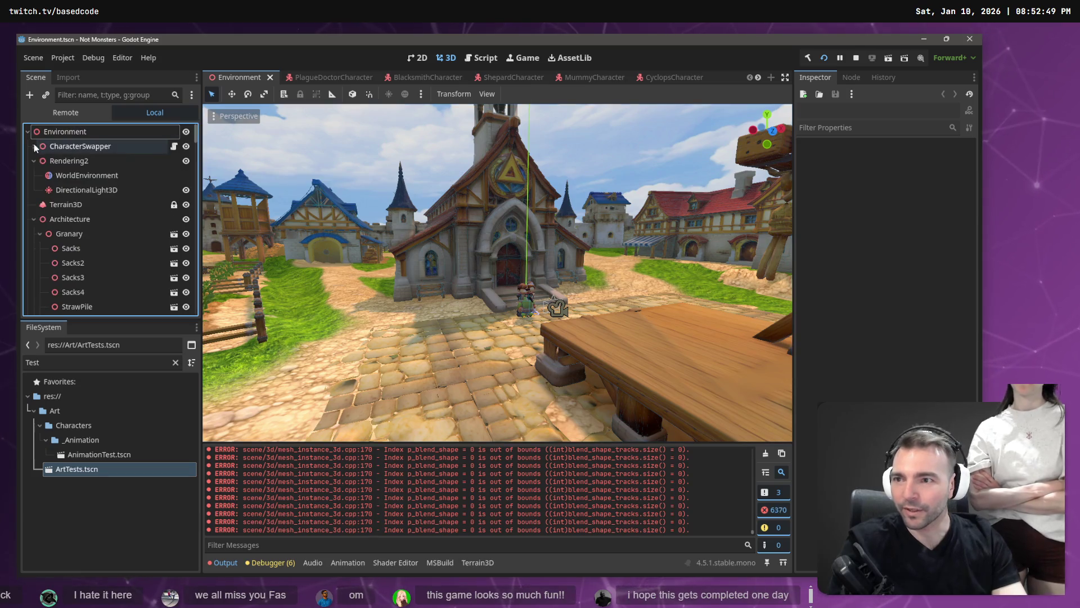
{"action": "left_click", "coordinate": [79, 175]}
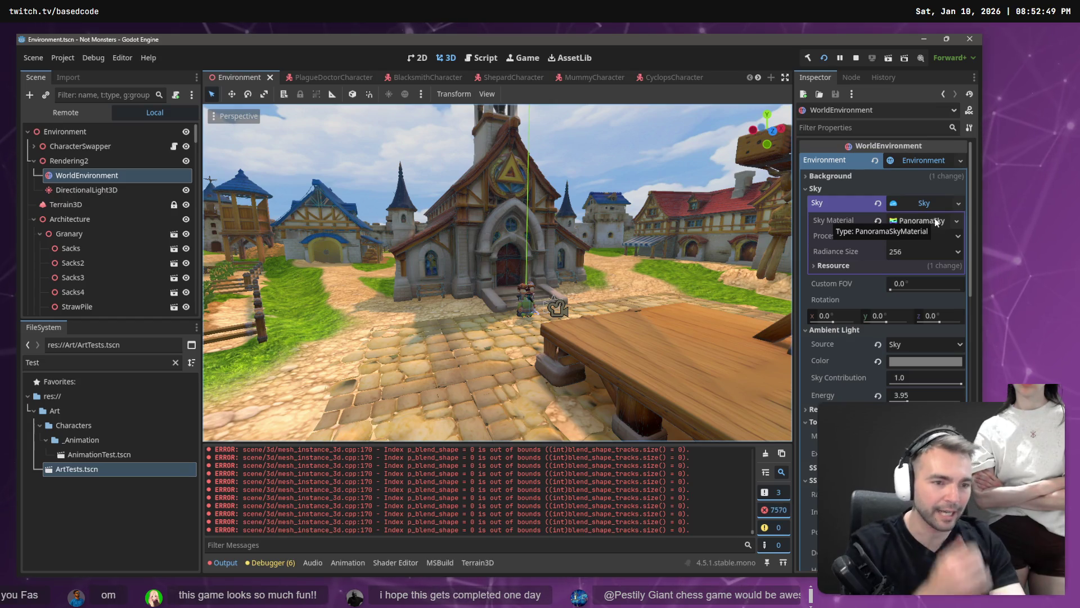
Try Color as ambient light source, revert to Sky, and clear the panorama sky material
{"action": "left_click", "coordinate": [919, 348]}
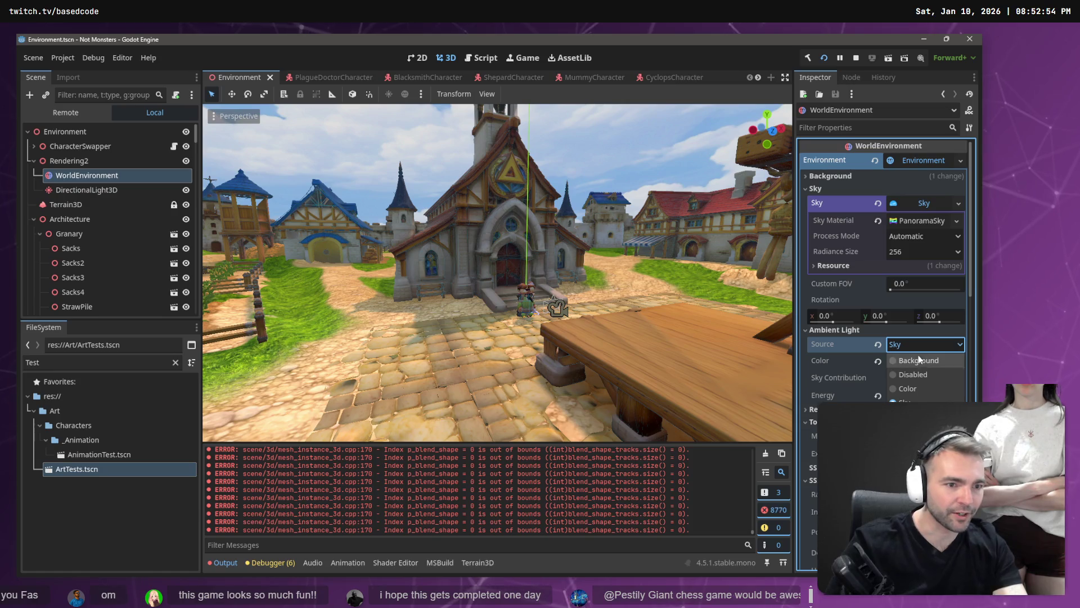
{"action": "left_click", "coordinate": [923, 388]}
{"action": "key", "text": "ctrl+z"}
{"action": "left_click", "coordinate": [957, 220]}
{"action": "key", "text": "Escape"}
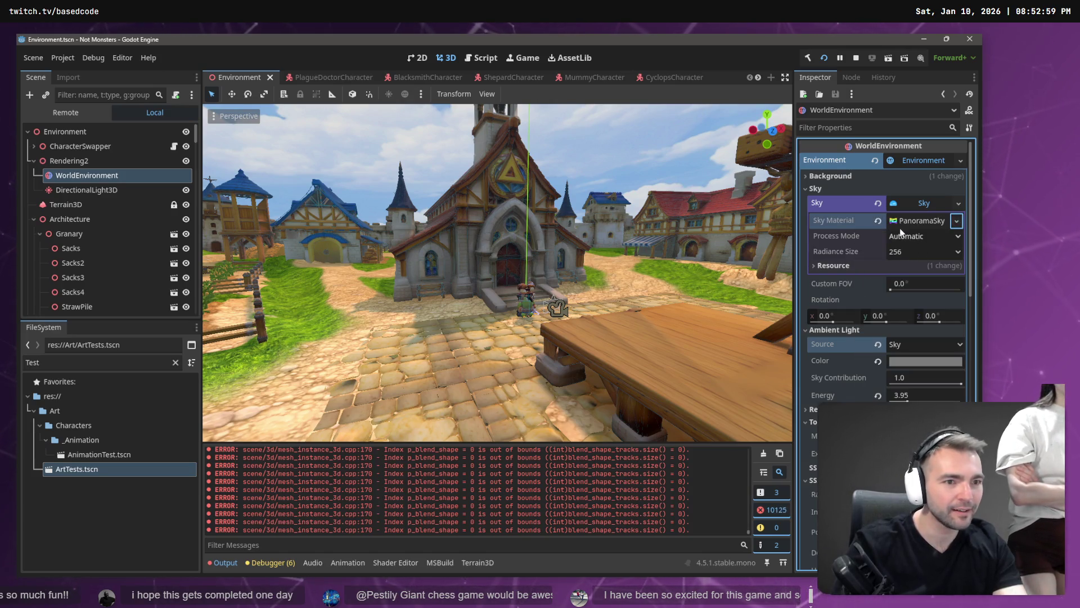
{"action": "left_click", "coordinate": [878, 221]}
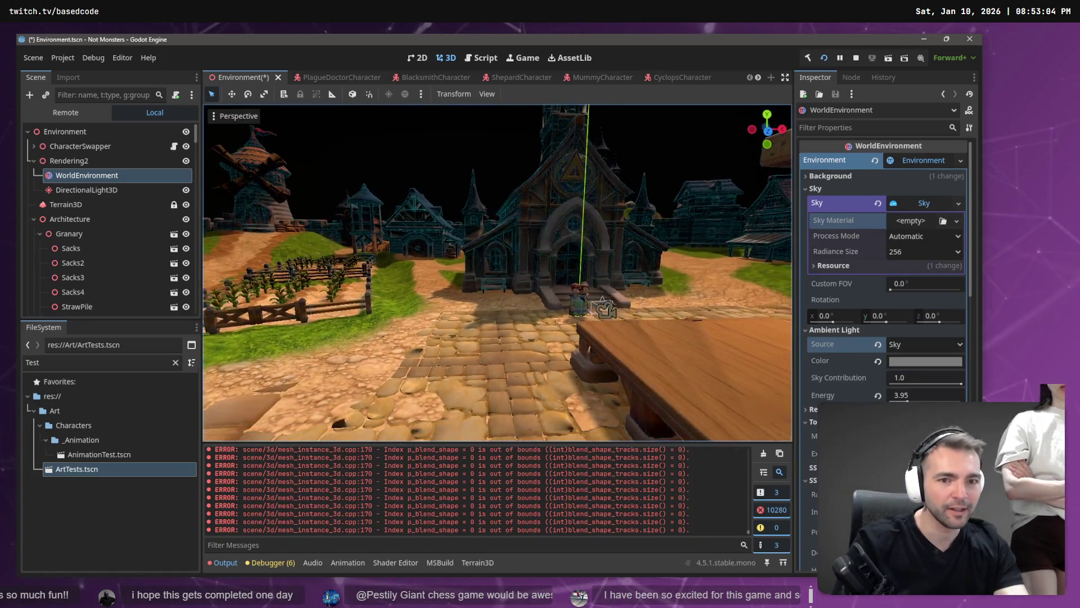
Collapse the SSAO, SSIL and SDFGI sections in the WorldEnvironment inspector
{"action": "key", "text": "w"}
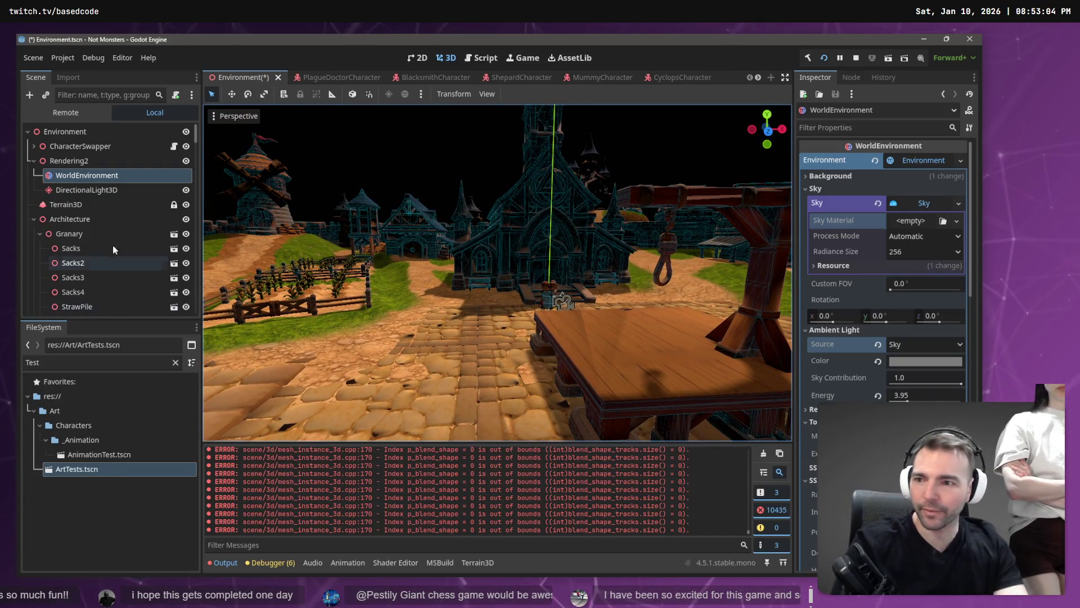
{"action": "scroll", "coordinate": [883, 282], "scroll_direction": "down", "scroll_amount": 15}
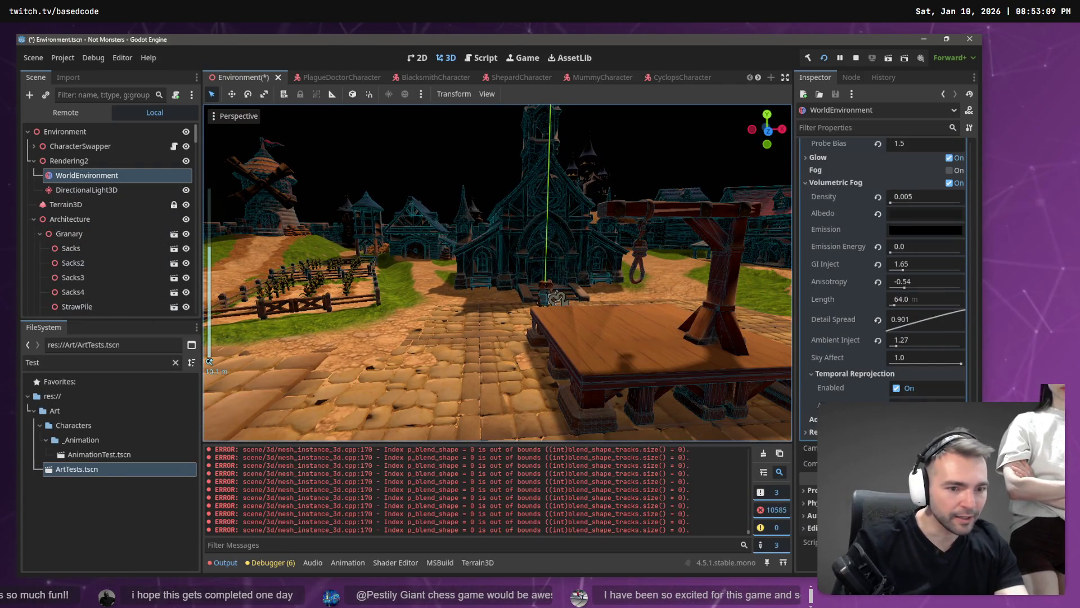
{"action": "scroll", "coordinate": [883, 270], "scroll_direction": "up", "scroll_amount": 10}
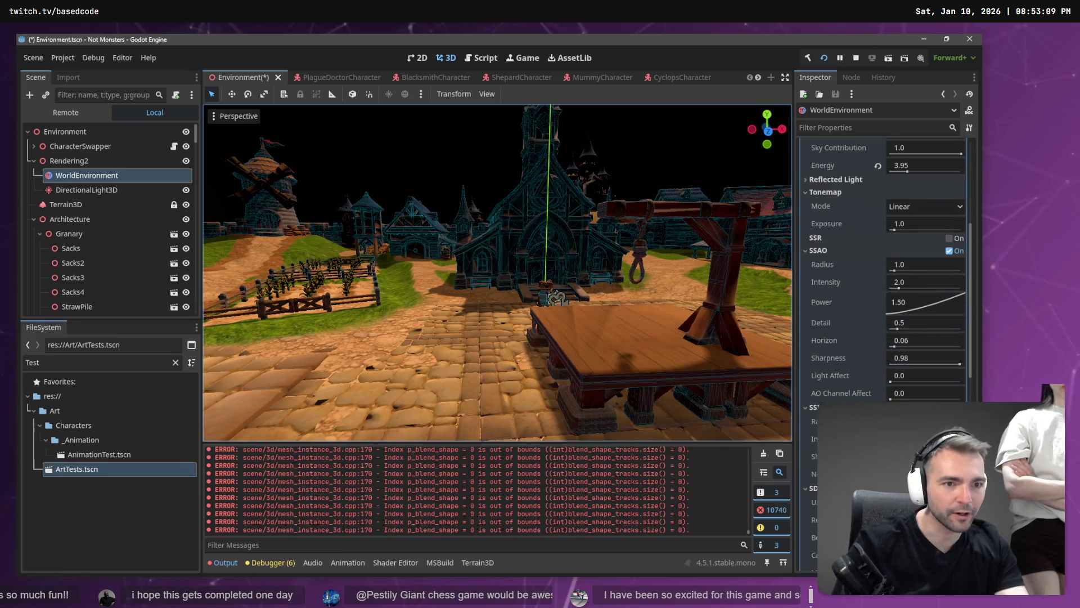
{"action": "left_click", "coordinate": [805, 250]}
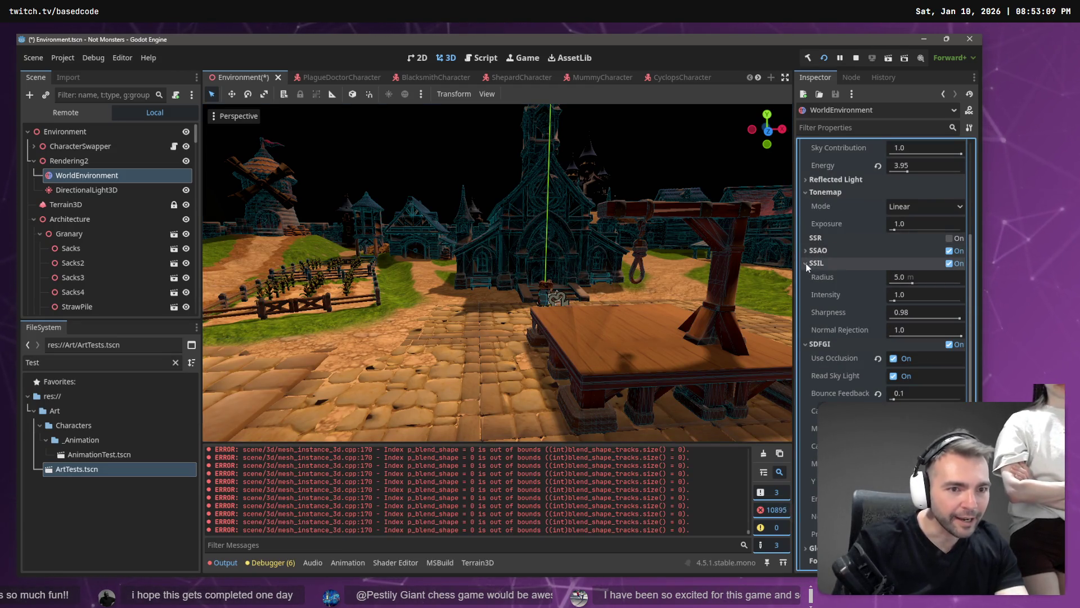
{"action": "left_click", "coordinate": [806, 263]}
{"action": "left_click", "coordinate": [805, 275]}
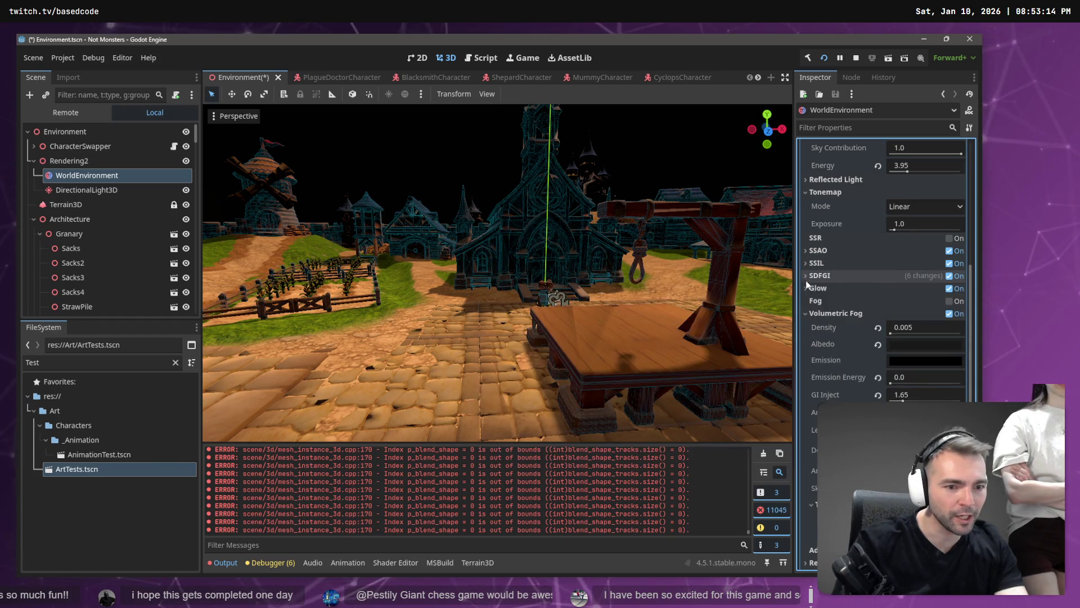
Raise volumetric fog density to 0.2816, then save the scene and launch the game
{"action": "left_click_drag", "start_coordinate": [894, 332], "coordinate": [912, 332]}
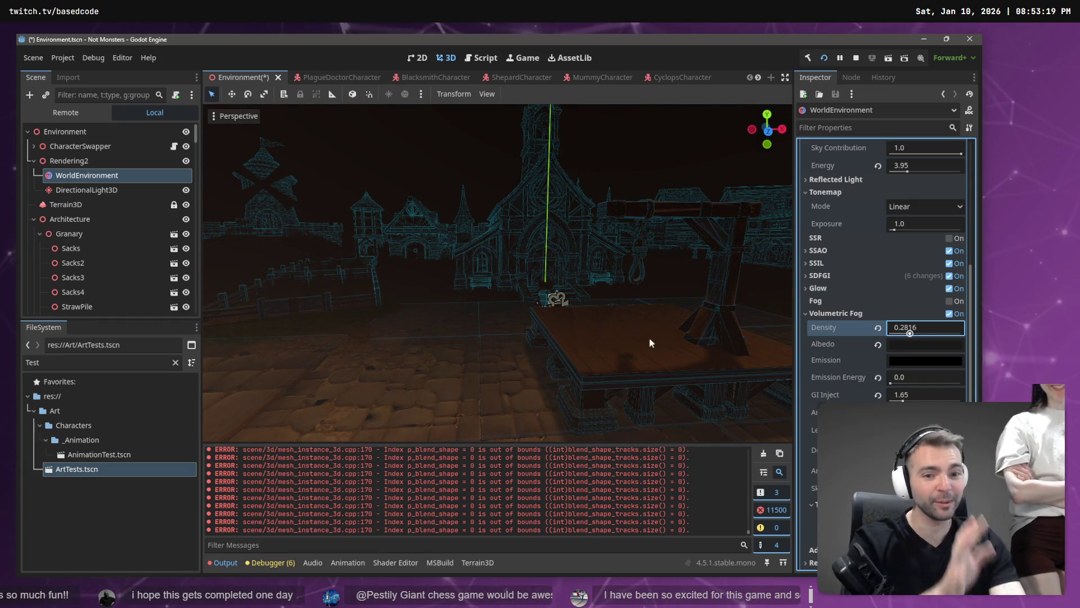
{"action": "key", "text": "w"}
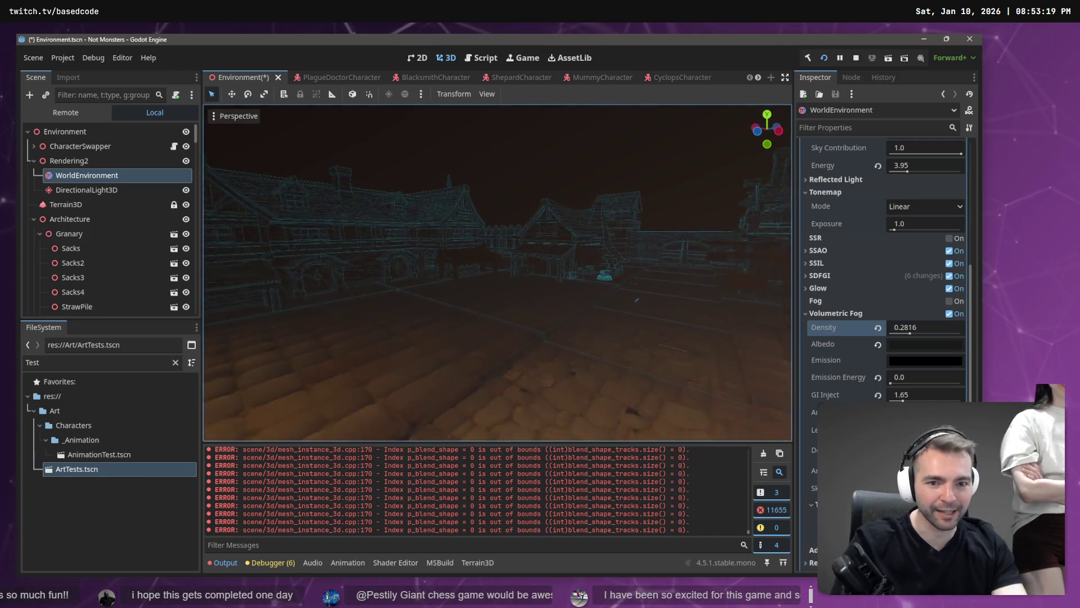
{"action": "key", "text": "F5"}
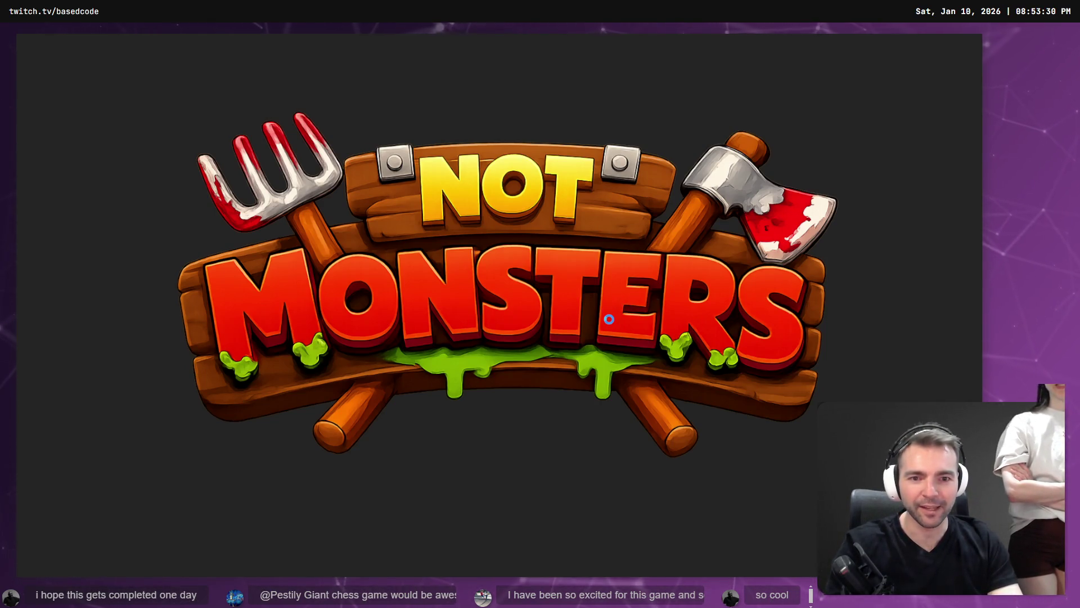
Run and jump the character through the foggy village, then stop the game
{"action": "key", "text": "w"}
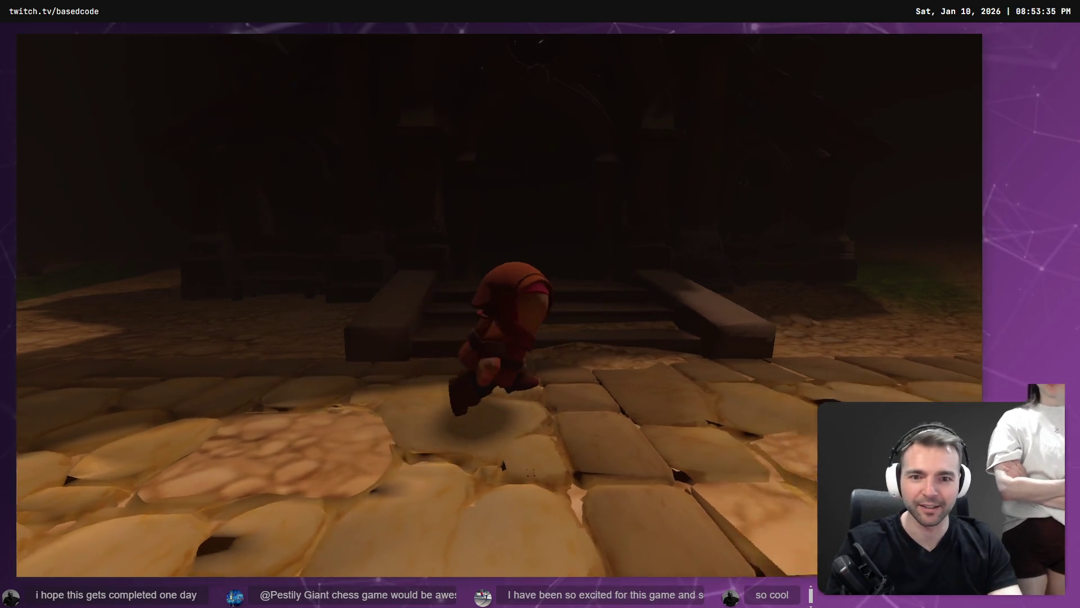
{"action": "key", "text": "space"}
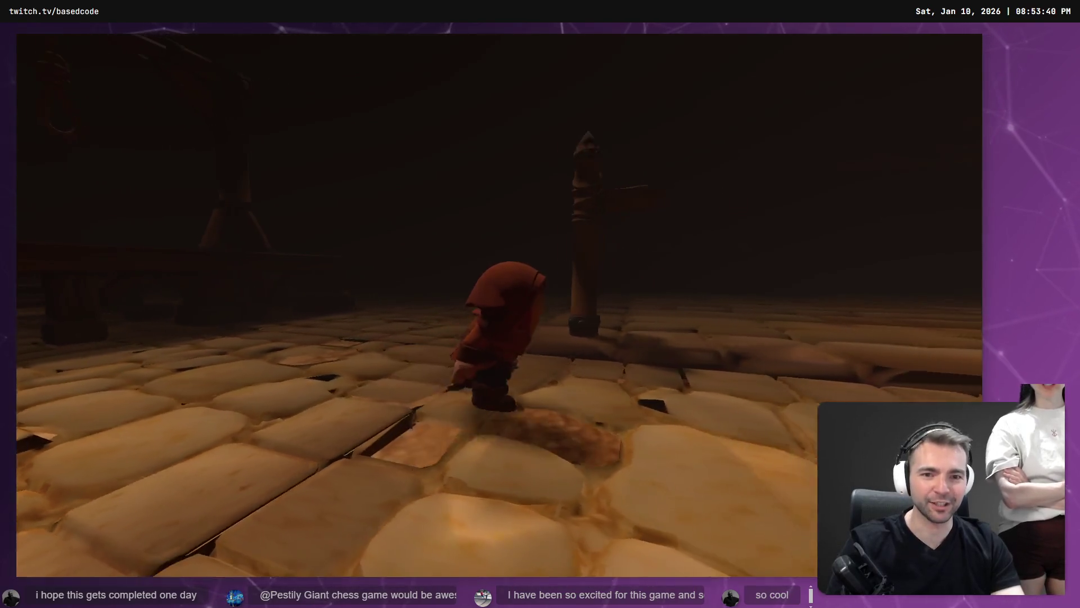
{"action": "key", "text": "F8"}
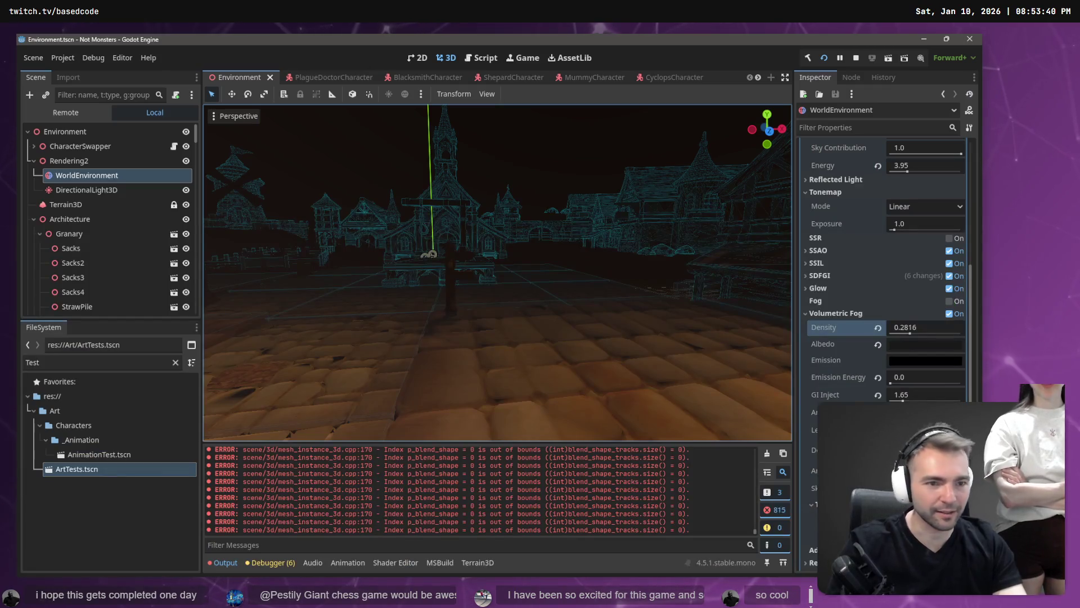
{"action": "scroll", "coordinate": [941, 366], "scroll_direction": "down", "scroll_amount": 4}
{"action": "scroll", "coordinate": [912, 378], "scroll_direction": "up", "scroll_amount": 10}
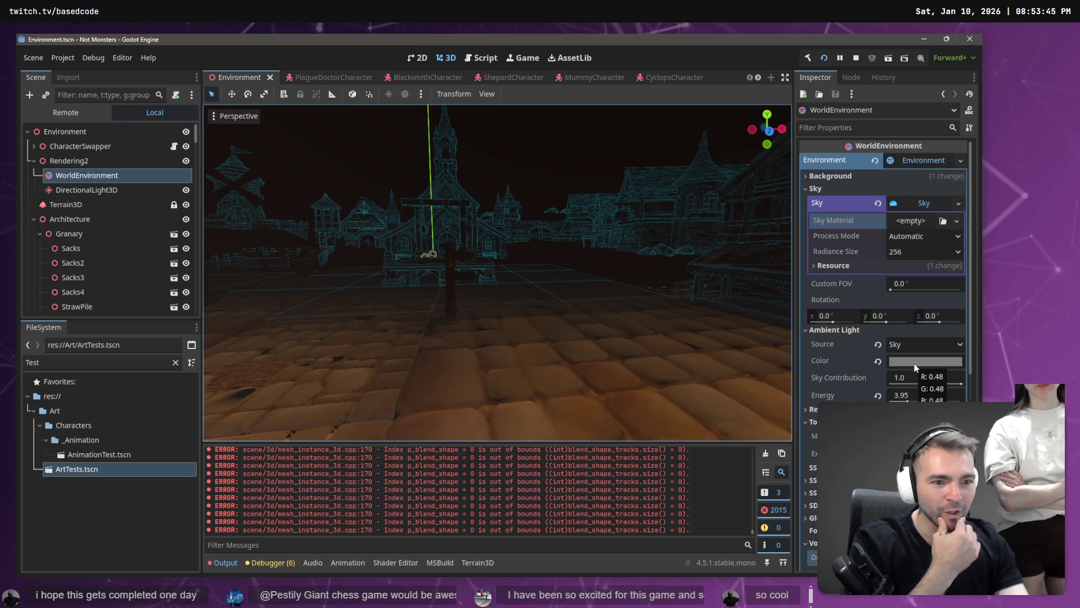
Darken the ambient light colour from 7c7c7c to near-black 242424
{"action": "left_click", "coordinate": [914, 366]}
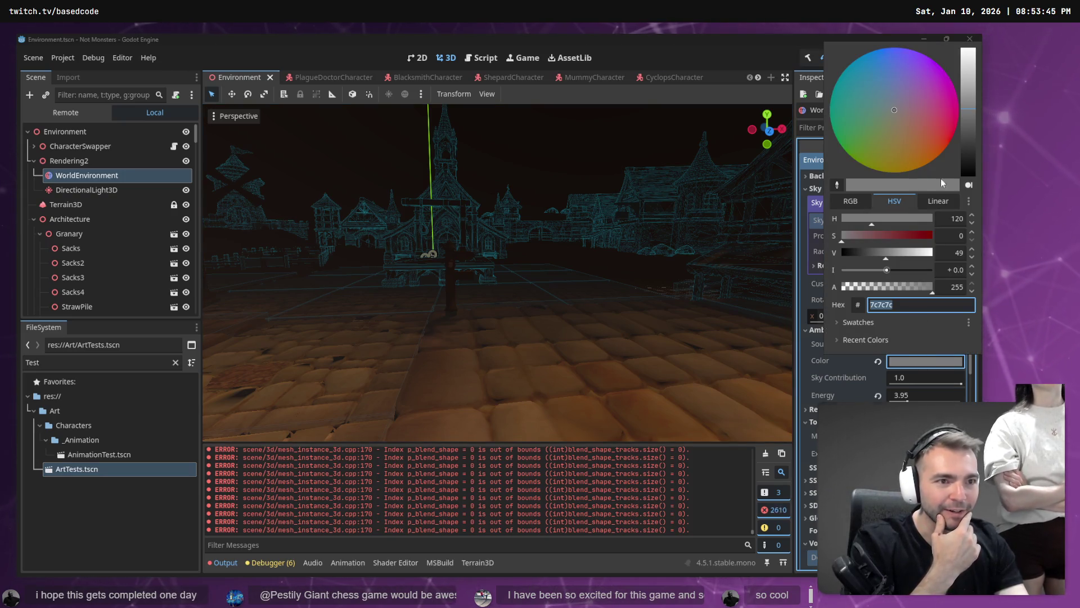
{"action": "left_click_drag", "start_coordinate": [969, 130], "coordinate": [970, 160]}
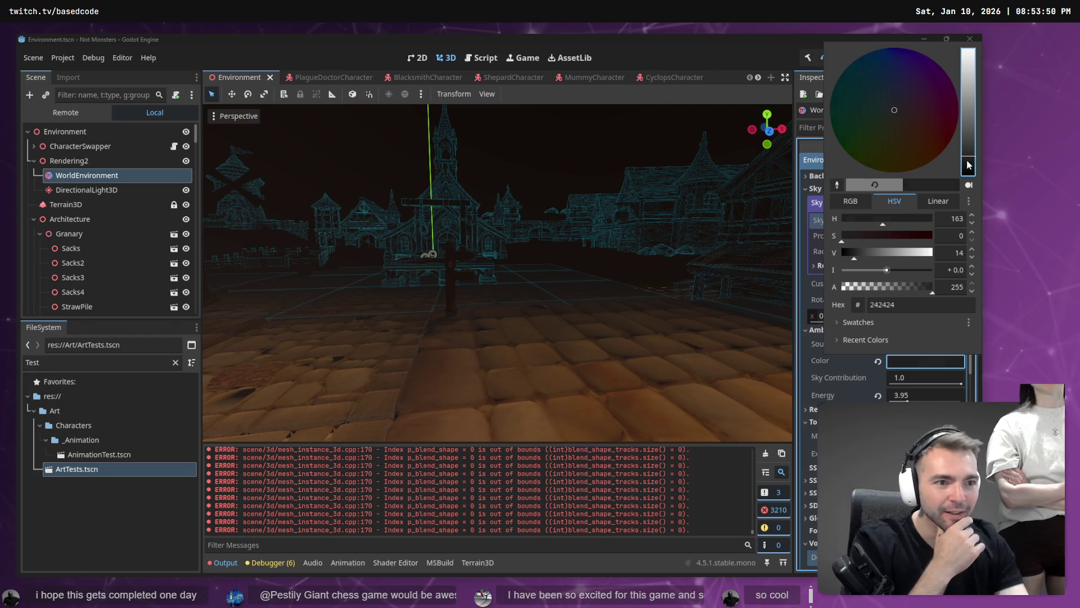
{"action": "left_click", "coordinate": [751, 53]}
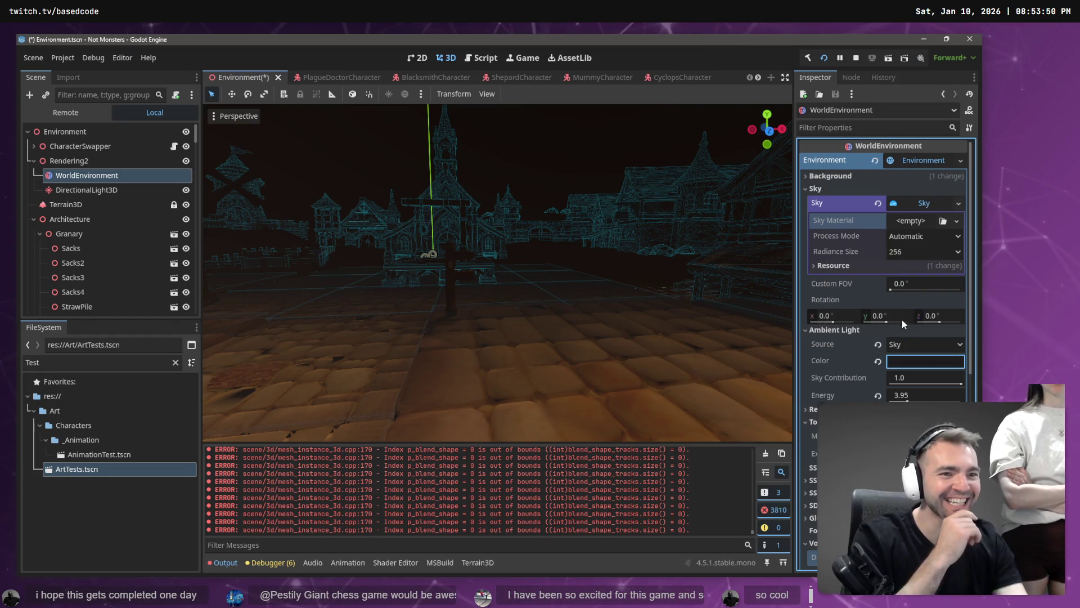
{"action": "scroll", "coordinate": [899, 353], "scroll_direction": "down", "scroll_amount": 5}
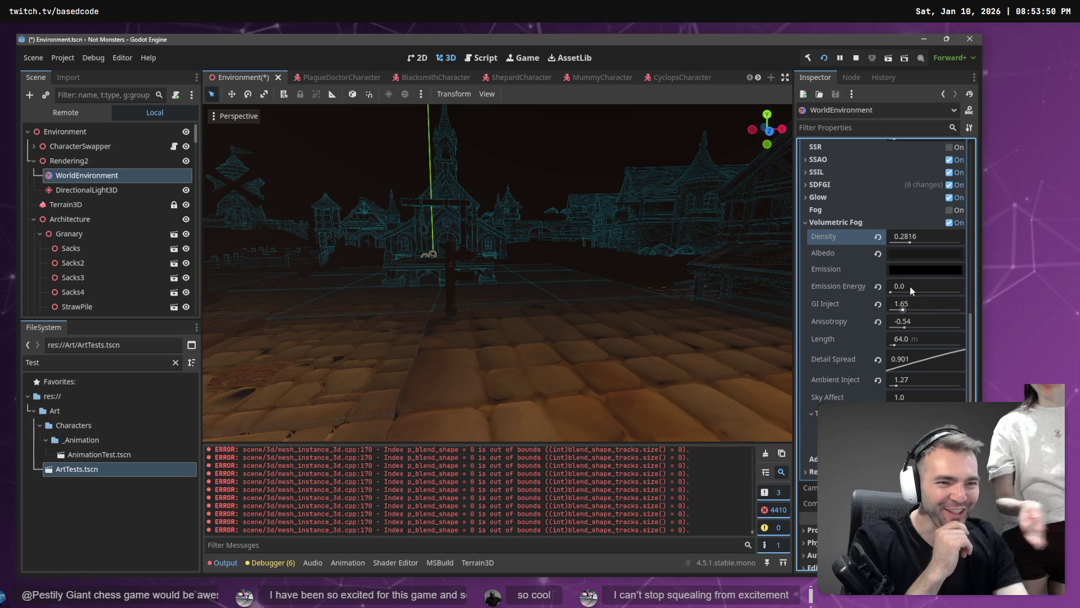
{"action": "scroll", "coordinate": [912, 275], "scroll_direction": "up", "scroll_amount": 3}
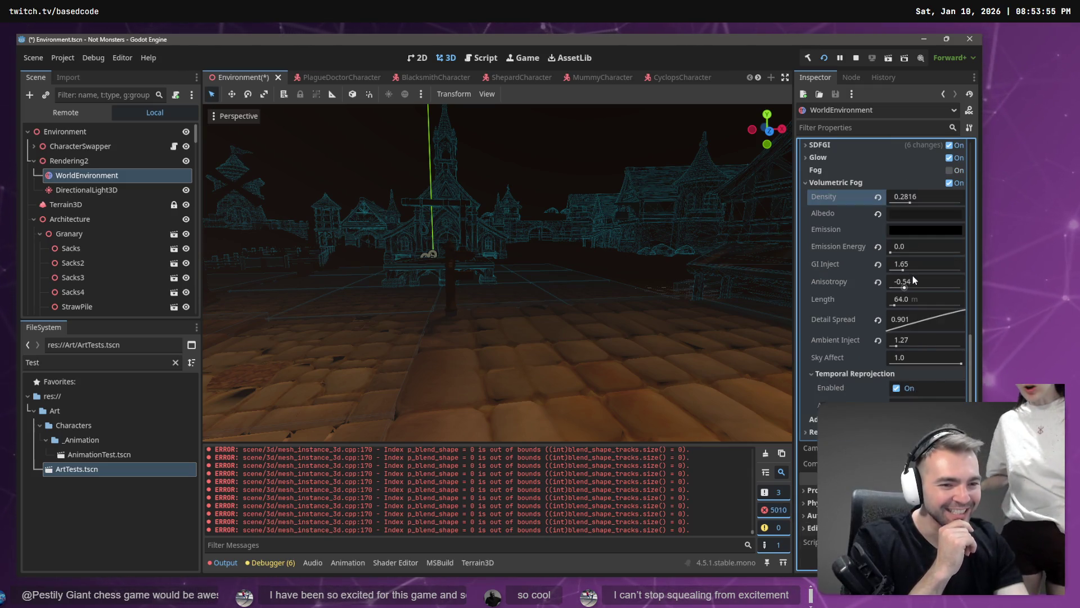
{"action": "scroll", "coordinate": [913, 275], "scroll_direction": "up", "scroll_amount": 5}
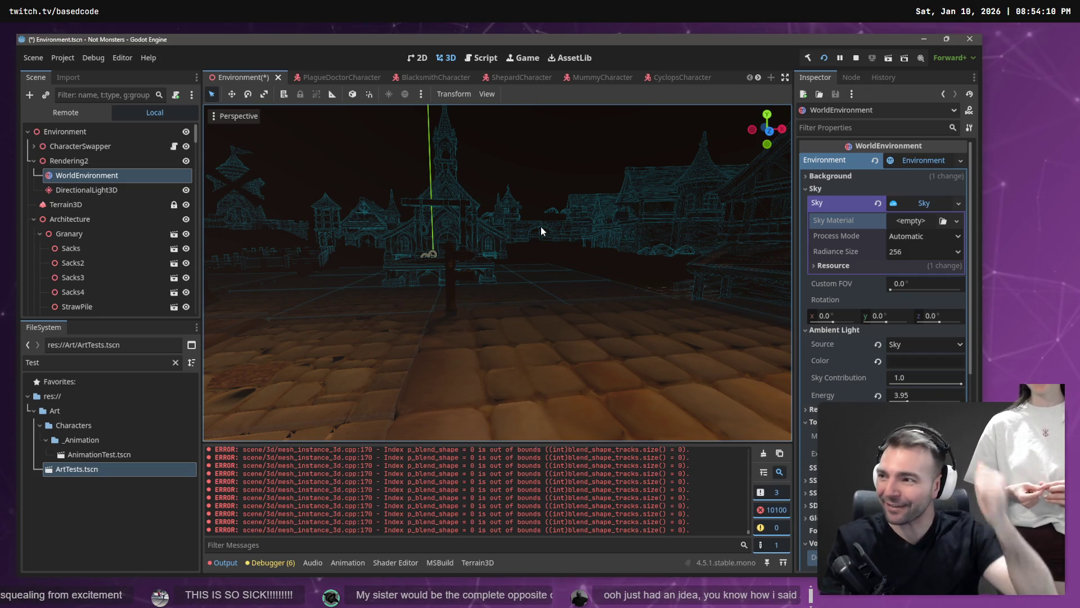
Turn the view toward the church and collapse Rendering2, Architecture and Paving to reveal the Cobblestone nodes
{"action": "mouse_move", "coordinate": [596, 232]}
{"action": "left_mouse_down"}
{"action": "mouse_move", "coordinate": [534, 232]}
{"action": "mouse_move", "coordinate": [596, 233]}
{"action": "left_mouse_up"}
{"action": "left_click", "coordinate": [33, 160]}
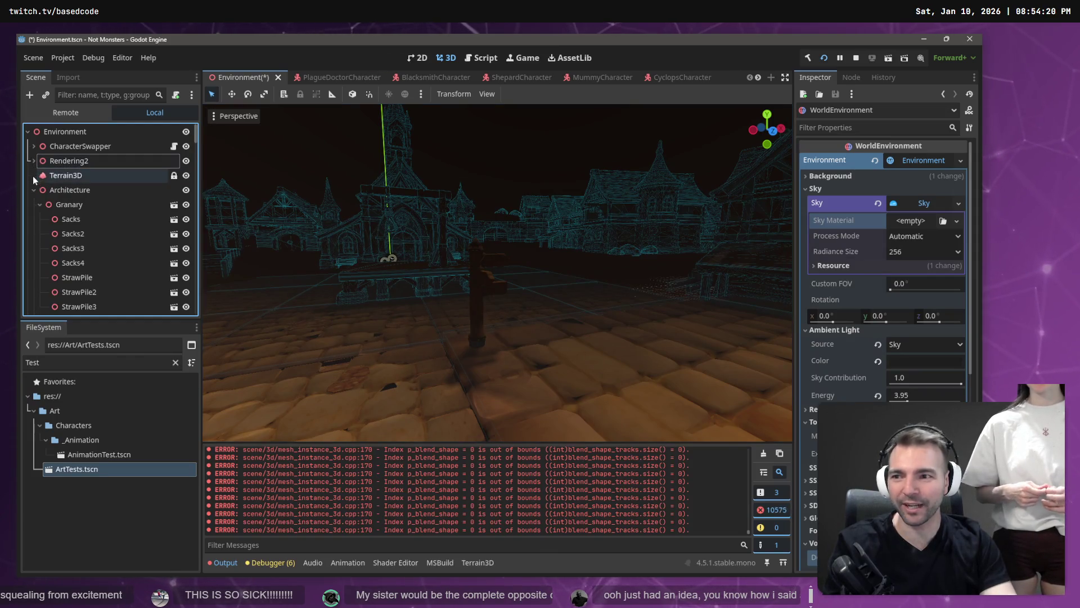
{"action": "left_click", "coordinate": [34, 190]}
{"action": "left_click", "coordinate": [34, 205]}
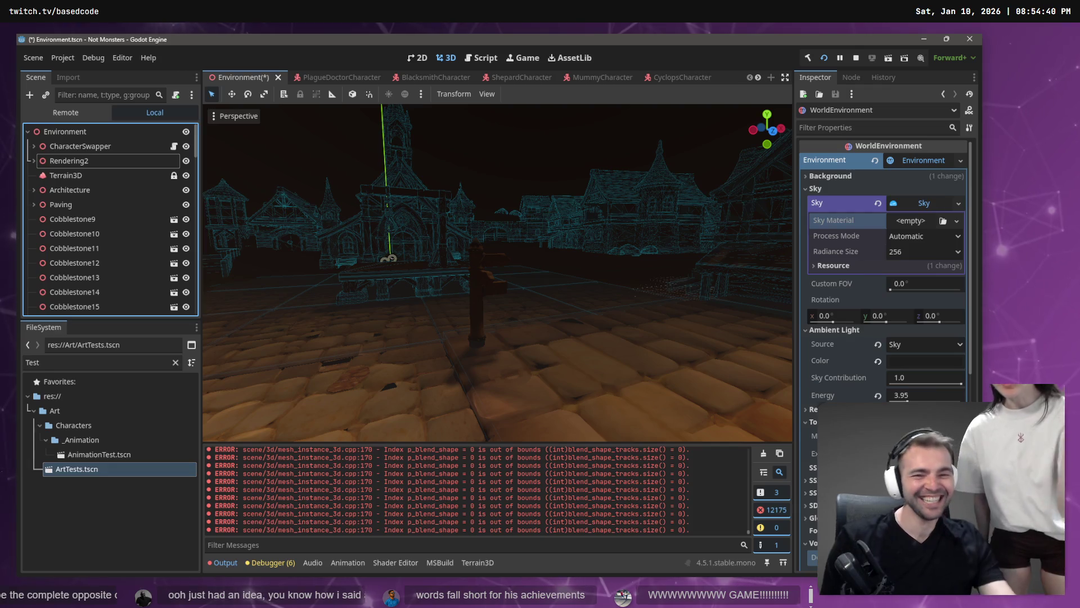
Frame the Inn in the viewport, tilt up to the daytime sky, then switch to the tldraw board
{"action": "left_click", "coordinate": [511, 163]}
{"action": "key", "text": "f"}
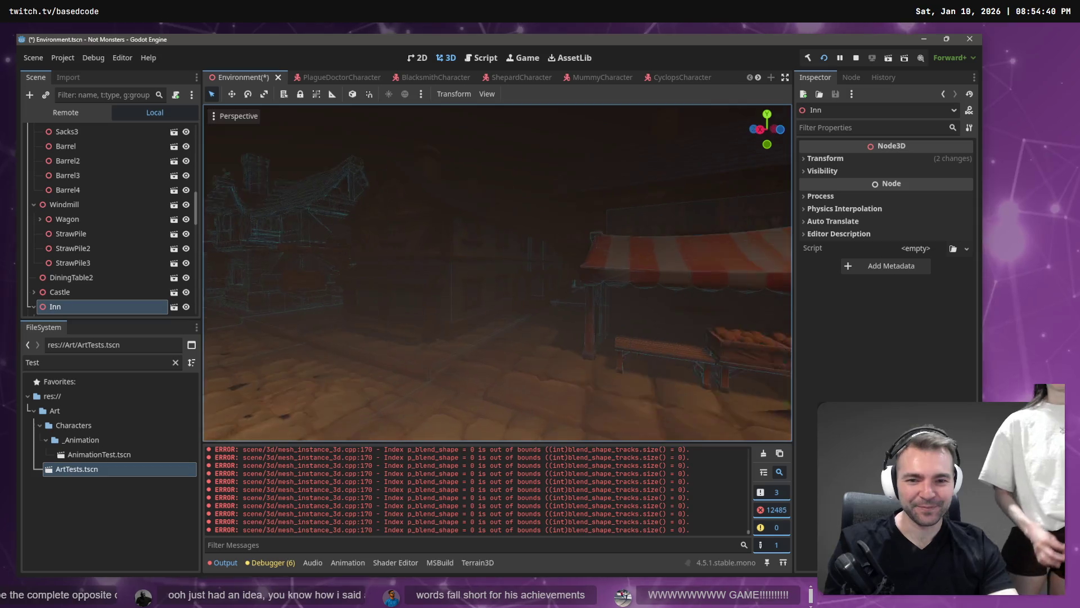
{"action": "mouse_move", "coordinate": [511, 163]}
{"action": "left_mouse_down"}
{"action": "mouse_move", "coordinate": [501, 163]}
{"action": "mouse_move", "coordinate": [511, 163]}
{"action": "left_mouse_up"}
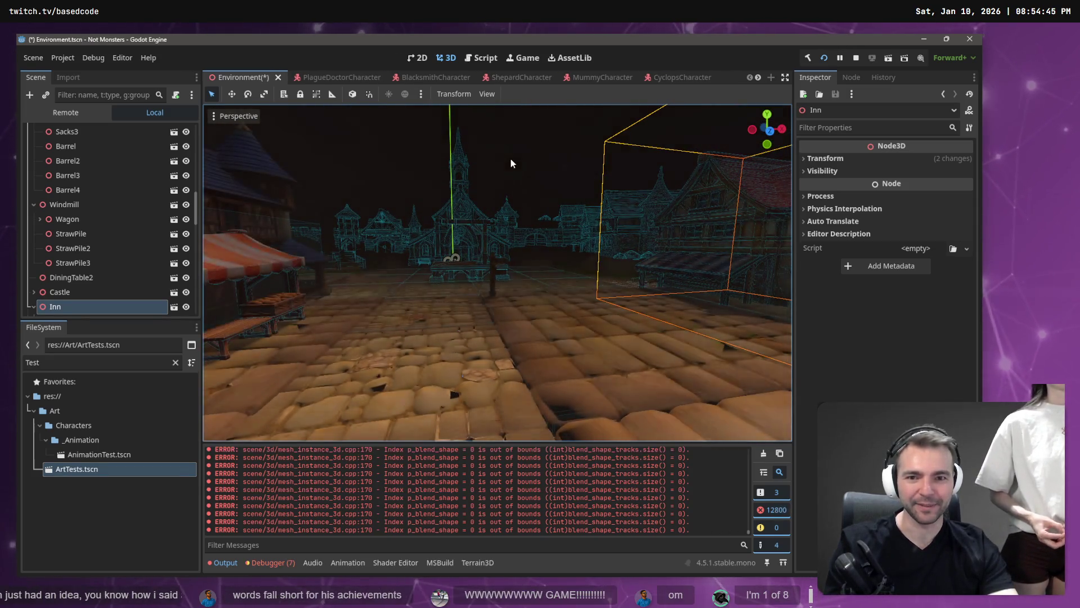
{"action": "mouse_move", "coordinate": [510, 159]}
{"action": "left_mouse_down"}
{"action": "mouse_move", "coordinate": [511, 107]}
{"action": "mouse_move", "coordinate": [524, 152]}
{"action": "left_mouse_up"}
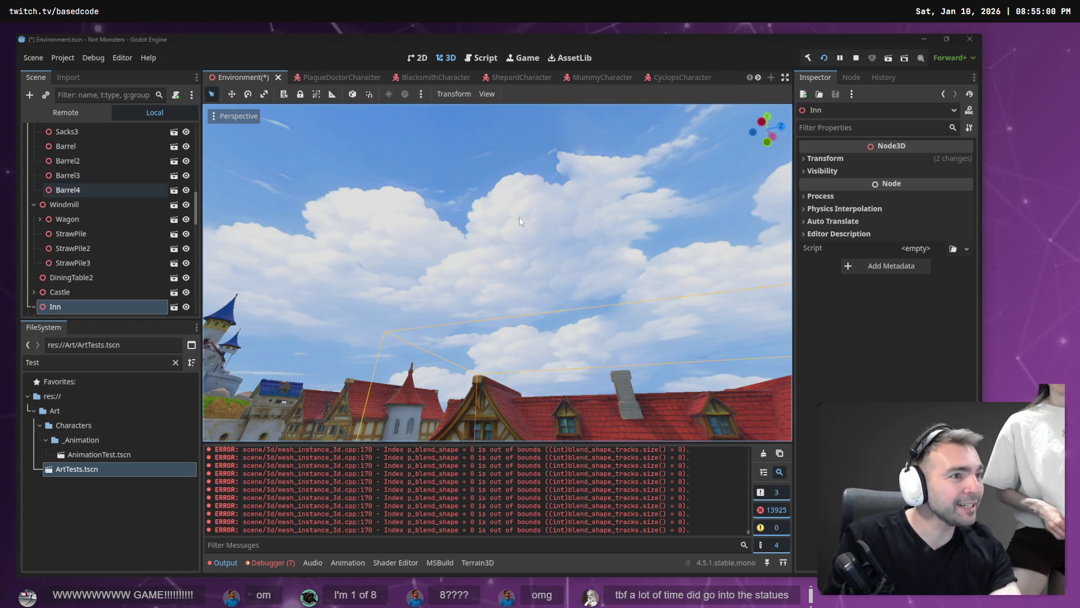
{"action": "key", "text": "alt+Tab"}
{"action": "scroll", "coordinate": [294, 375], "scroll_direction": "down", "scroll_amount": 5}
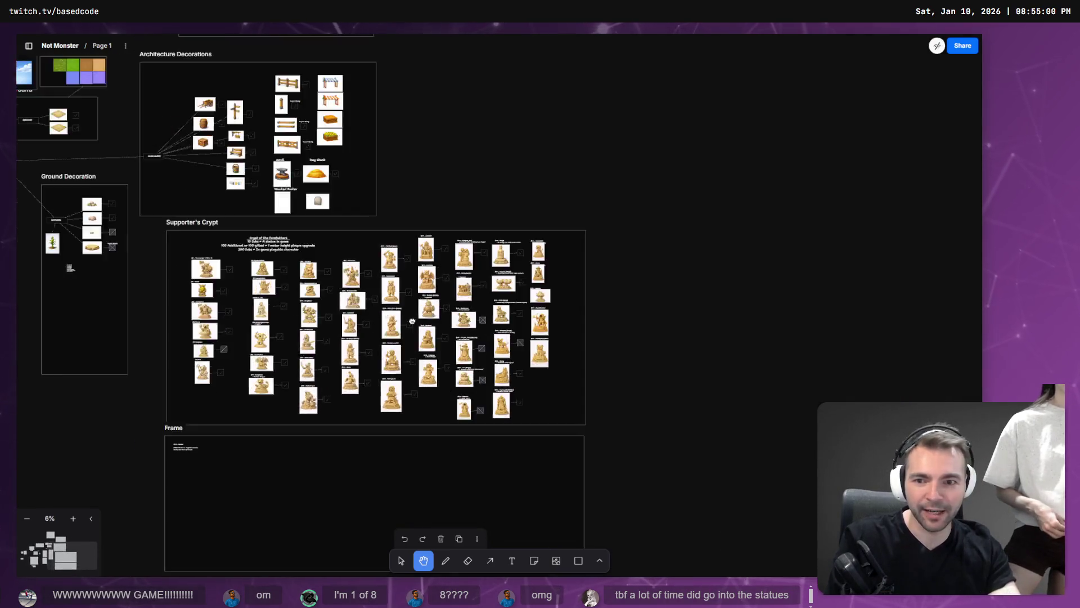
{"action": "scroll", "coordinate": [457, 318], "scroll_direction": "up", "scroll_amount": 4}
{"action": "scroll", "coordinate": [457, 319], "scroll_direction": "up", "scroll_amount": 10}
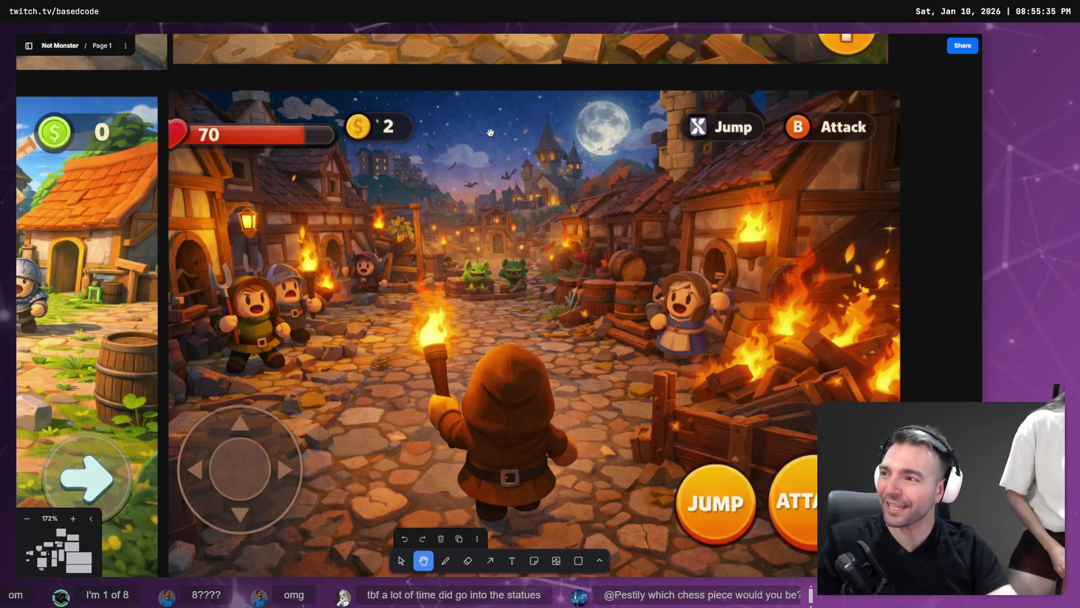
{"action": "key", "text": "alt+Tab"}
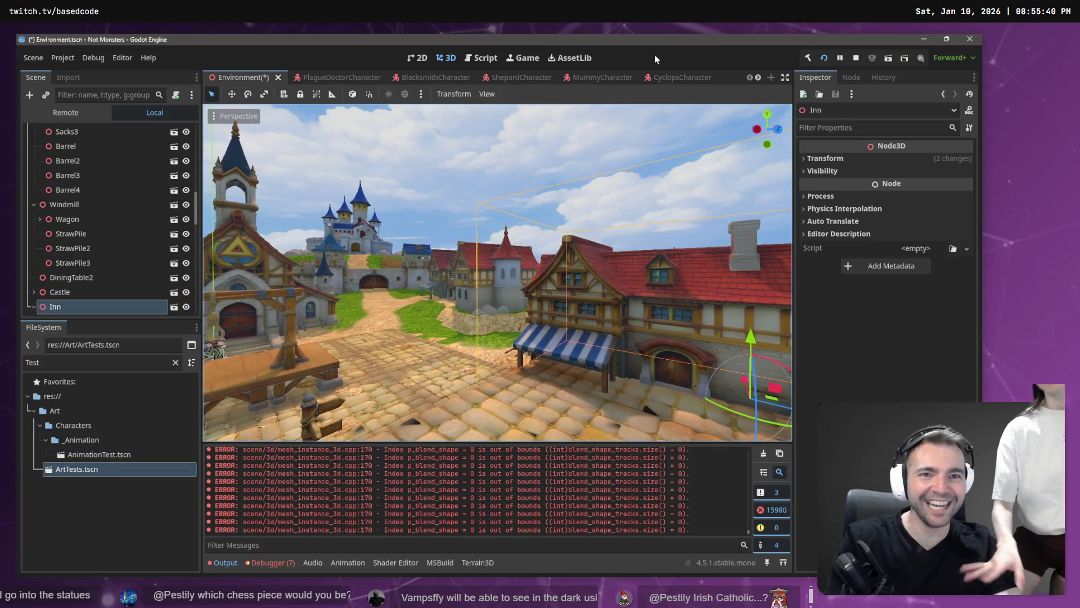
Close the PlagueDoctor, Blacksmith, Shepard, Mummy and Cyclops character tabs and open ArtTests
{"action": "scroll", "coordinate": [669, 79], "scroll_direction": "down", "scroll_amount": 2}
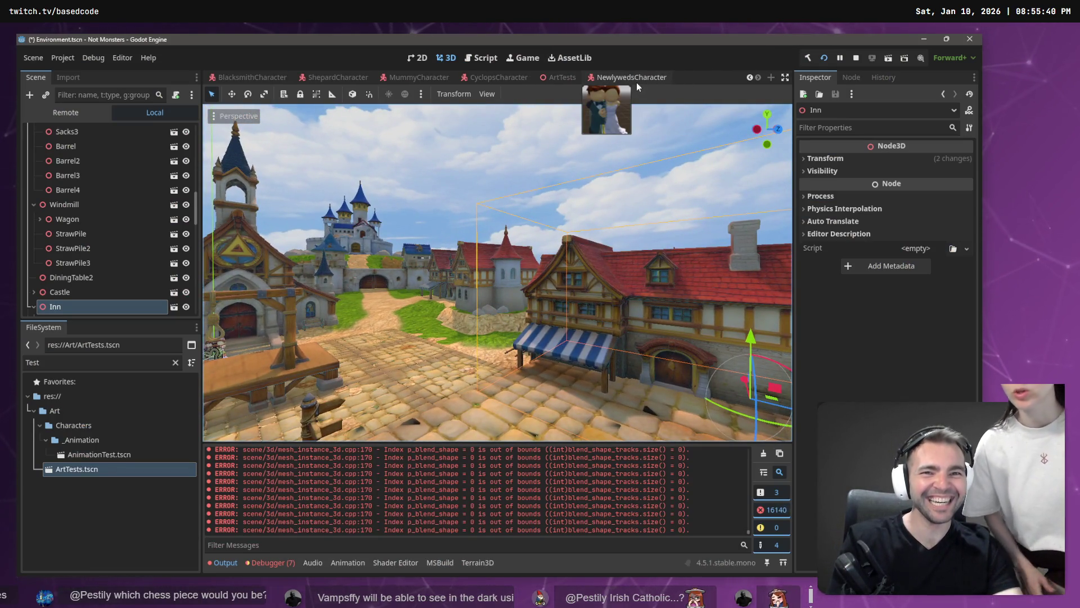
{"action": "scroll", "coordinate": [637, 81], "scroll_direction": "up", "scroll_amount": 2}
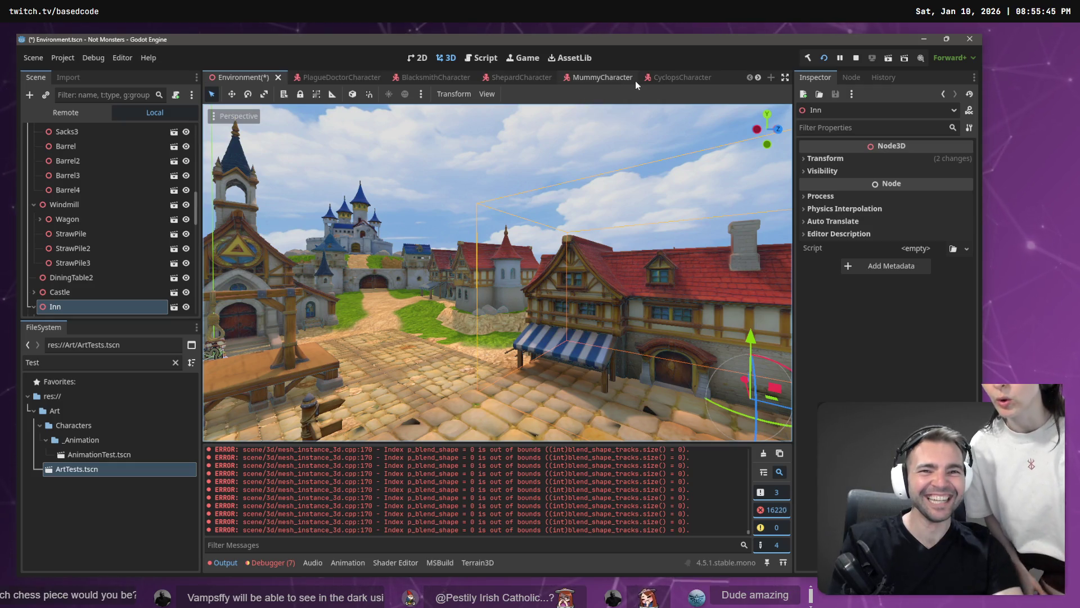
{"action": "middle_click", "coordinate": [322, 77]}
{"action": "middle_click", "coordinate": [322, 78]}
{"action": "middle_click", "coordinate": [322, 78]}
{"action": "middle_click", "coordinate": [322, 78]}
{"action": "middle_click", "coordinate": [323, 77]}
{"action": "left_click", "coordinate": [311, 78]}
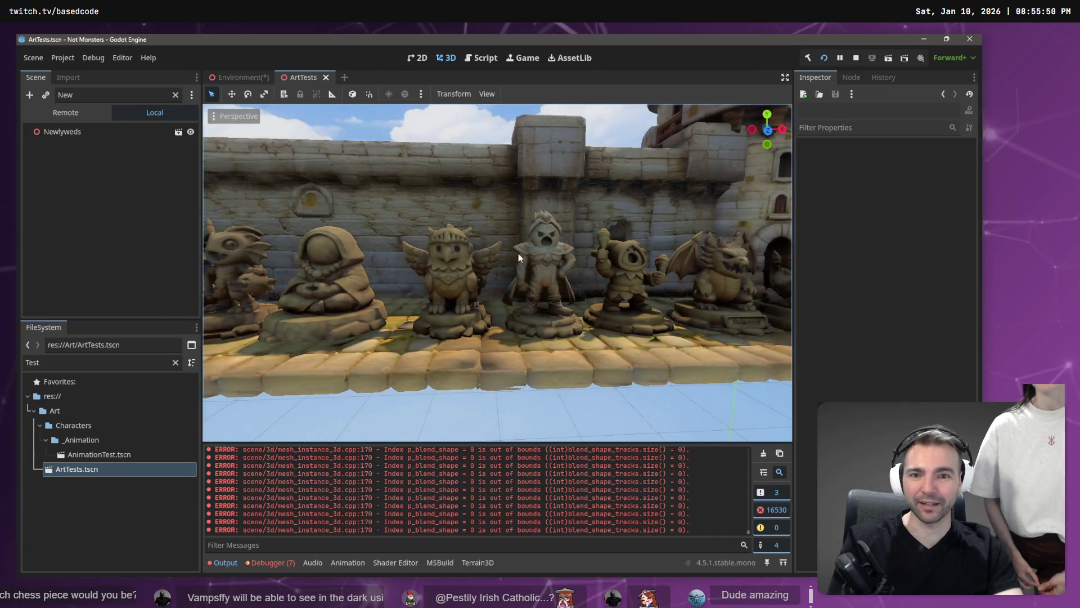
Fly the camera through the town, past the houses and into the square near the characters
{"action": "scroll", "coordinate": [540, 231], "scroll_direction": "up", "scroll_amount": 10}
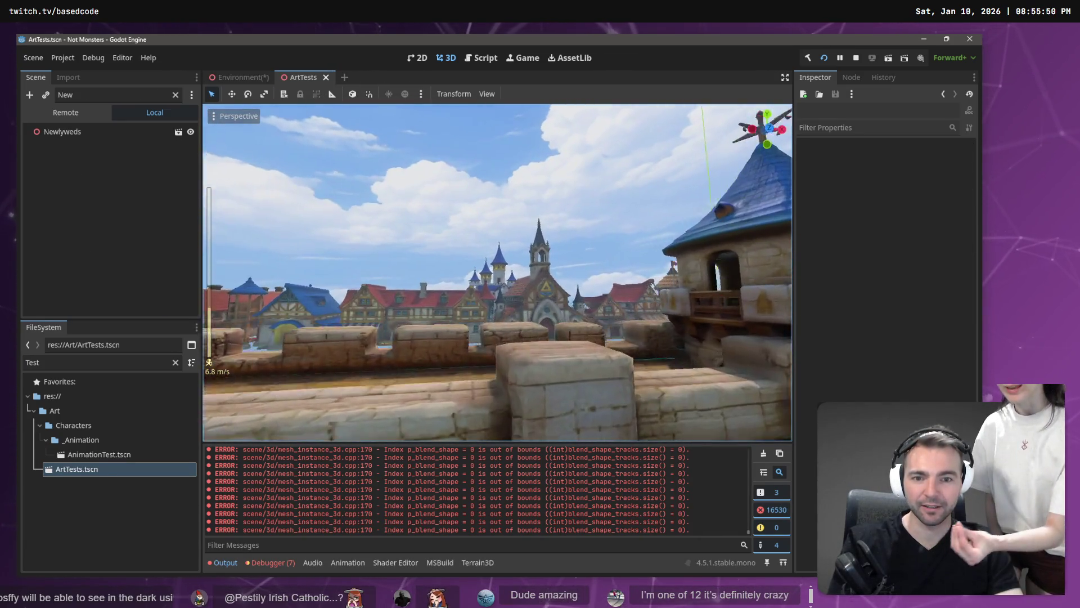
{"action": "key", "text": "w"}
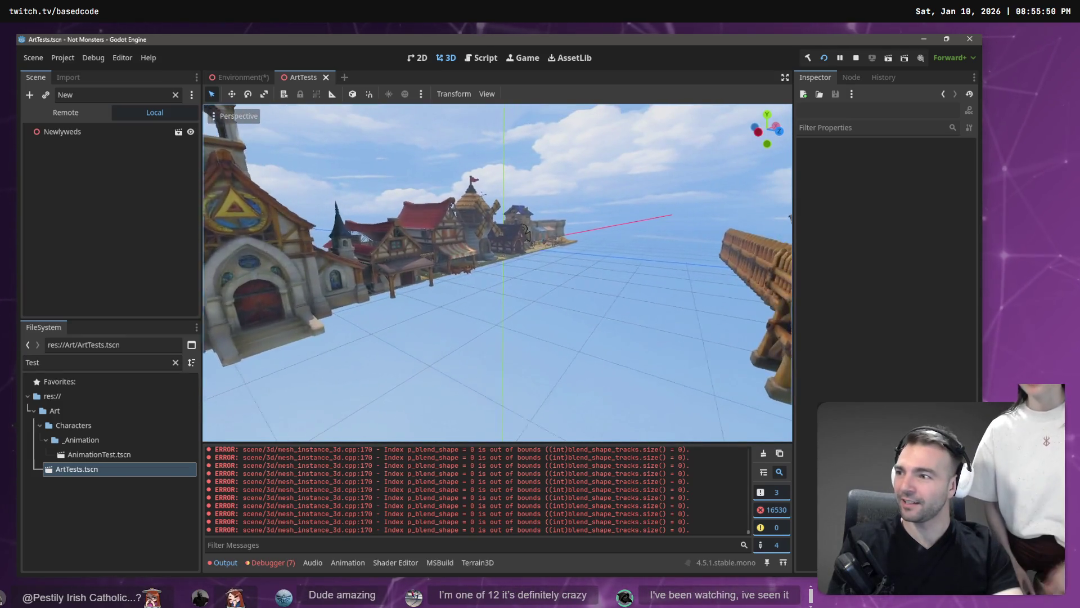
{"action": "key", "text": "w"}
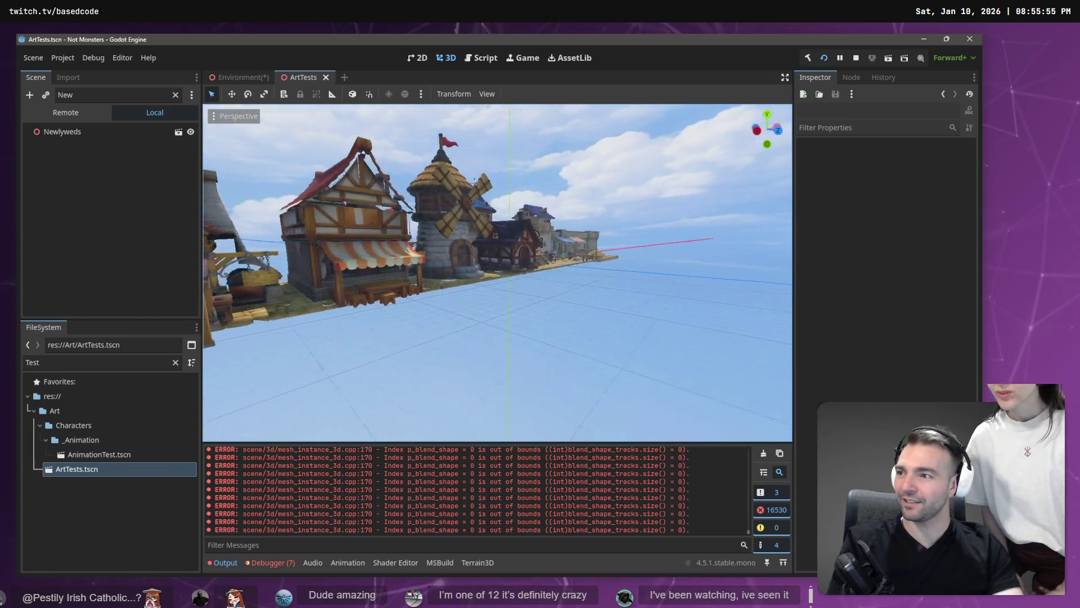
{"action": "key", "text": "w"}
{"action": "scroll", "coordinate": [497, 272], "scroll_direction": "up", "scroll_amount": 3}
{"action": "key", "text": "w"}
{"action": "scroll", "coordinate": [497, 272], "scroll_direction": "up", "scroll_amount": 3}
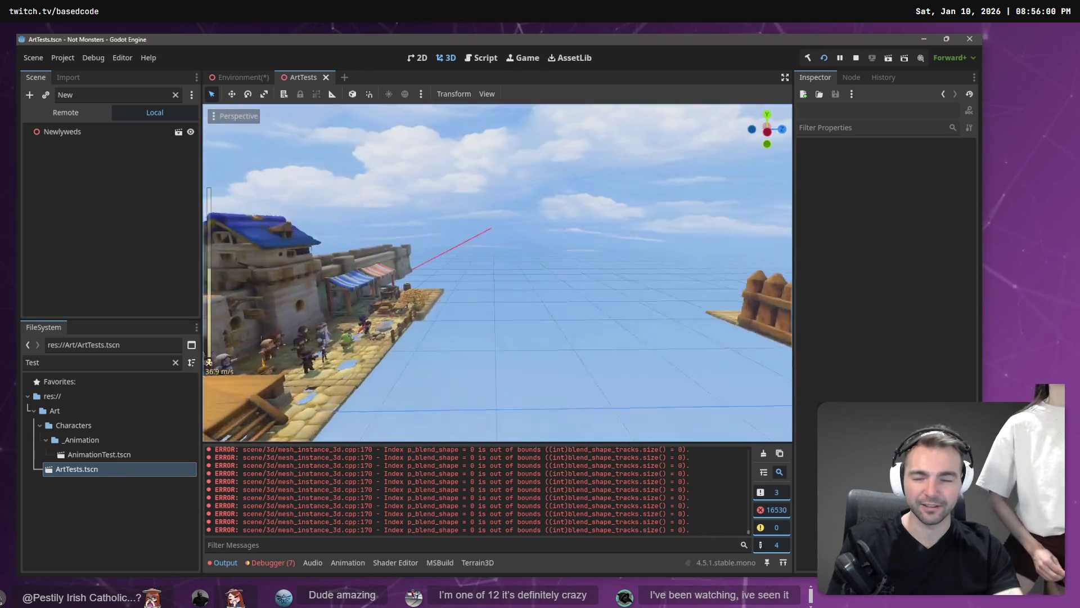
{"action": "key", "text": "w"}
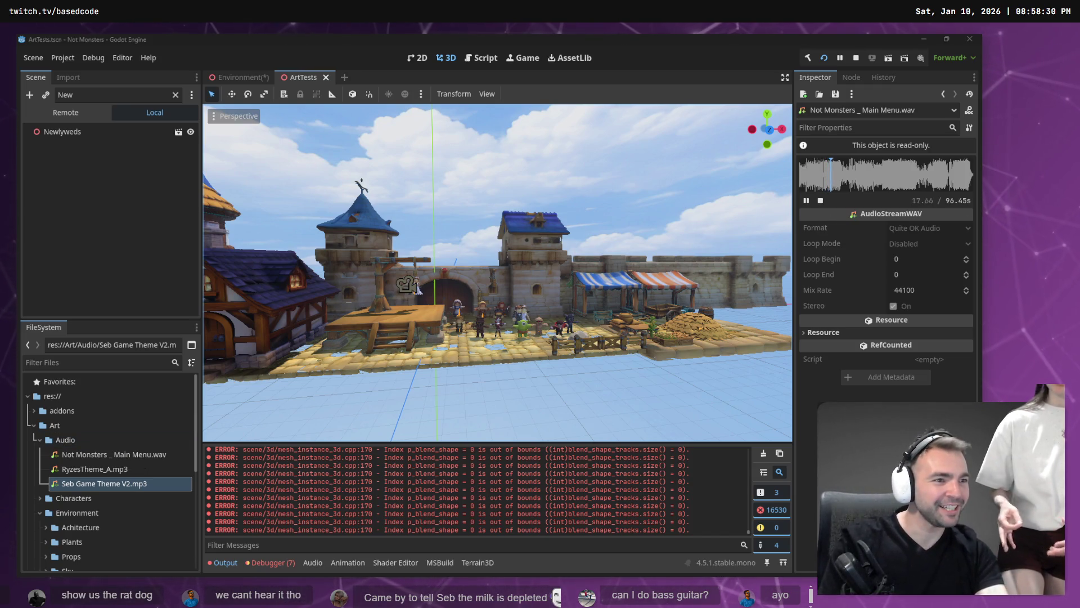
Switch to the tldraw whiteboard and pan toward the Visual Style frame
{"action": "key", "text": "alt+Tab"}
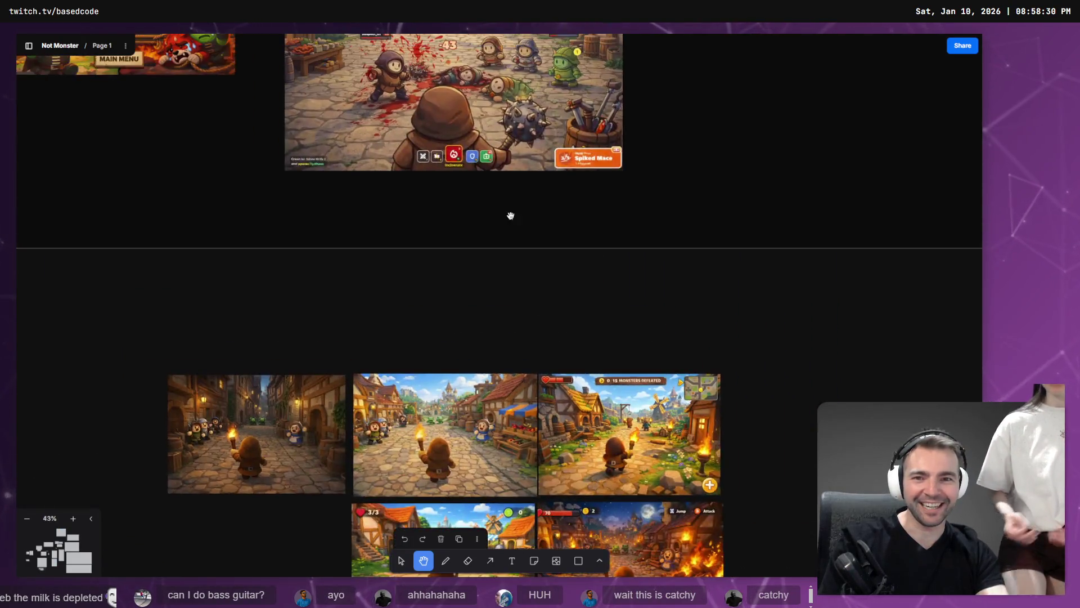
{"action": "scroll", "coordinate": [511, 216], "scroll_direction": "down", "scroll_amount": 5}
{"action": "scroll", "coordinate": [636, 232], "scroll_direction": "up", "scroll_amount": 5}
{"action": "scroll", "coordinate": [636, 232], "scroll_direction": "down", "scroll_amount": 3}
{"action": "left_click_drag", "start_coordinate": [636, 232], "coordinate": [549, 471]}
Zoom in on the top-left Not Monsters key-art image in the Visual Style frame
{"action": "scroll", "coordinate": [598, 255], "scroll_direction": "down", "scroll_amount": 2}
{"action": "left_click_drag", "start_coordinate": [598, 255], "coordinate": [512, 484]}
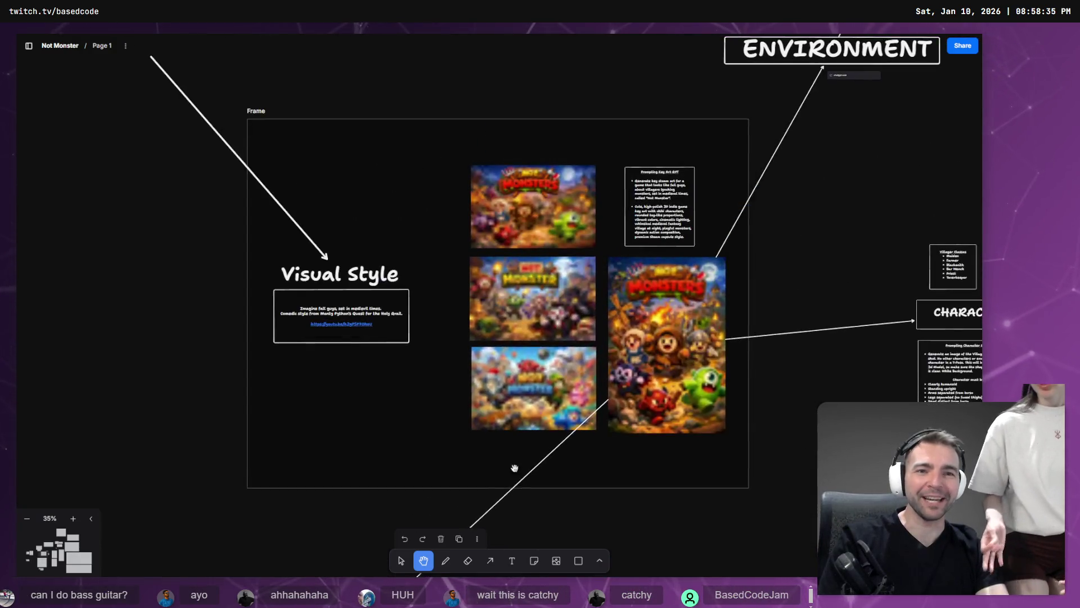
{"action": "scroll", "coordinate": [533, 168], "scroll_direction": "up", "scroll_amount": 10}
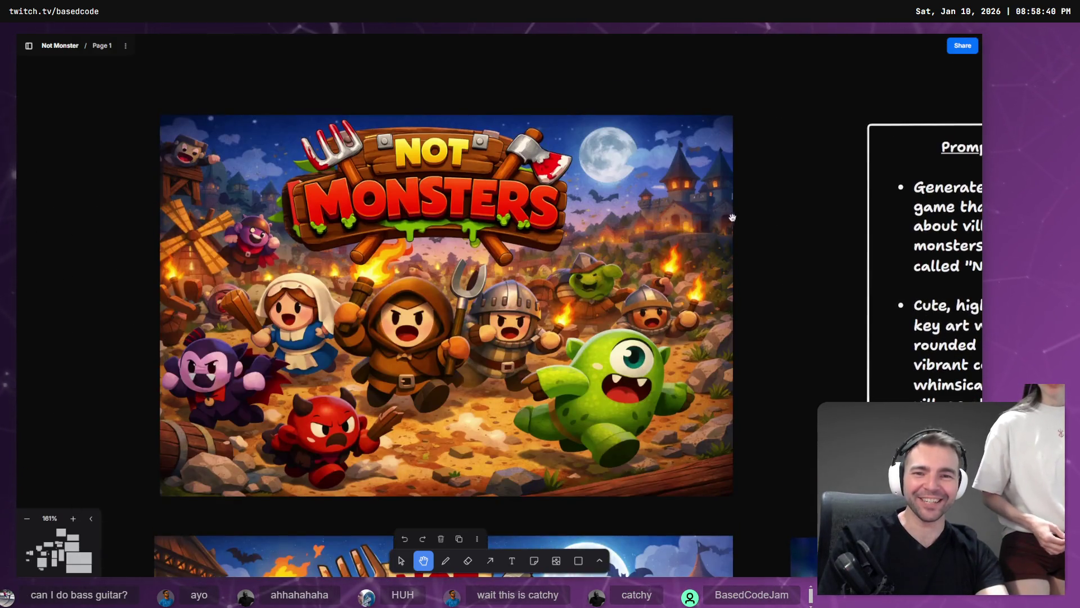
{"action": "scroll", "coordinate": [731, 217], "scroll_direction": "up", "scroll_amount": 2}
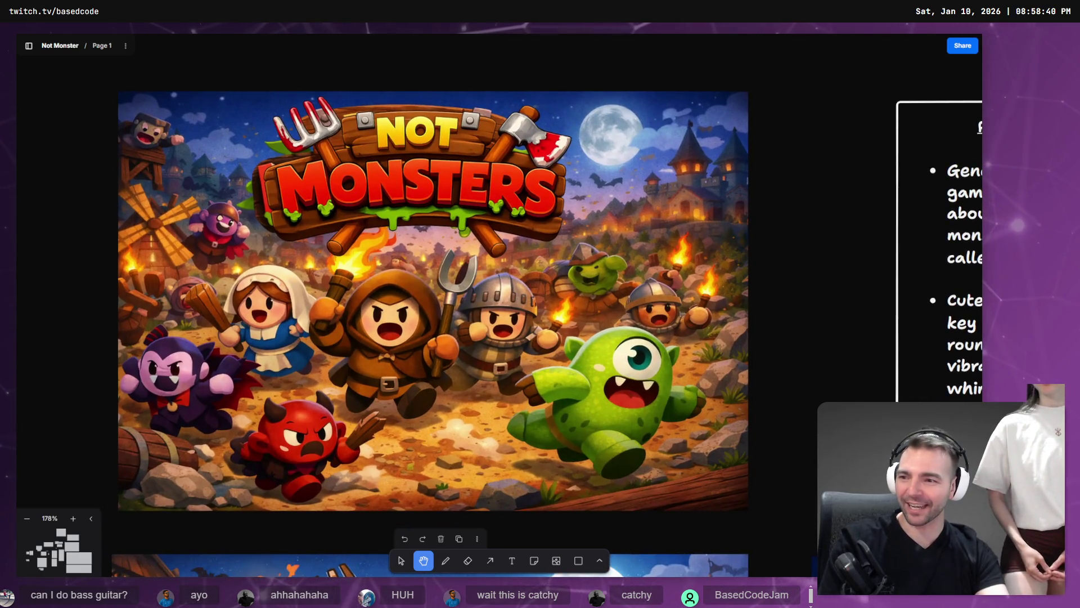
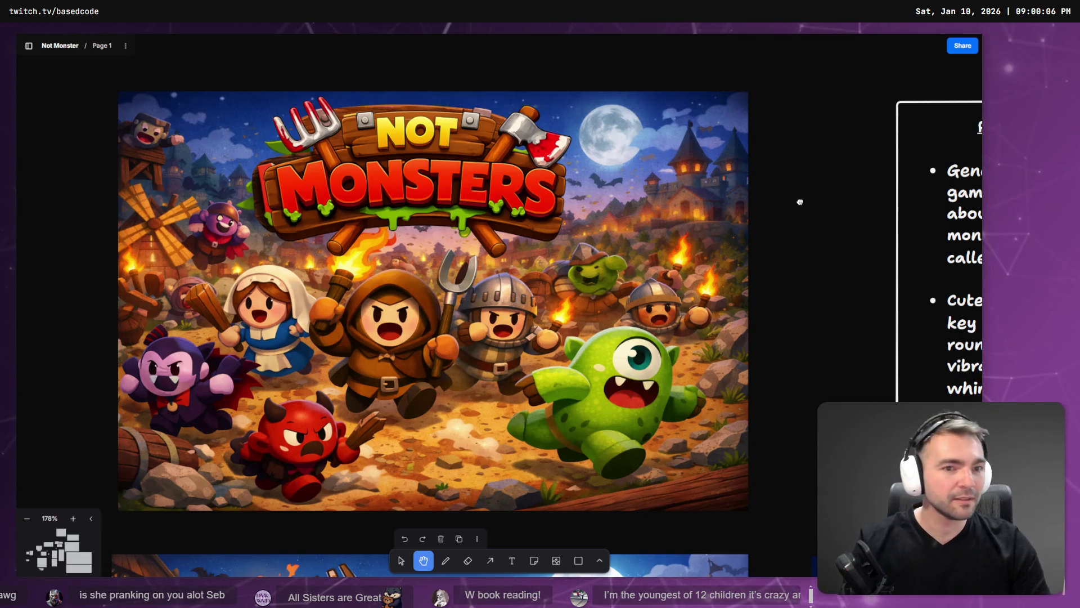
Leave the tldraw board and bring up the ChatGPT emote chat showing the skateboard-and-surfboard image
{"action": "key", "text": "alt+Tab"}
{"action": "scroll", "coordinate": [752, 301], "scroll_direction": "down", "scroll_amount": 15}
{"action": "left_click", "coordinate": [130, 40]}
{"action": "left_click", "coordinate": [213, 44]}
{"action": "left_click", "coordinate": [924, 43]}
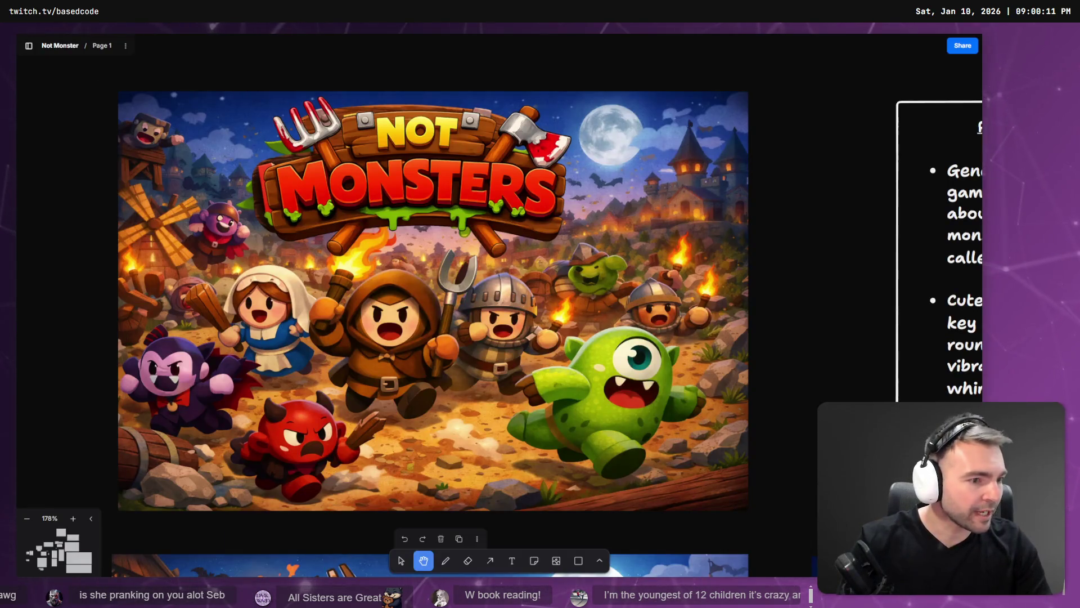
{"action": "key", "text": "alt+Tab"}
{"action": "scroll", "coordinate": [539, 463], "scroll_direction": "up", "scroll_amount": 5}
{"action": "scroll", "coordinate": [562, 430], "scroll_direction": "down", "scroll_amount": 4}
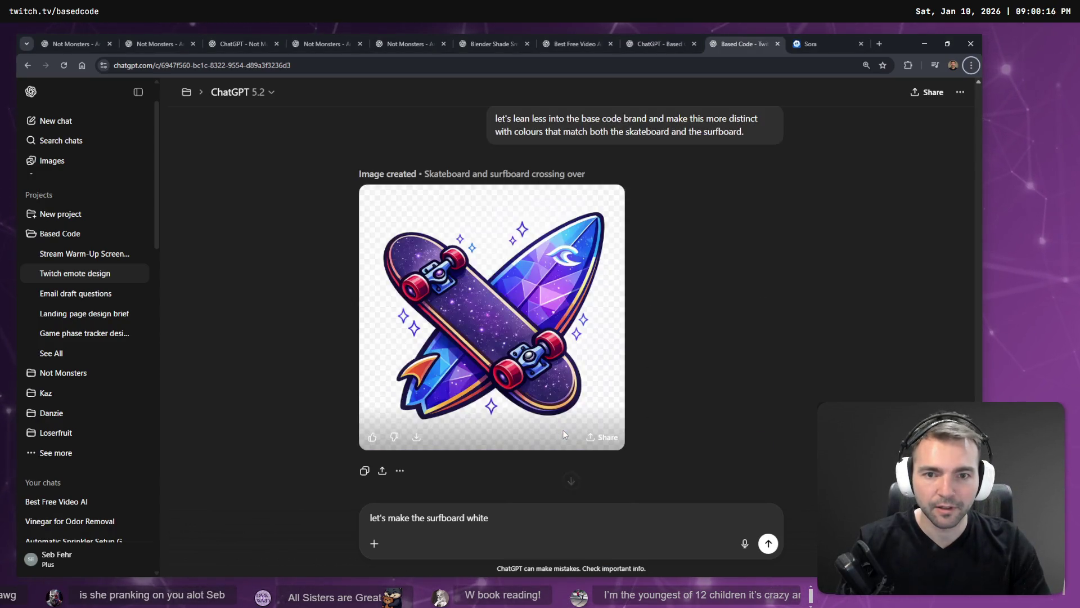
Dictate and send the request for a white surfboard with true alpha-channel transparency, then show Sora
{"action": "scroll", "coordinate": [565, 423], "scroll_direction": "up", "scroll_amount": 4}
{"action": "scroll", "coordinate": [565, 415], "scroll_direction": "down", "scroll_amount": 3}
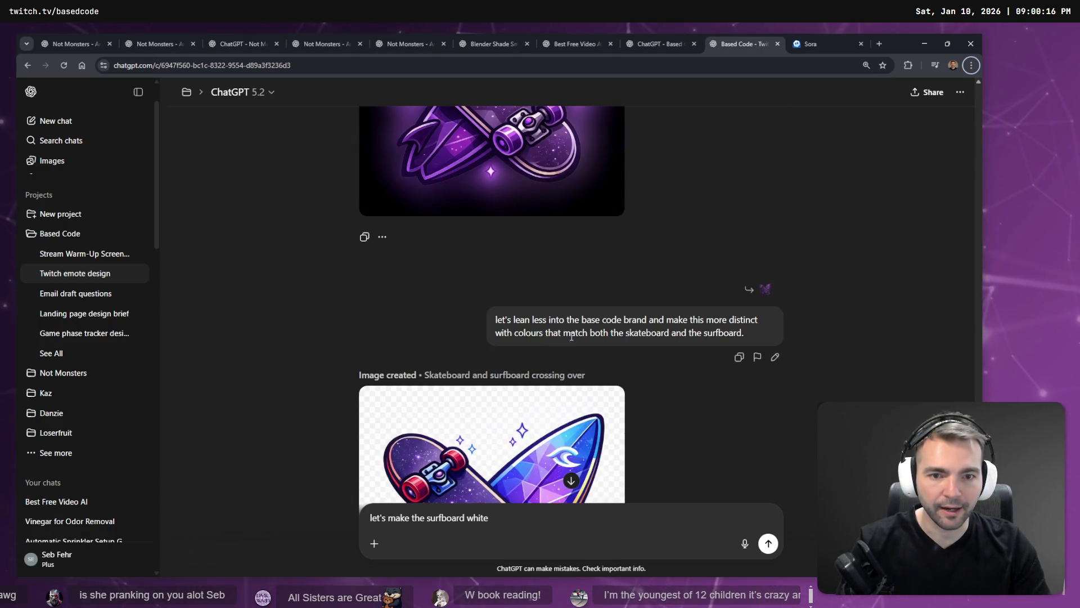
{"action": "scroll", "coordinate": [582, 330], "scroll_direction": "down", "scroll_amount": 4}
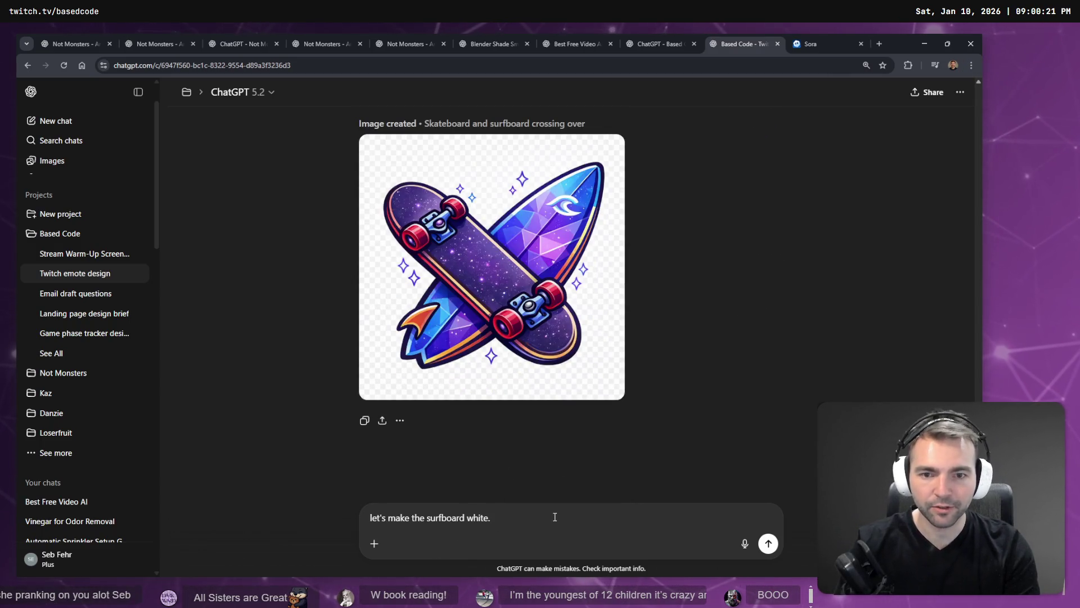
{"action": "key", "text": "super+h"}
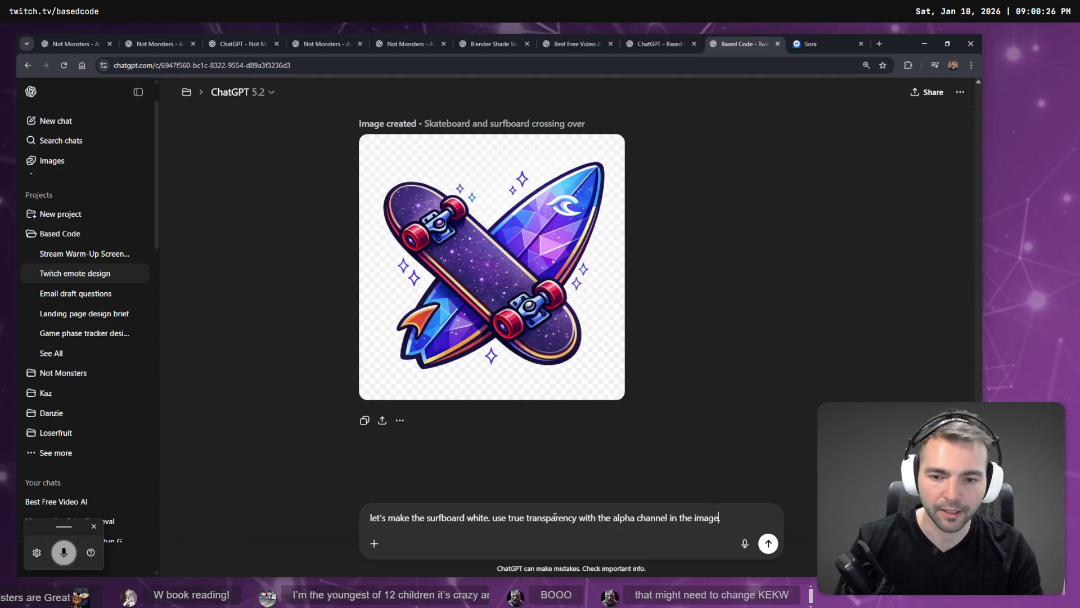
{"action": "key", "text": "Return"}
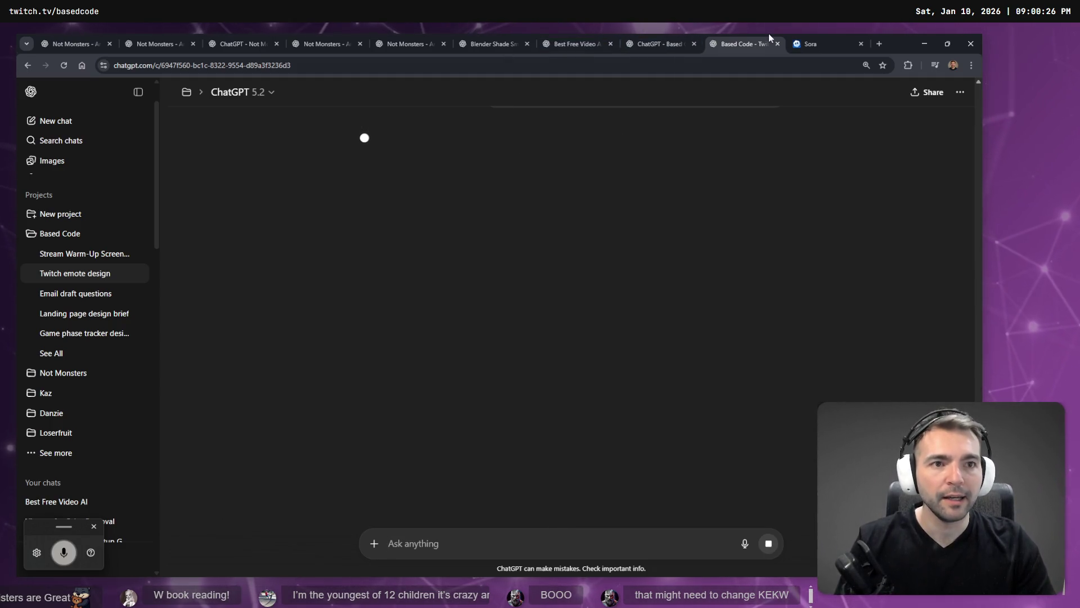
{"action": "left_click", "coordinate": [815, 44]}
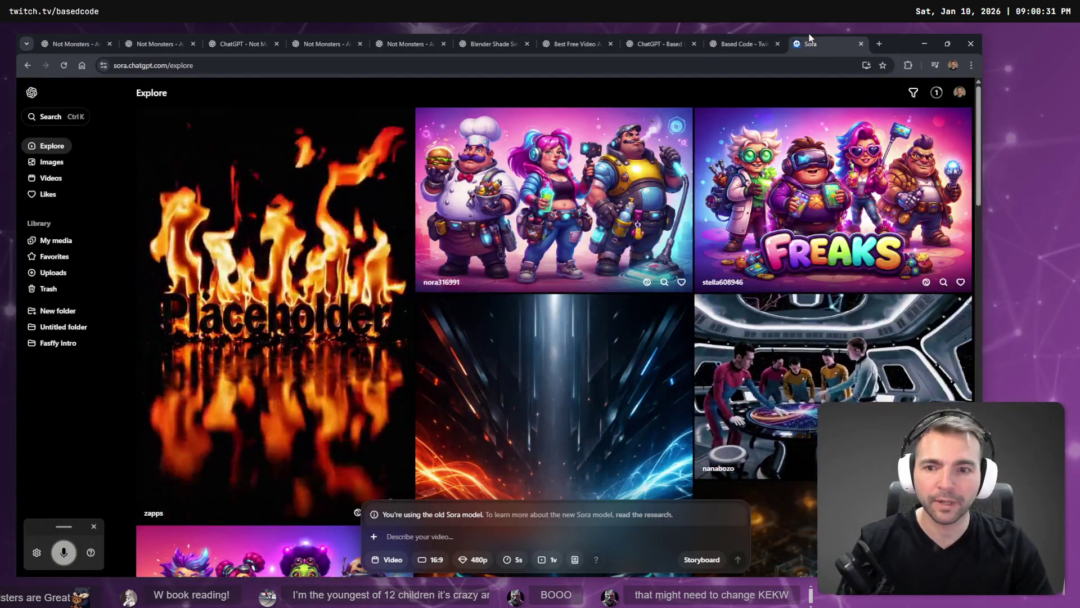
Copy the Starting soon image from the chat with the Sora prompt
{"action": "key", "text": "ctrl+w"}
{"action": "left_click", "coordinate": [634, 44]}
{"action": "left_click", "coordinate": [728, 44]}
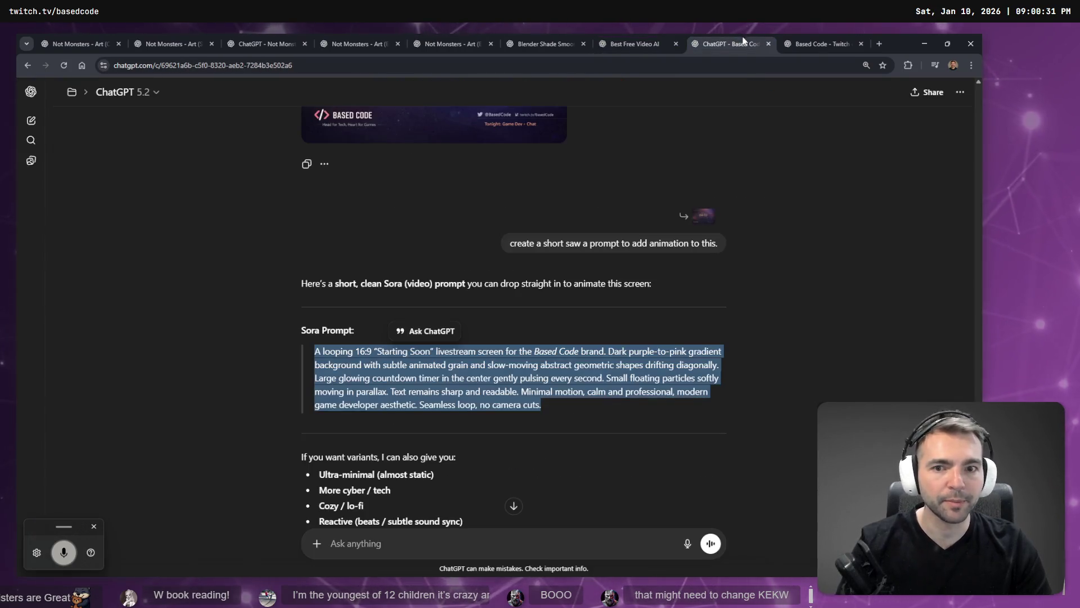
{"action": "scroll", "coordinate": [604, 316], "scroll_direction": "up", "scroll_amount": 5}
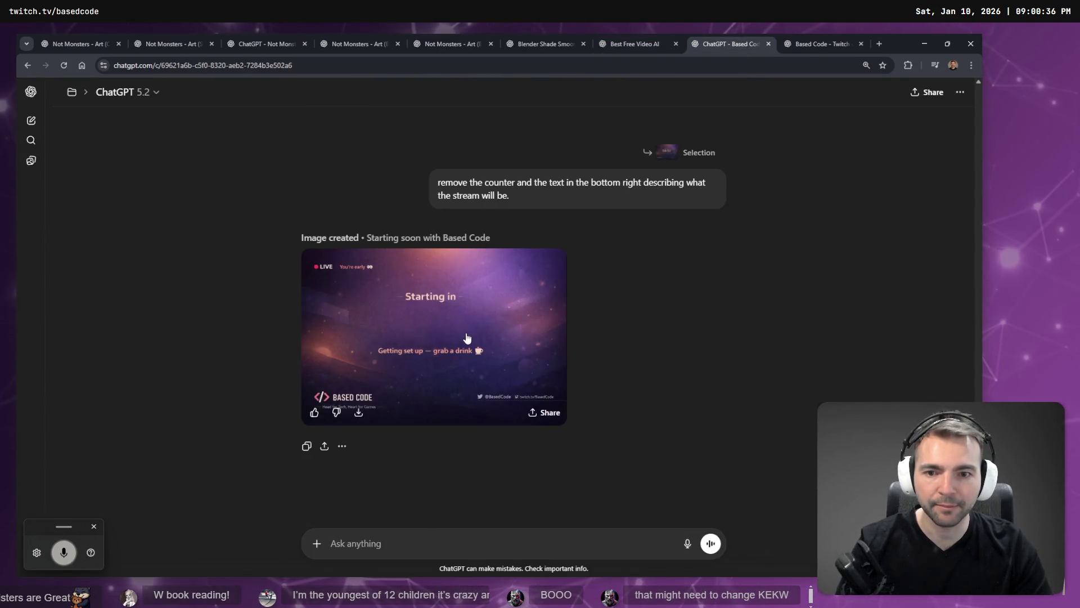
{"action": "left_click", "coordinate": [548, 388]}
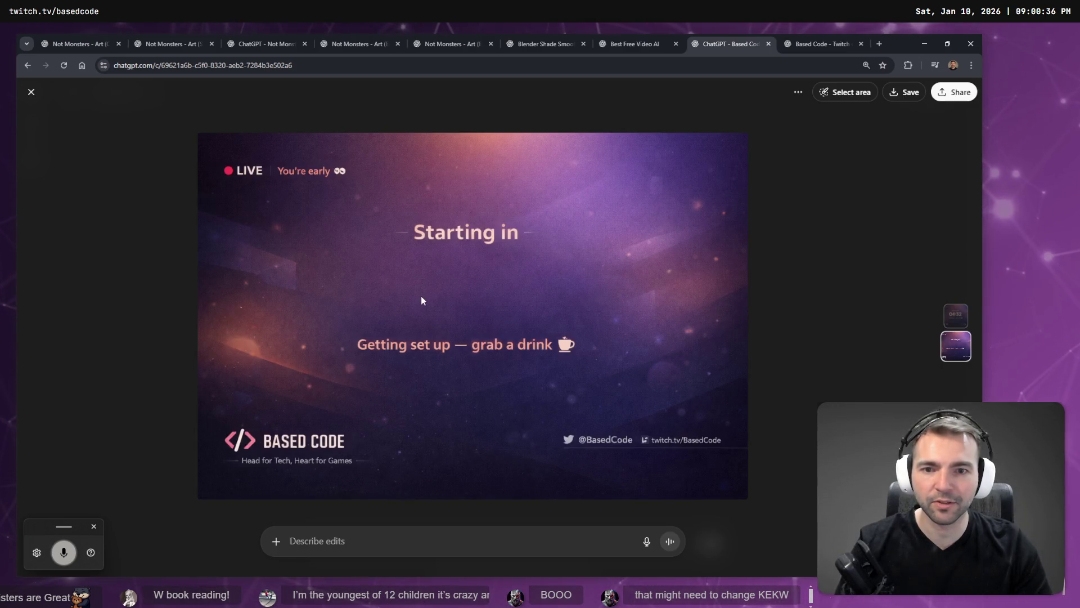
{"action": "right_click", "coordinate": [490, 285]}
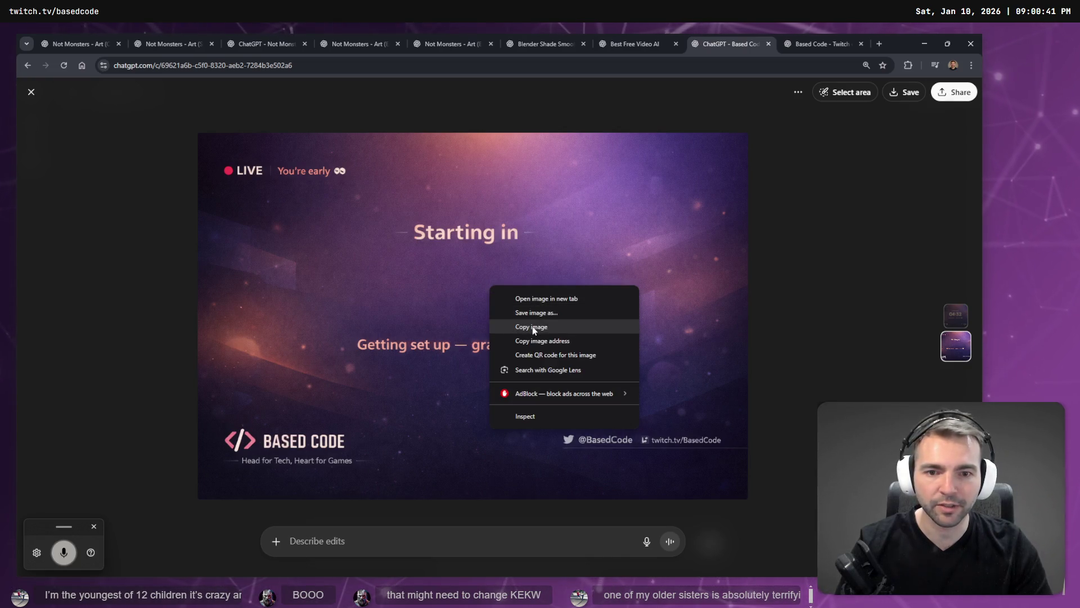
{"action": "left_click", "coordinate": [532, 327]}
{"action": "key", "text": "Escape"}
Open Sora in a new tab, review the latest New Video generation, and return to the emote chat
{"action": "key", "text": "ctrl+t"}
{"action": "type", "text": "sora"}
{"action": "key", "text": "Return"}
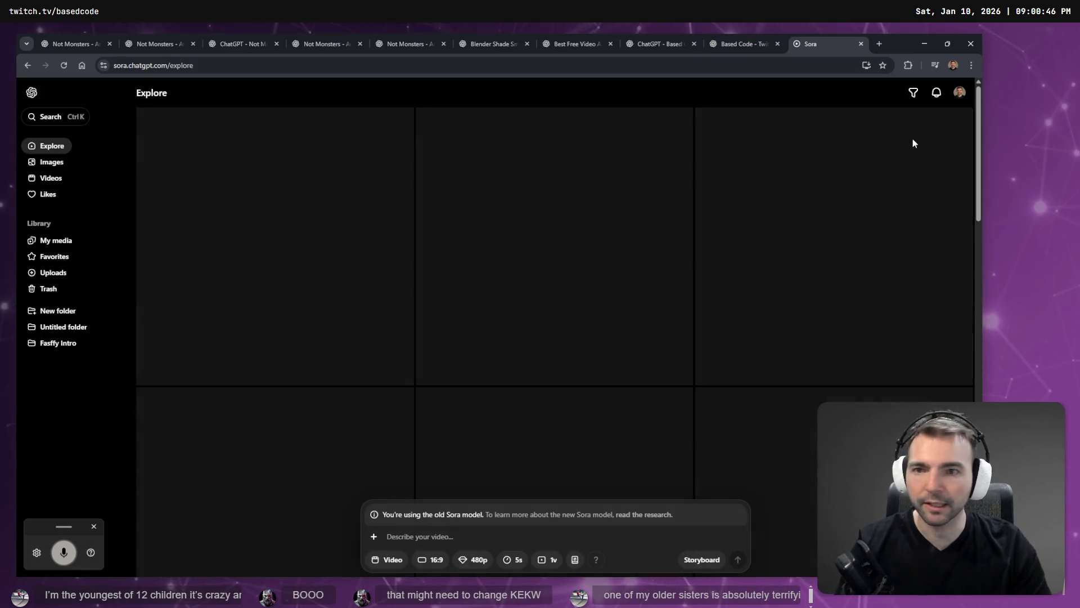
{"action": "left_click", "coordinate": [937, 91]}
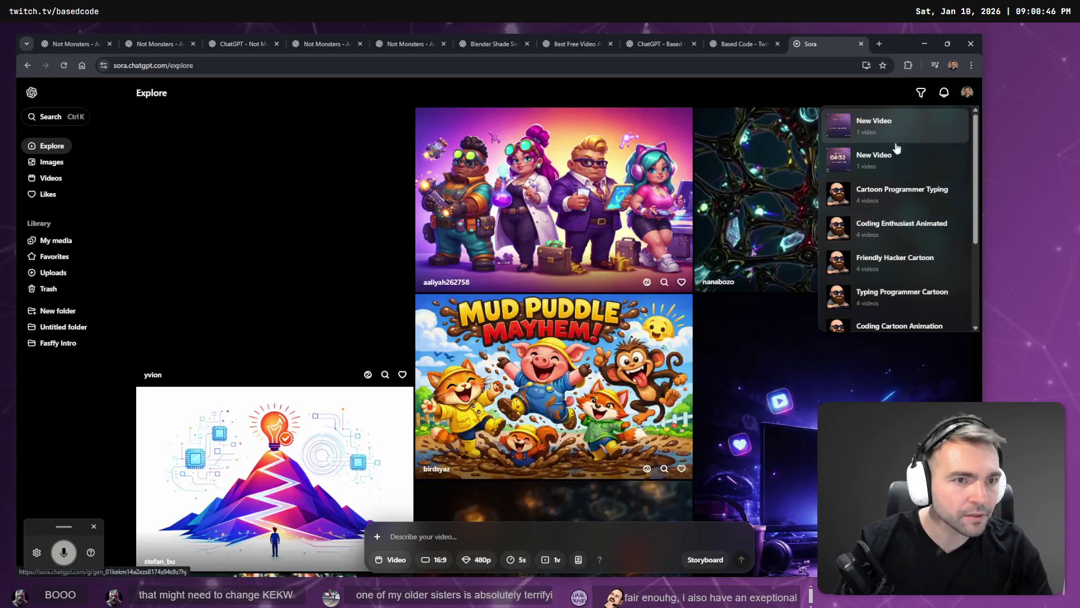
{"action": "left_click", "coordinate": [895, 141]}
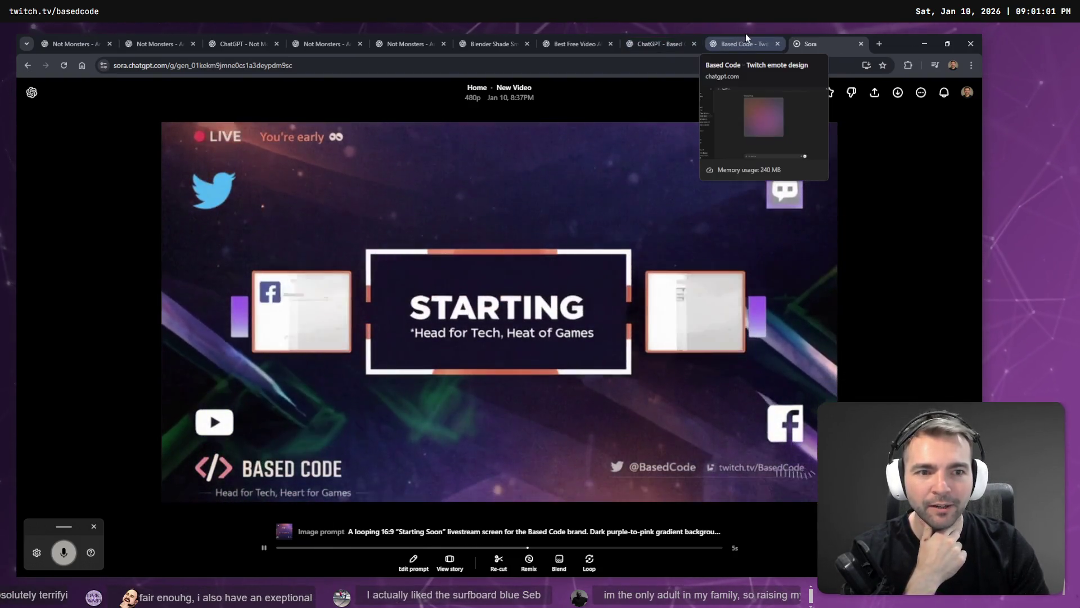
{"action": "left_click", "coordinate": [748, 39]}
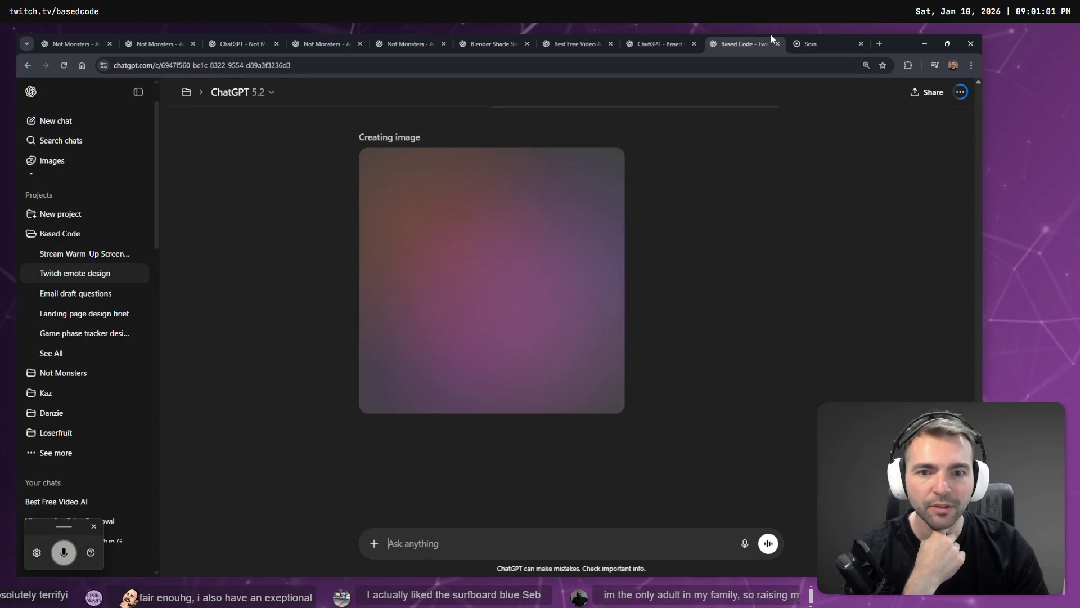
Close the Sora page, look through the open chats and check on the emblem generation
{"action": "left_click", "coordinate": [832, 44]}
{"action": "left_click", "coordinate": [861, 43]}
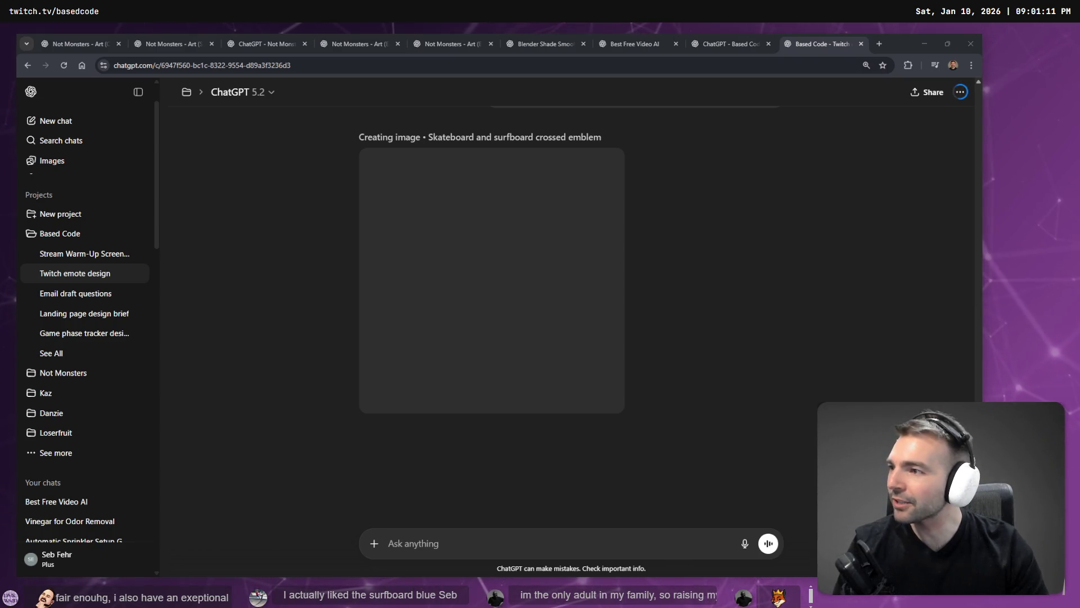
{"action": "left_click", "coordinate": [699, 34]}
{"action": "left_click", "coordinate": [636, 33]}
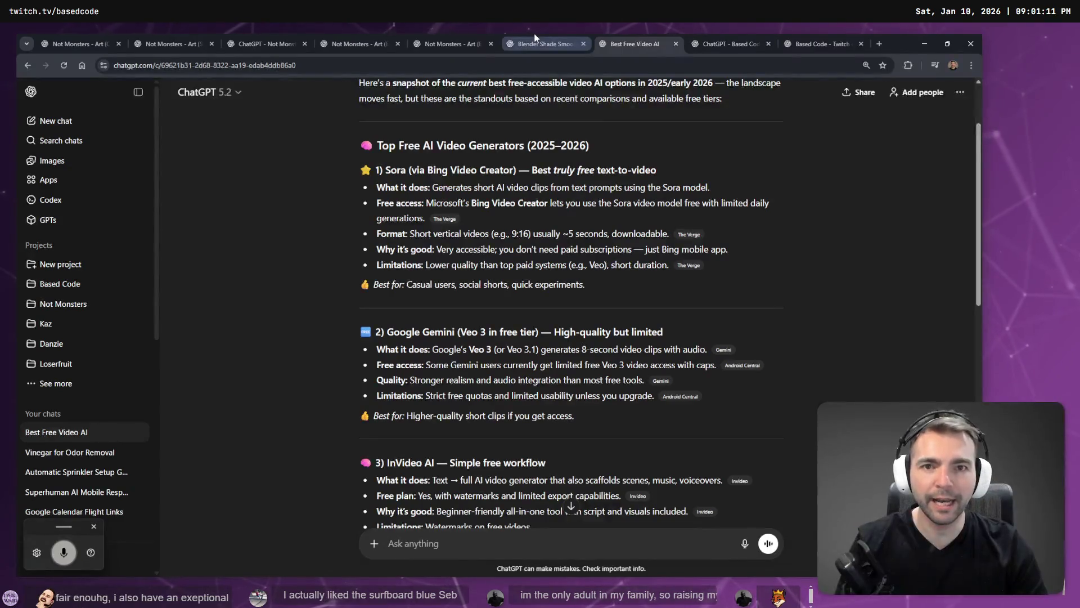
{"action": "left_click", "coordinate": [467, 37]}
{"action": "left_click", "coordinate": [467, 37]}
{"action": "left_click", "coordinate": [370, 34]}
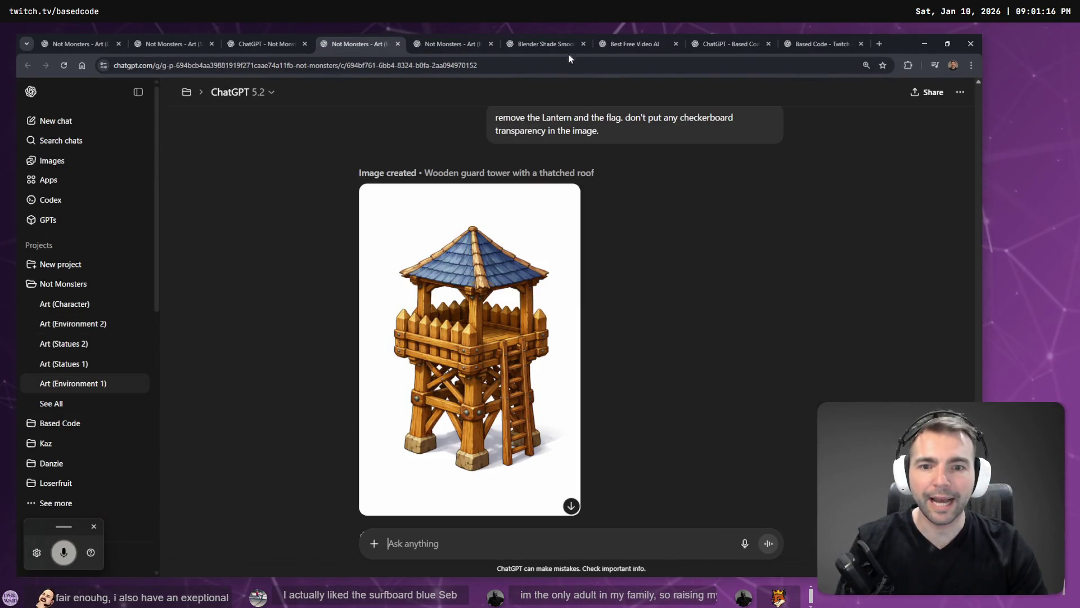
{"action": "left_click", "coordinate": [783, 35]}
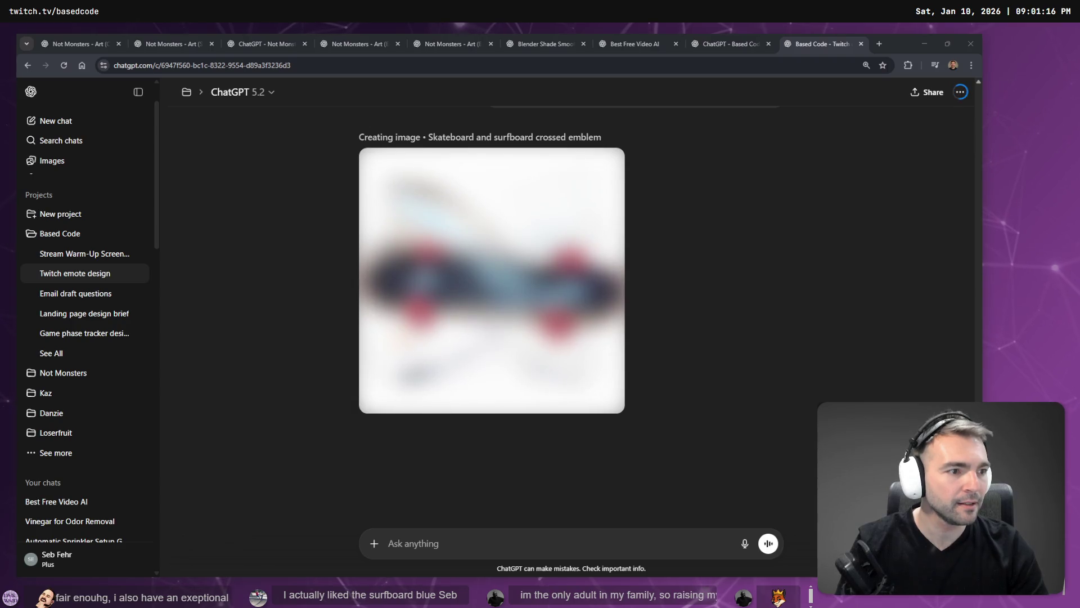
{"action": "key", "text": "alt+Tab"}
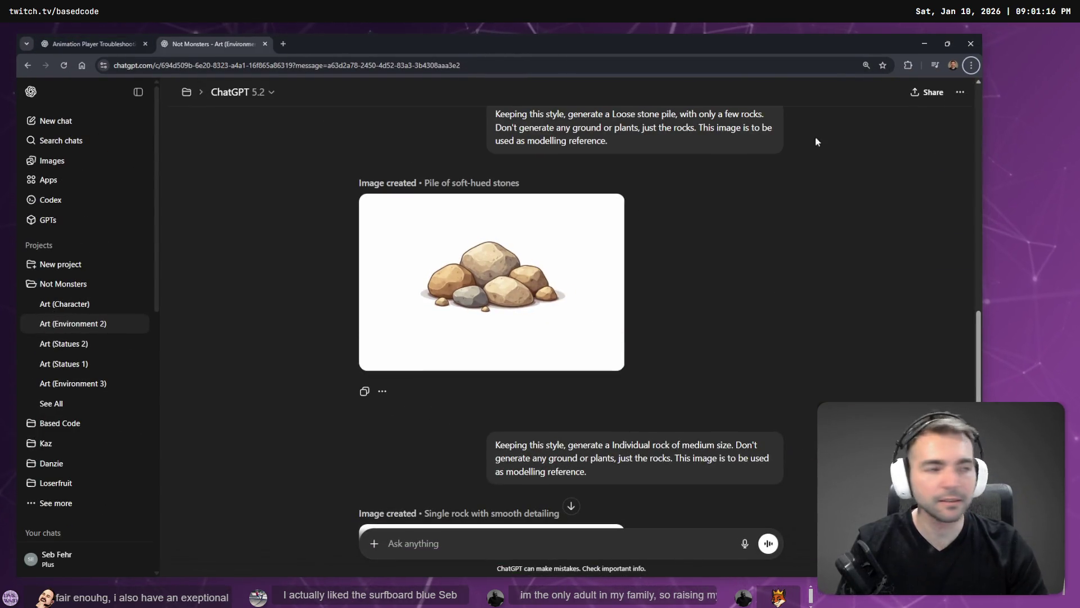
{"action": "key", "text": "alt+Tab"}
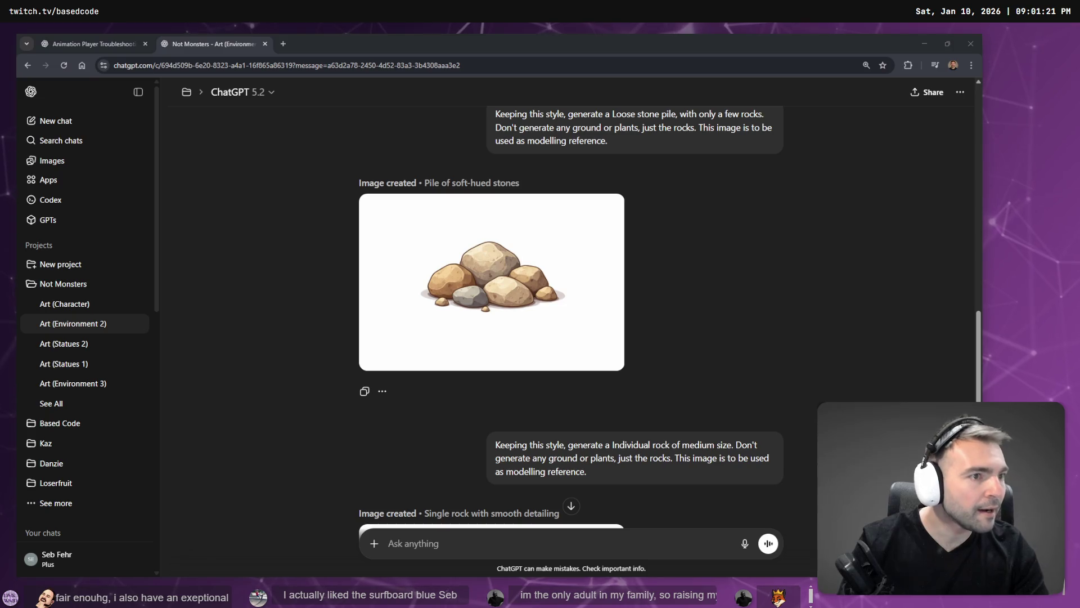
{"action": "key", "text": "alt+Tab"}
Step back through the Not Monsters art chats, then check the still-generating emblem image again
{"action": "left_click", "coordinate": [731, 42]}
{"action": "left_click", "coordinate": [792, 35]}
{"action": "left_click", "coordinate": [649, 34]}
{"action": "left_click", "coordinate": [562, 36]}
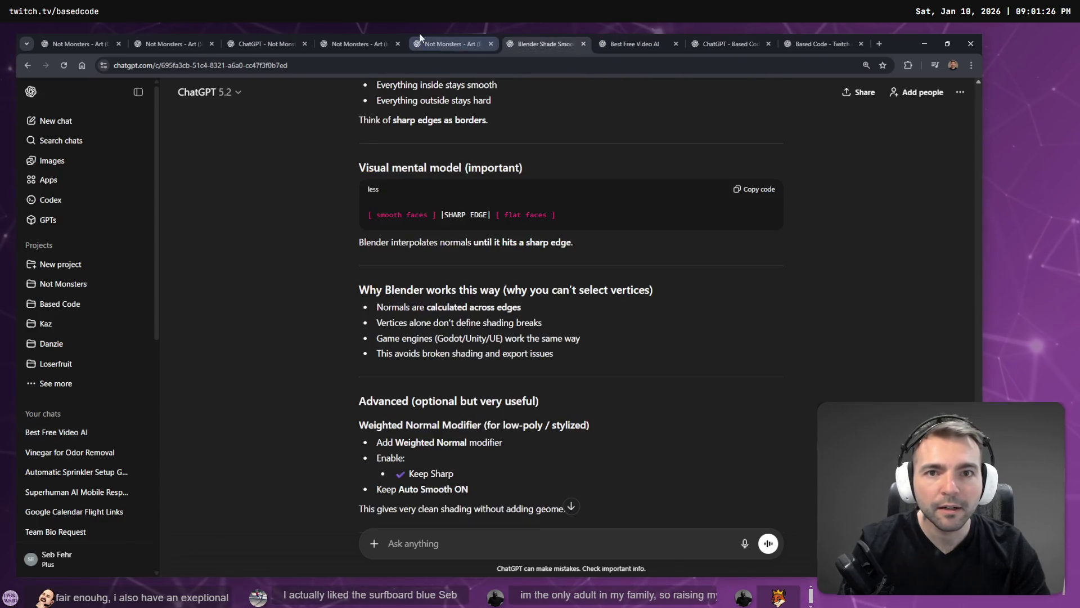
{"action": "left_click", "coordinate": [450, 35]}
{"action": "left_click", "coordinate": [328, 34]}
{"action": "left_click", "coordinate": [228, 34]}
{"action": "left_click", "coordinate": [159, 34]}
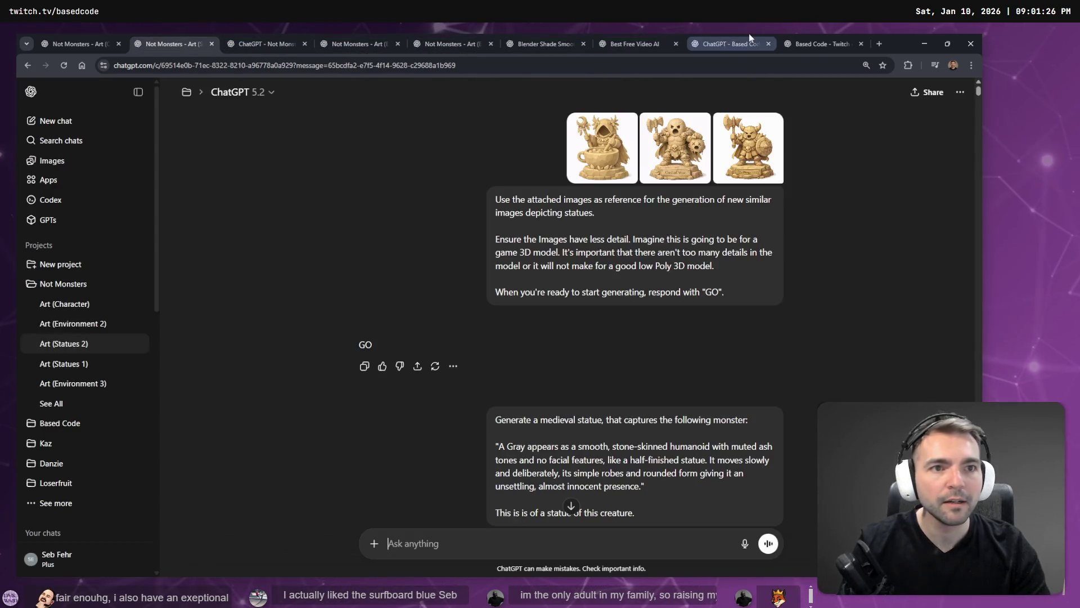
{"action": "left_click", "coordinate": [815, 35]}
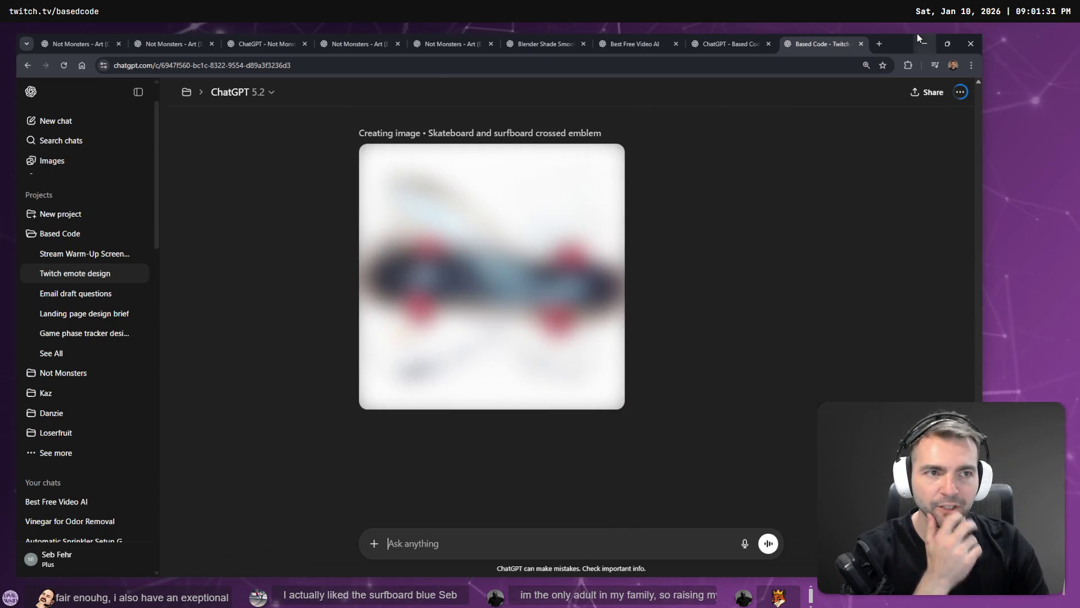
Copy the plain weathered tombstone image from the rocks chat and return to the whiteboard
{"action": "key", "text": "alt+Tab"}
{"action": "scroll", "coordinate": [740, 276], "scroll_direction": "down", "scroll_amount": 10}
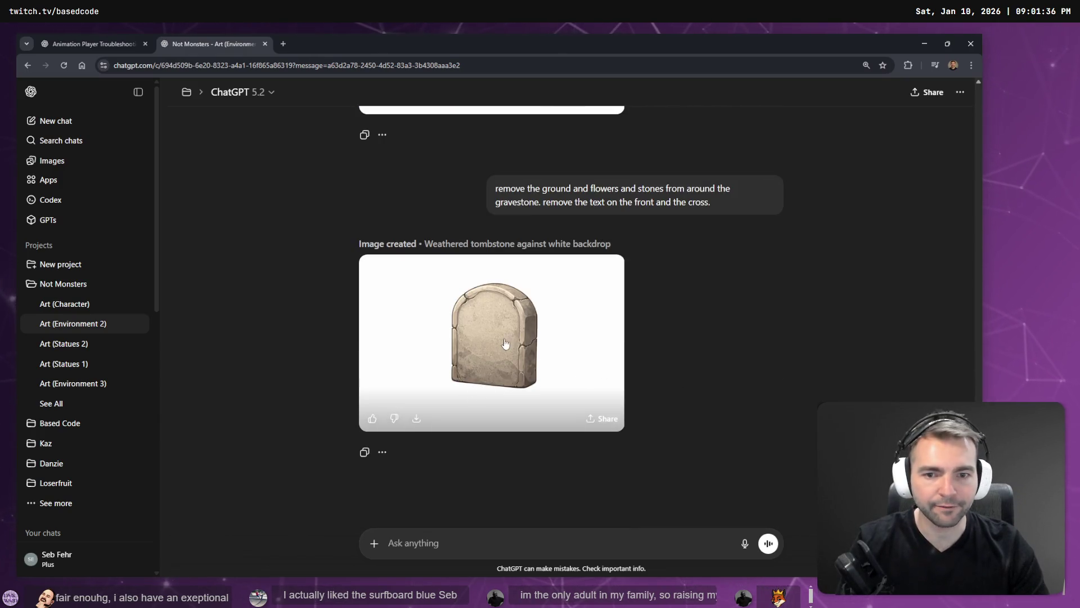
{"action": "left_click", "coordinate": [523, 286]}
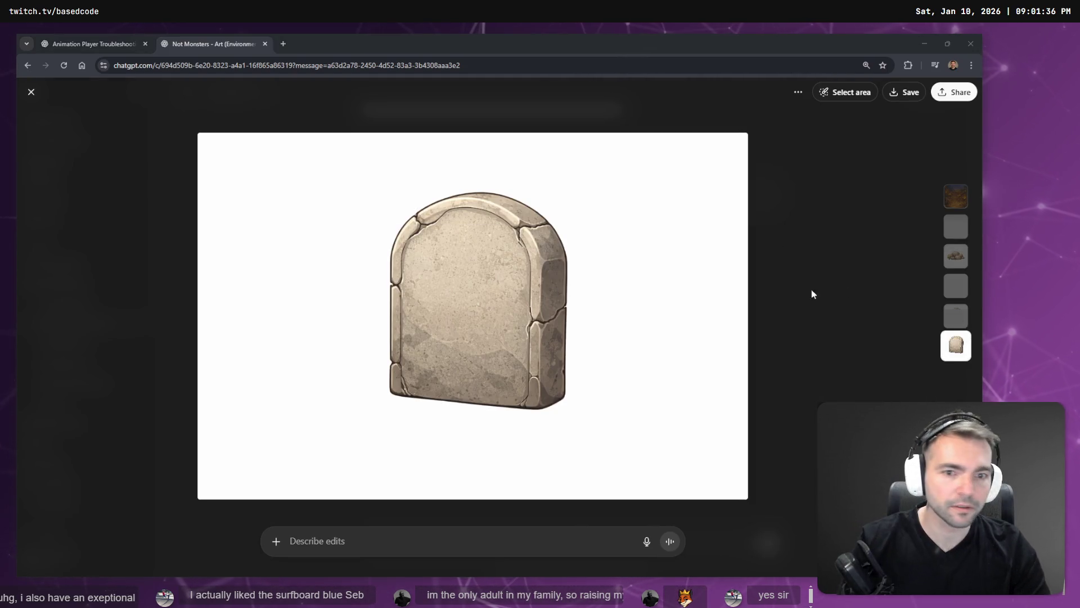
{"action": "right_click", "coordinate": [469, 284]}
{"action": "left_click", "coordinate": [508, 327]}
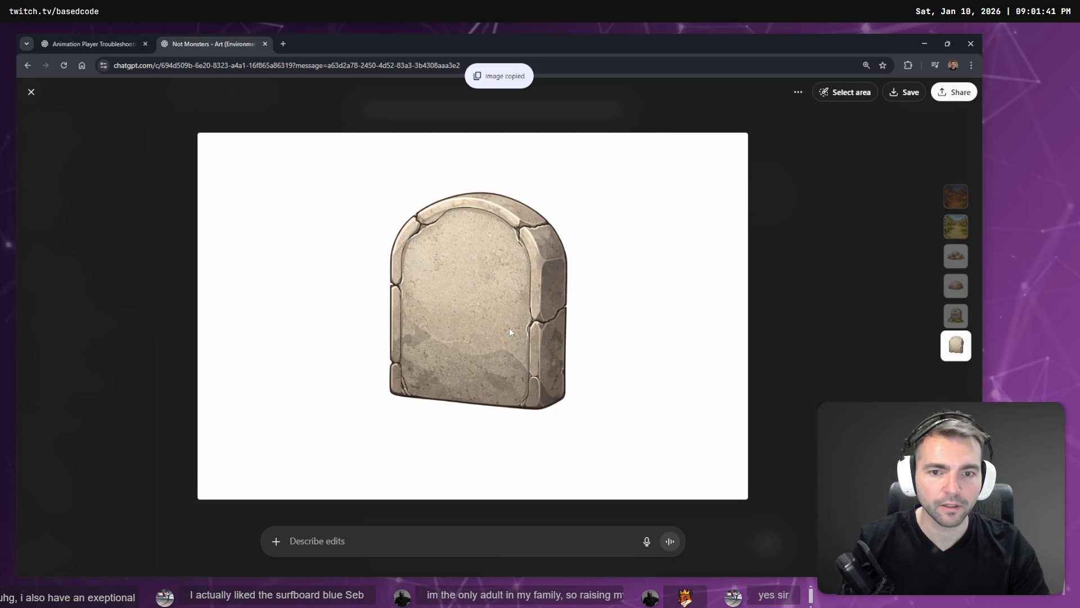
{"action": "key", "text": "alt+Tab"}
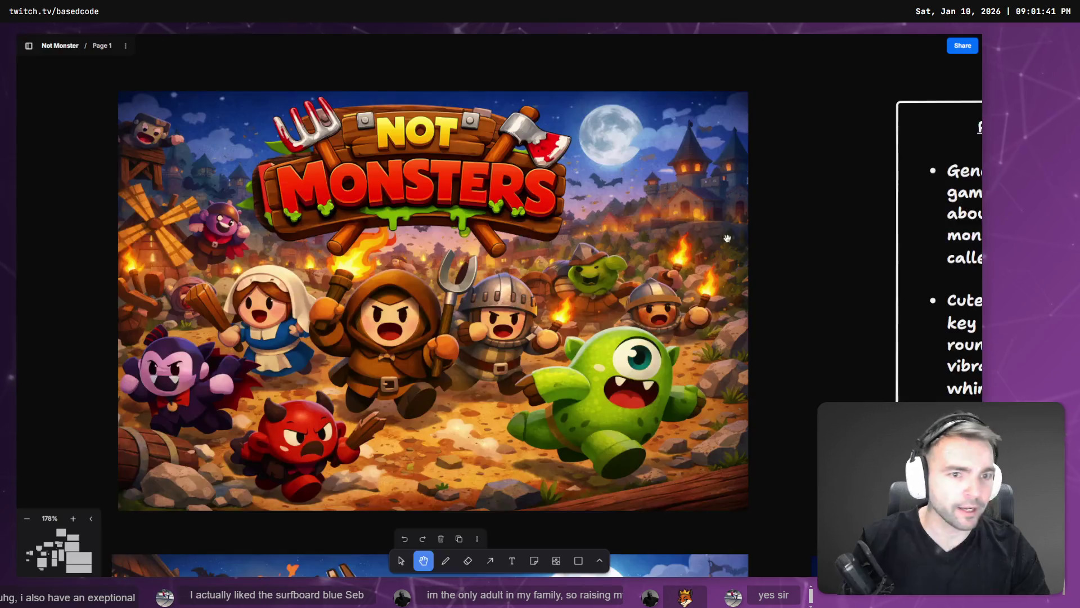
Bring the Architecture Decorations frame into view, undoing an accidental image paste
{"action": "scroll", "coordinate": [747, 243], "scroll_direction": "down", "scroll_amount": 10}
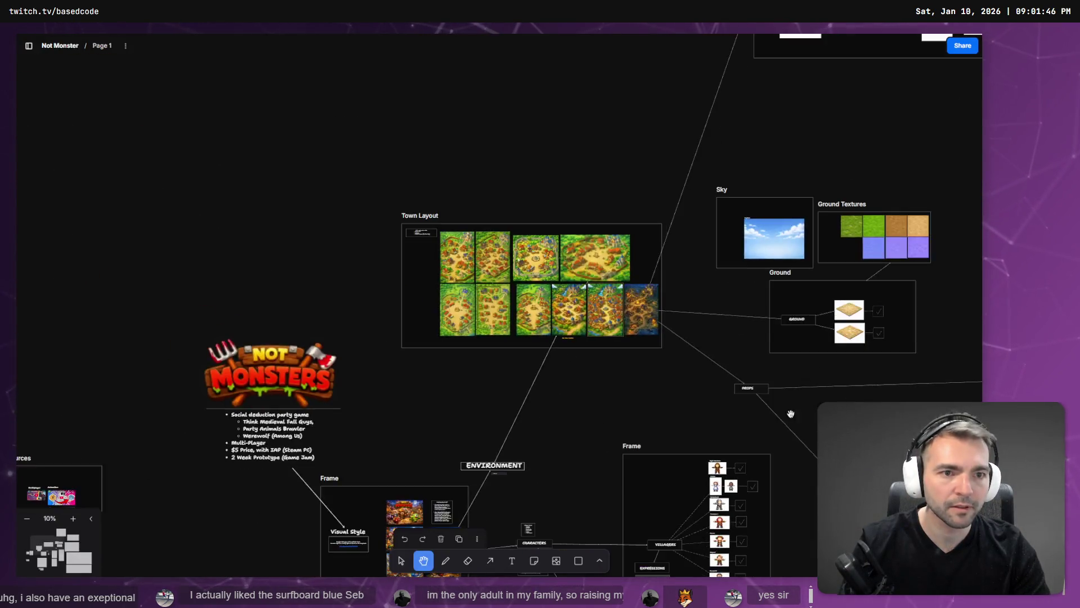
{"action": "scroll", "coordinate": [768, 415], "scroll_direction": "down", "scroll_amount": 3}
{"action": "scroll", "coordinate": [651, 446], "scroll_direction": "down", "scroll_amount": 5}
{"action": "mouse_move", "coordinate": [651, 446]}
{"action": "left_mouse_down"}
{"action": "mouse_move", "coordinate": [646, 277]}
{"action": "mouse_move", "coordinate": [532, 310]}
{"action": "left_mouse_up"}
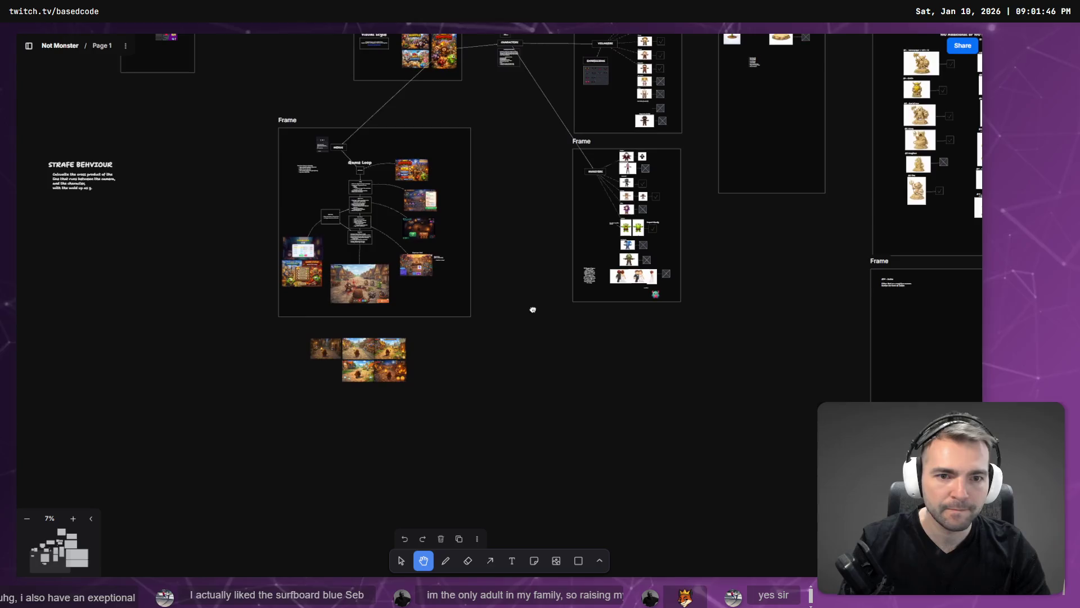
{"action": "scroll", "coordinate": [393, 444], "scroll_direction": "down", "scroll_amount": 2}
{"action": "scroll", "coordinate": [640, 321], "scroll_direction": "up", "scroll_amount": 2}
{"action": "left_click_drag", "start_coordinate": [641, 321], "coordinate": [504, 127]}
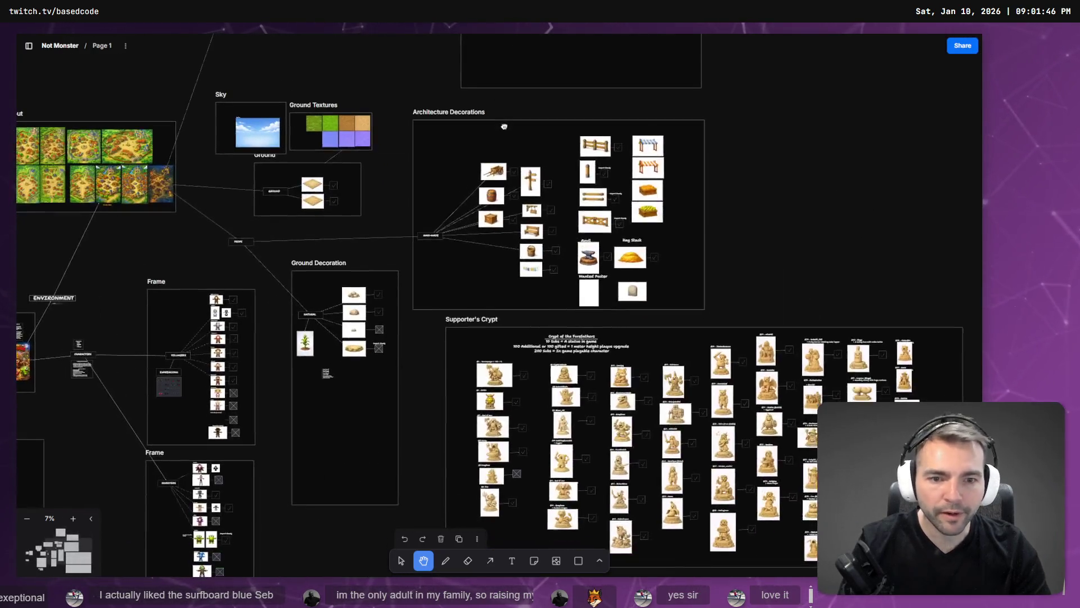
{"action": "scroll", "coordinate": [640, 295], "scroll_direction": "up", "scroll_amount": 6}
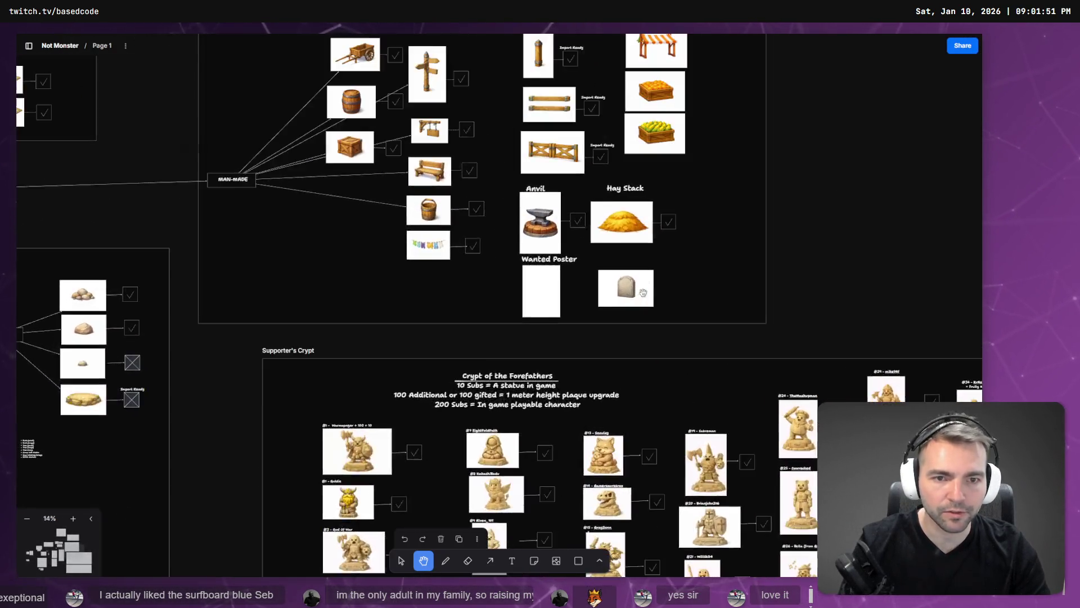
{"action": "key", "text": "v"}
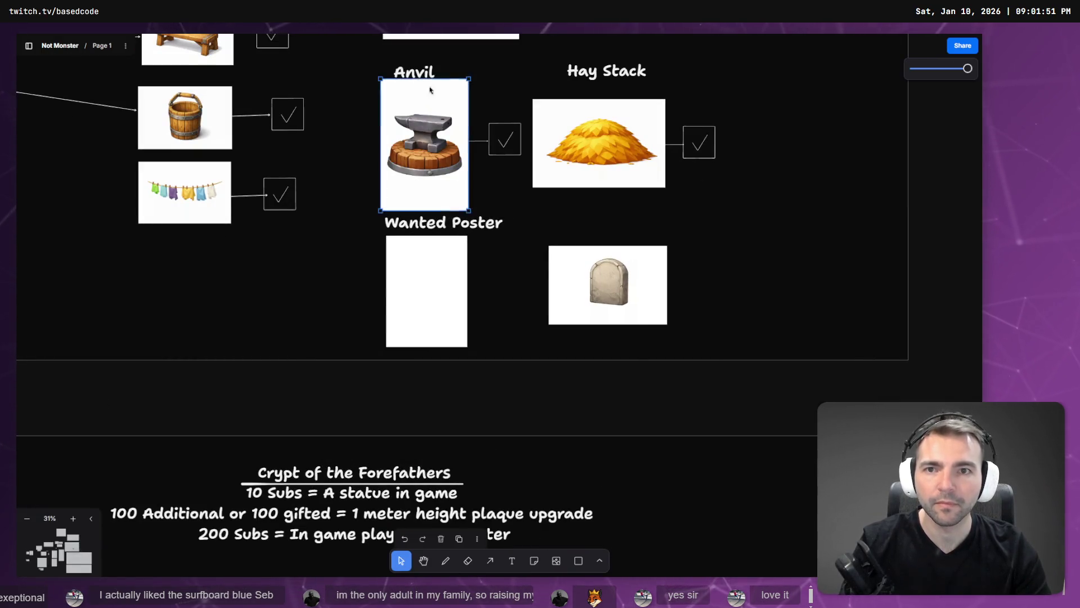
{"action": "key", "text": "ctrl+v"}
{"action": "key", "text": "ctrl+z"}
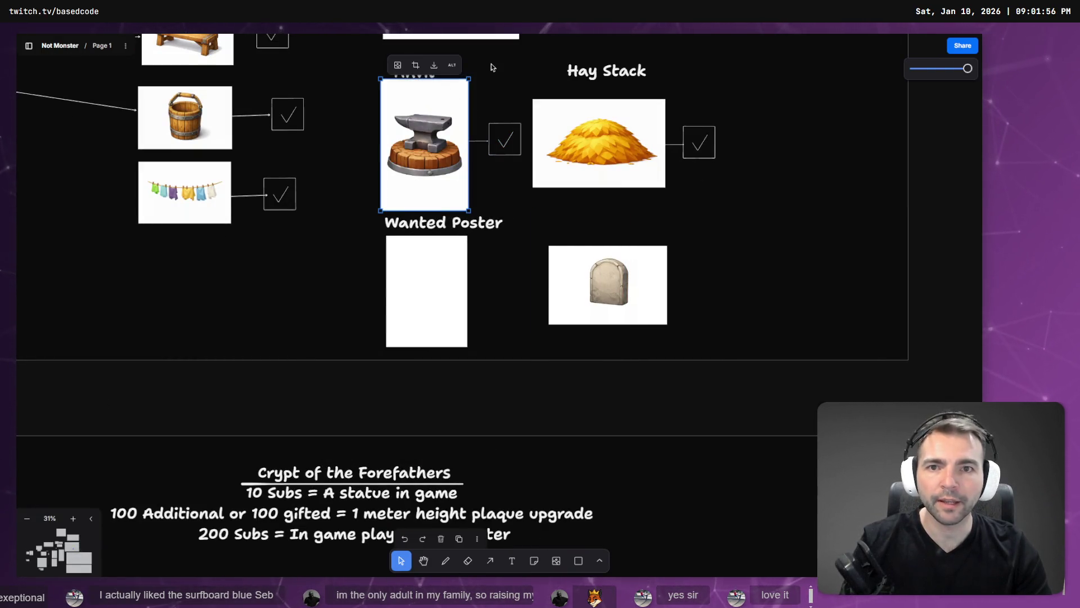
Relabel the text above the tombstone as Gravestone and centre it over the image
{"action": "left_click", "coordinate": [418, 69]}
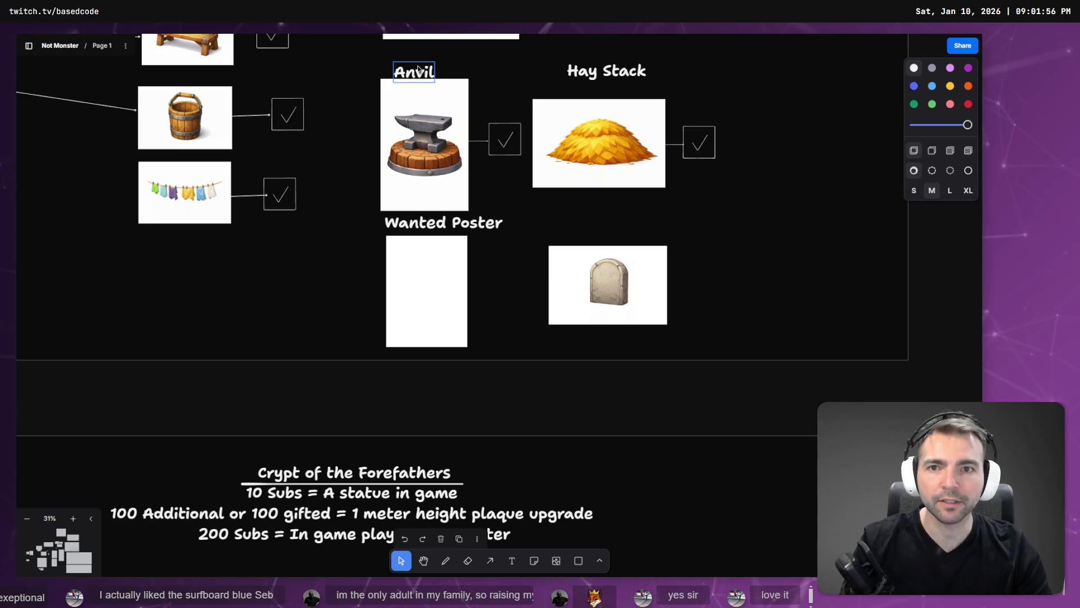
{"action": "double_click", "coordinate": [572, 235]}
{"action": "type", "text": "Gravestone"}
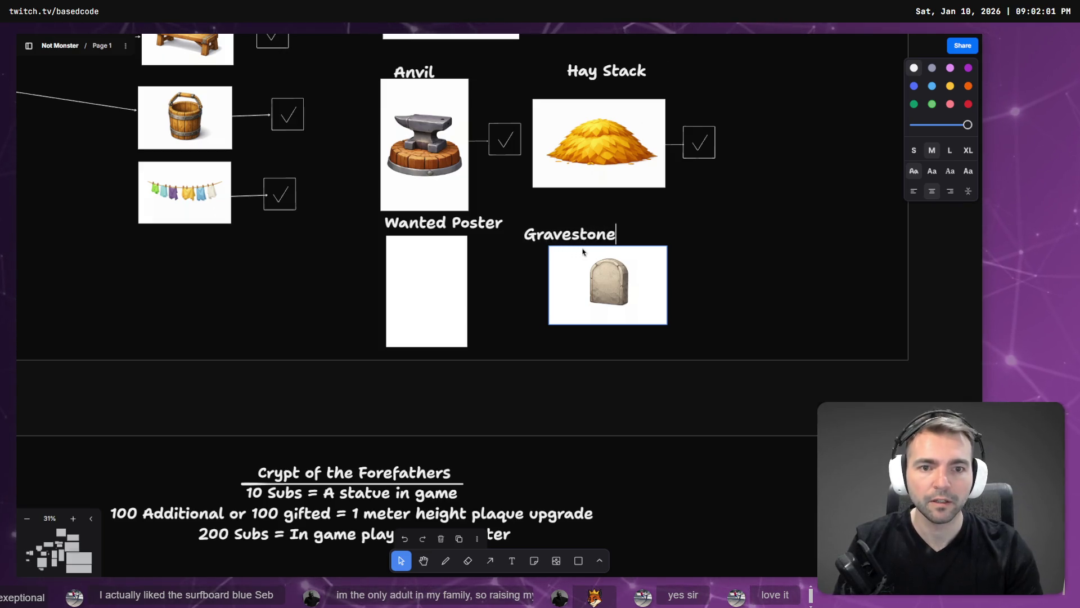
{"action": "left_click", "coordinate": [722, 238]}
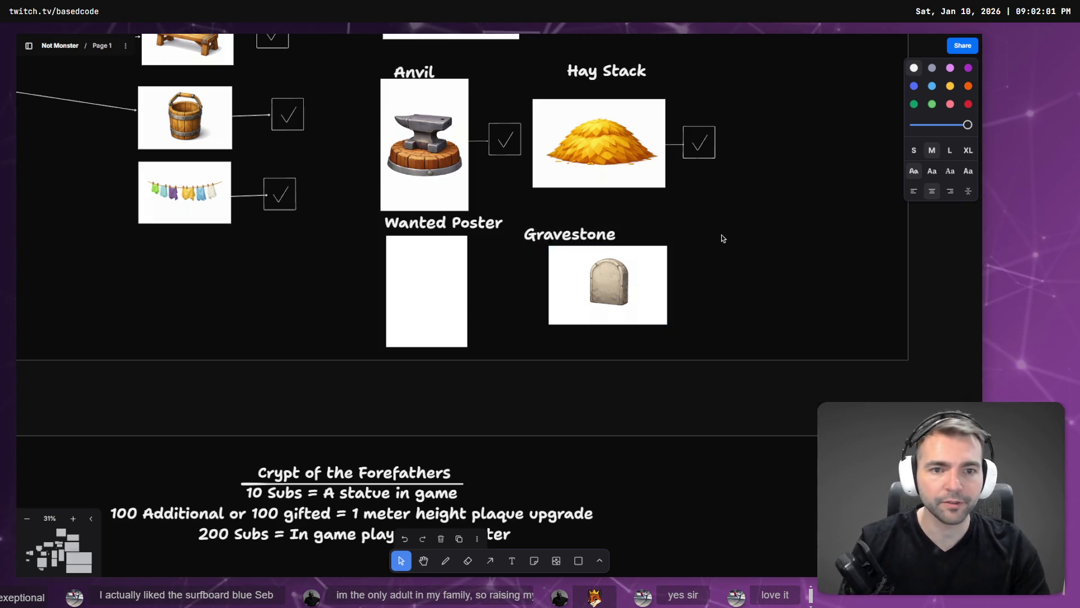
{"action": "left_click_drag", "start_coordinate": [513, 232], "coordinate": [545, 236]}
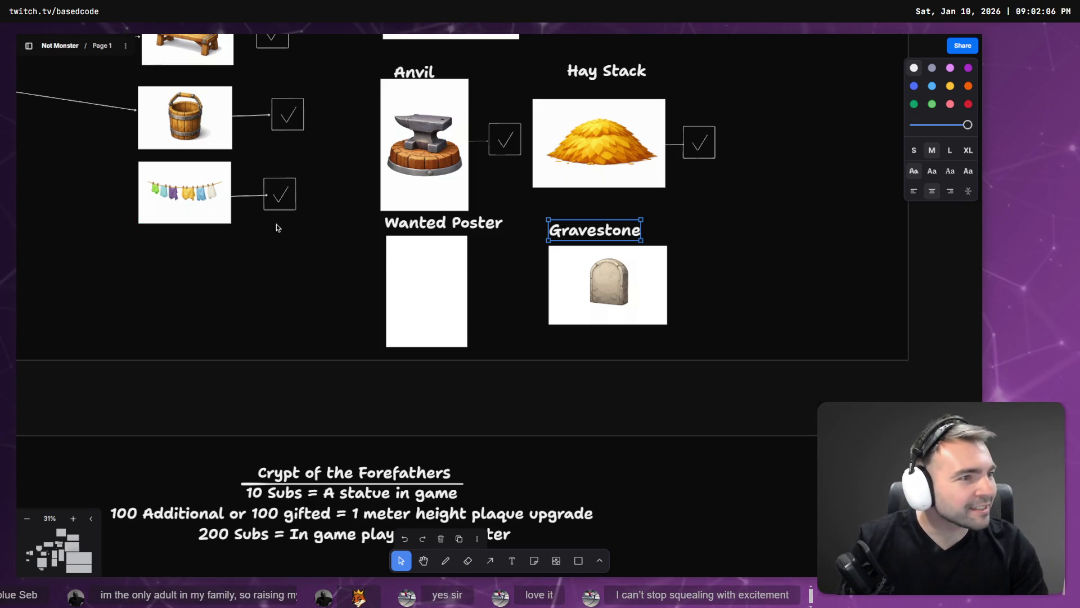
Switch to ChatGPT and show the Animation Player troubleshooting chat
{"action": "key", "text": "alt+Tab"}
{"action": "key", "text": "Escape"}
{"action": "left_click", "coordinate": [42, 41]}
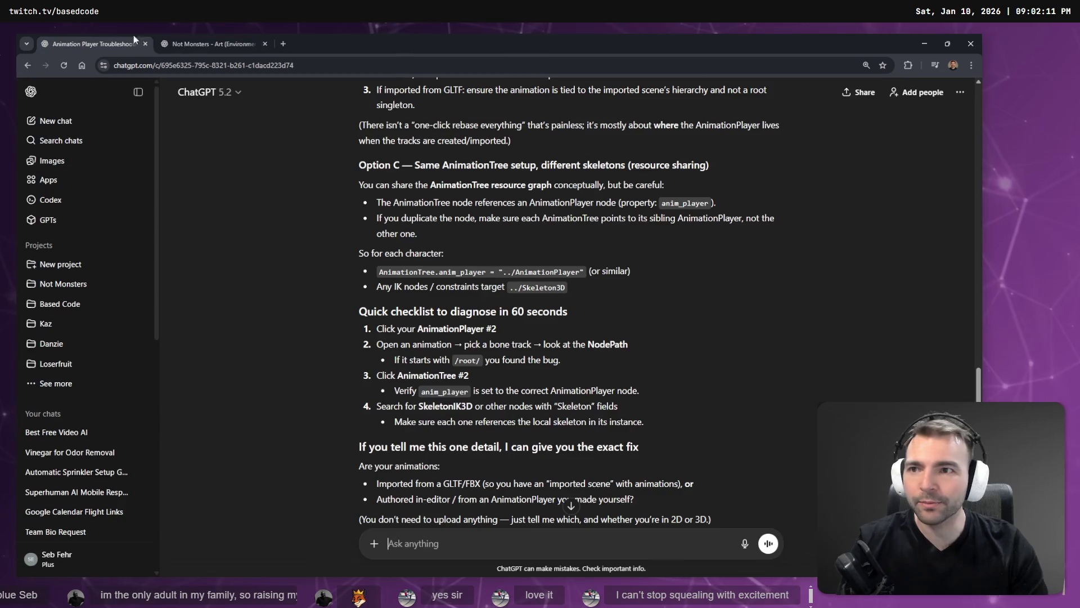
Open the Images gallery from the Not Monsters art chat
{"action": "left_click", "coordinate": [174, 43]}
{"action": "scroll", "coordinate": [339, 271], "scroll_direction": "up", "scroll_amount": 1}
{"action": "scroll", "coordinate": [339, 271], "scroll_direction": "up", "scroll_amount": 5}
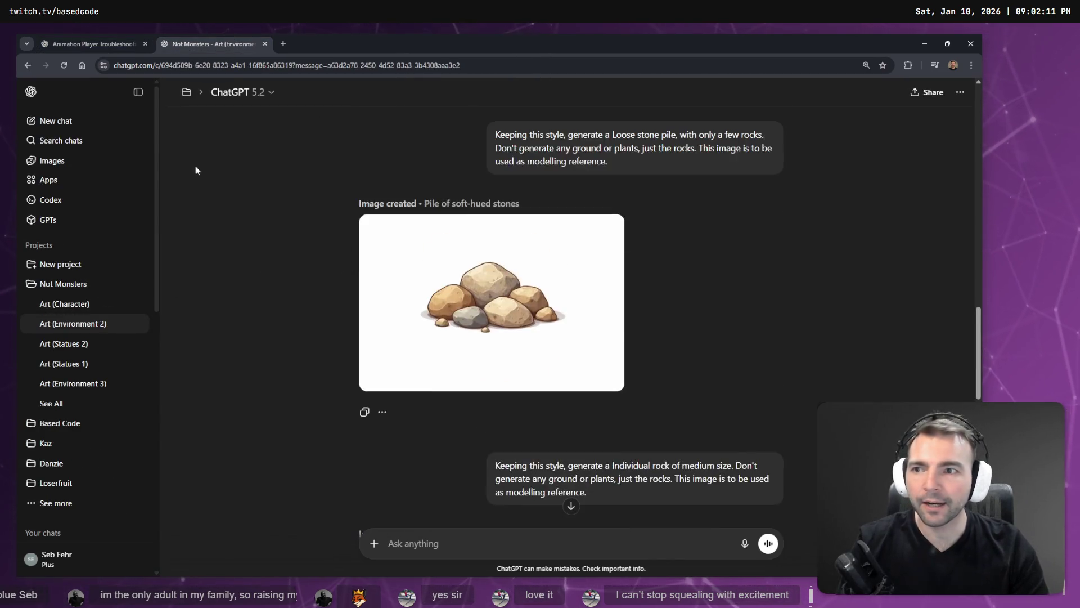
{"action": "left_click", "coordinate": [52, 160]}
{"action": "scroll", "coordinate": [523, 433], "scroll_direction": "down", "scroll_amount": 2}
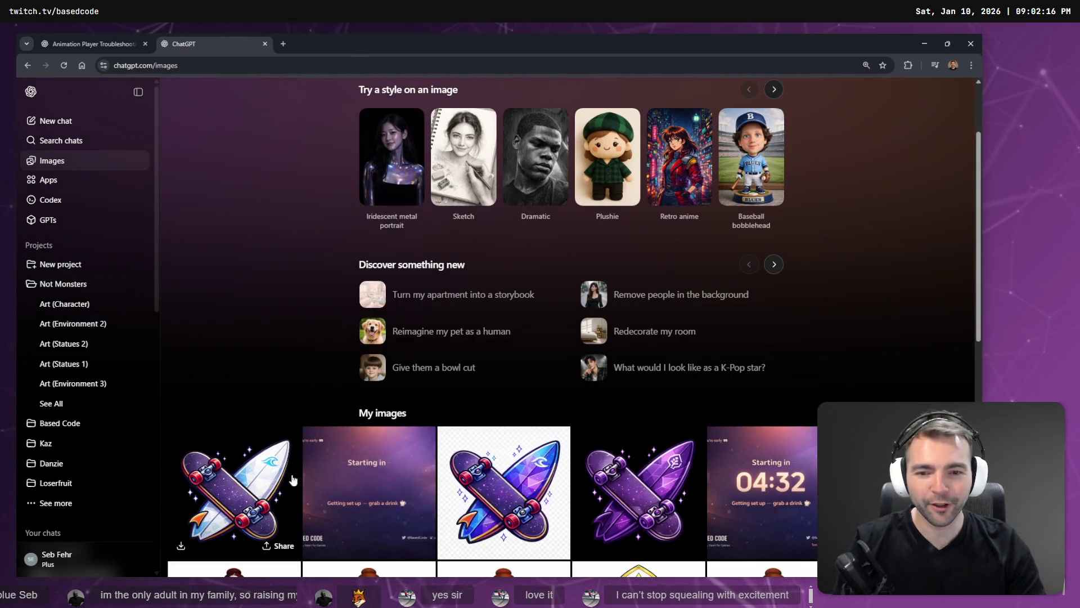
Copy the skateboard-and-surfboard emblem image, shrink the browser, and open a new window
{"action": "left_click", "coordinate": [275, 485]}
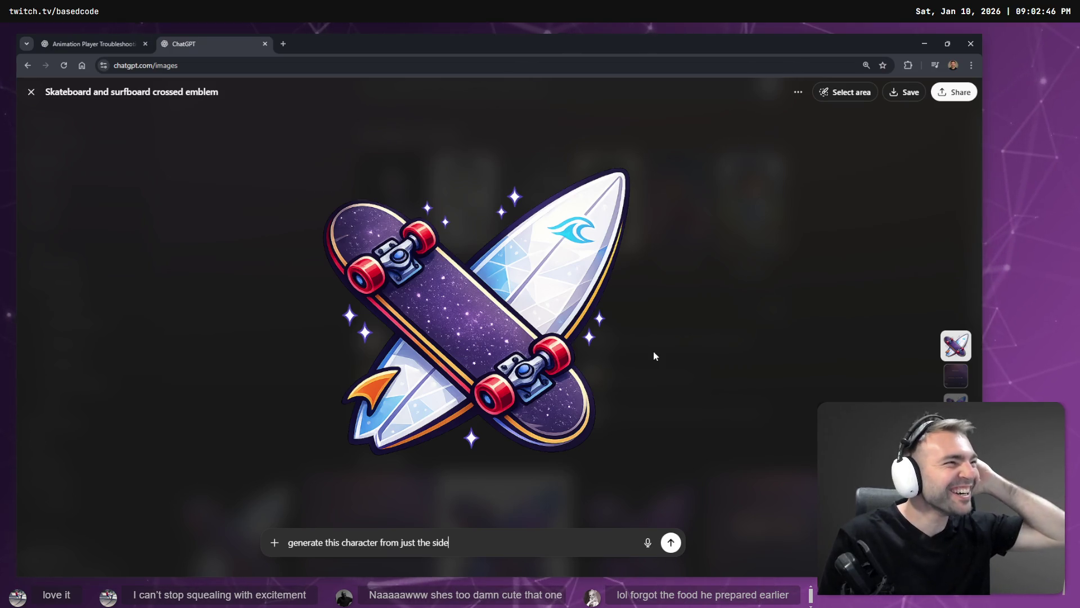
{"action": "type", "text": "generate this character from just the side"}
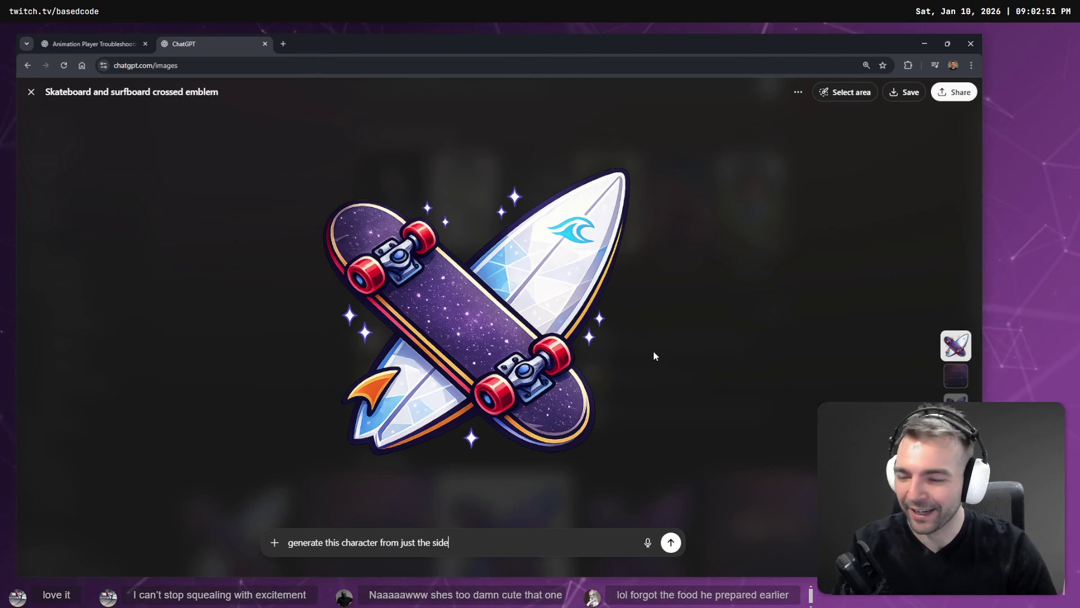
{"action": "right_click", "coordinate": [488, 337]}
{"action": "left_click", "coordinate": [534, 380]}
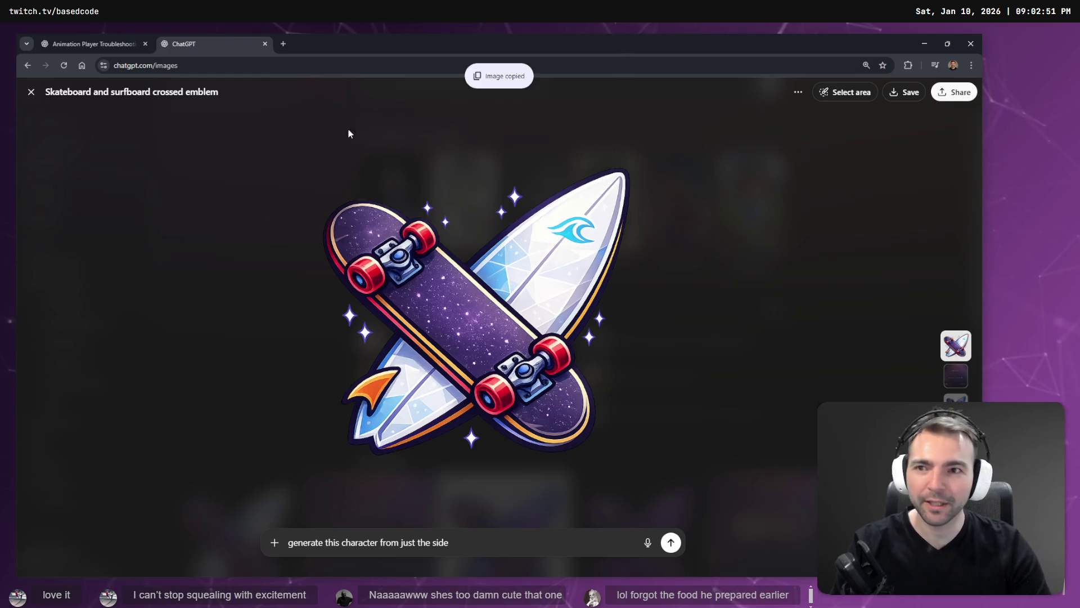
{"action": "mouse_move", "coordinate": [309, 36]}
{"action": "left_mouse_down"}
{"action": "mouse_move", "coordinate": [582, 330]}
{"action": "mouse_move", "coordinate": [693, 357]}
{"action": "mouse_move", "coordinate": [1079, 394]}
{"action": "left_mouse_up"}
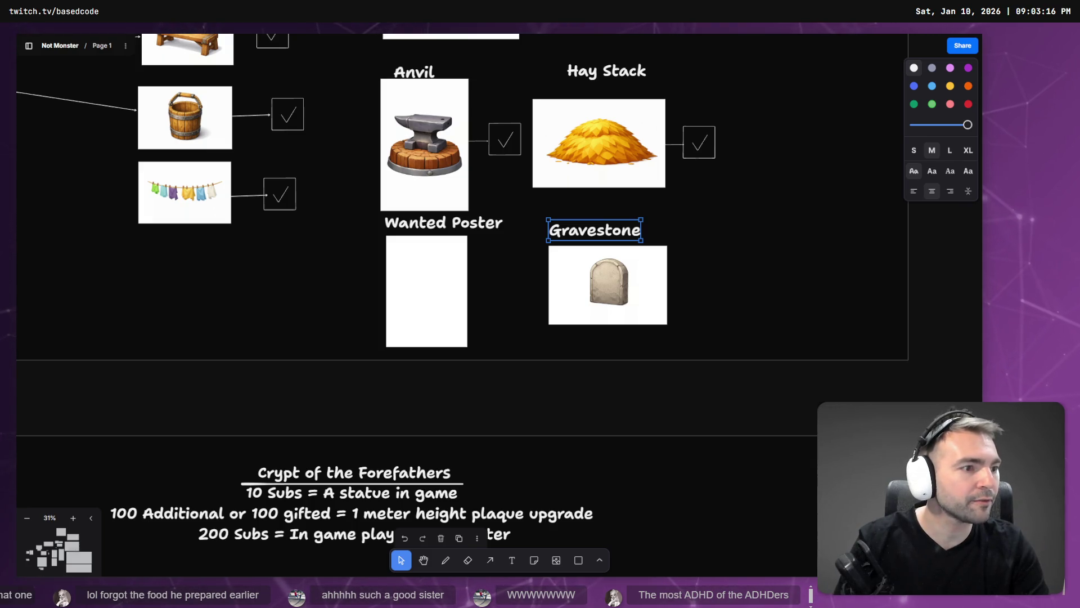
{"action": "key", "text": "ctrl+n"}
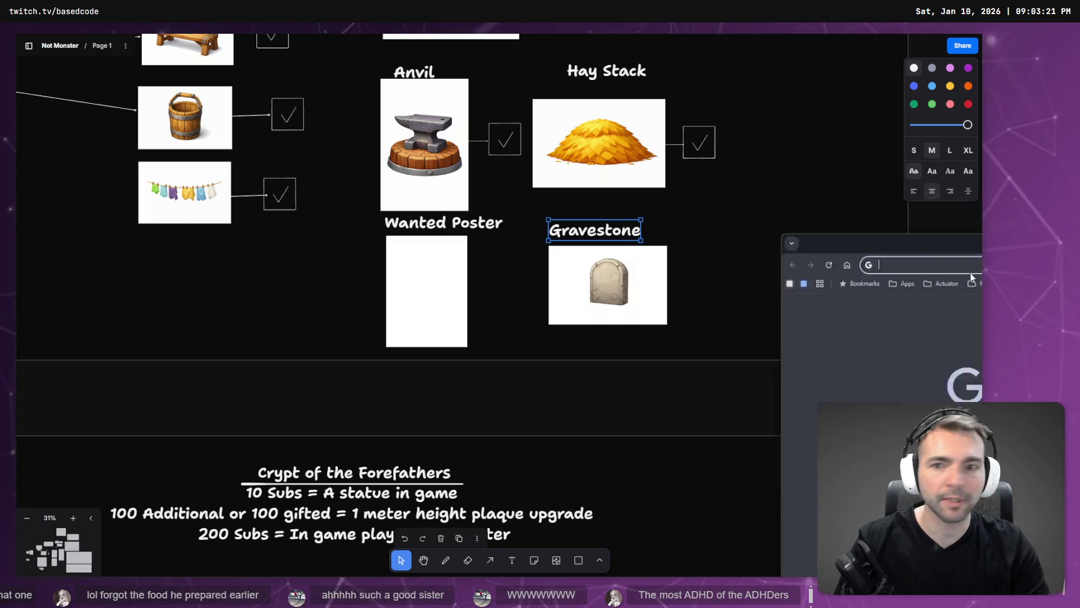
Launch Photopea from the Apps bookmarks and drop in the skateboard emblem PNG
{"action": "left_click", "coordinate": [138, 84]}
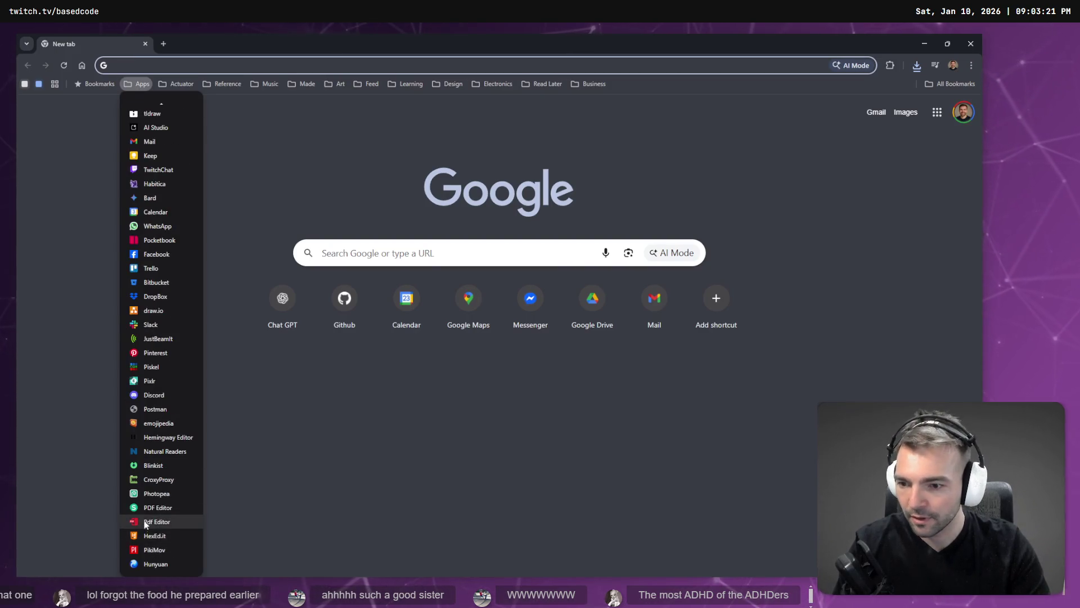
{"action": "left_click", "coordinate": [158, 493]}
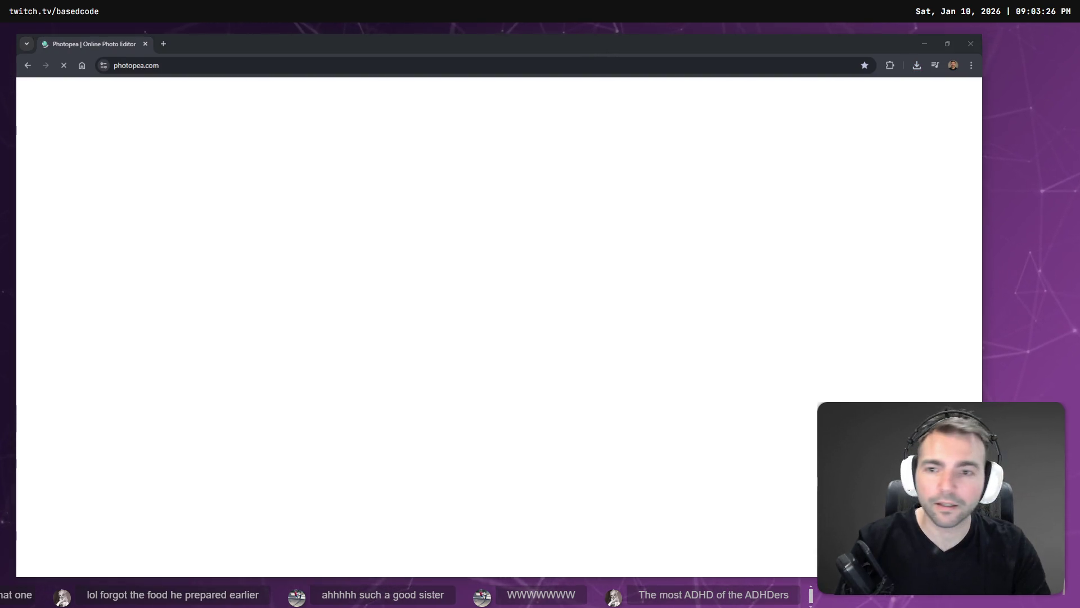
{"action": "mouse_move", "coordinate": [544, 222]}
{"action": "left_mouse_down"}
{"action": "mouse_move", "coordinate": [422, 225]}
{"action": "mouse_move", "coordinate": [420, 289]}
{"action": "left_mouse_up"}
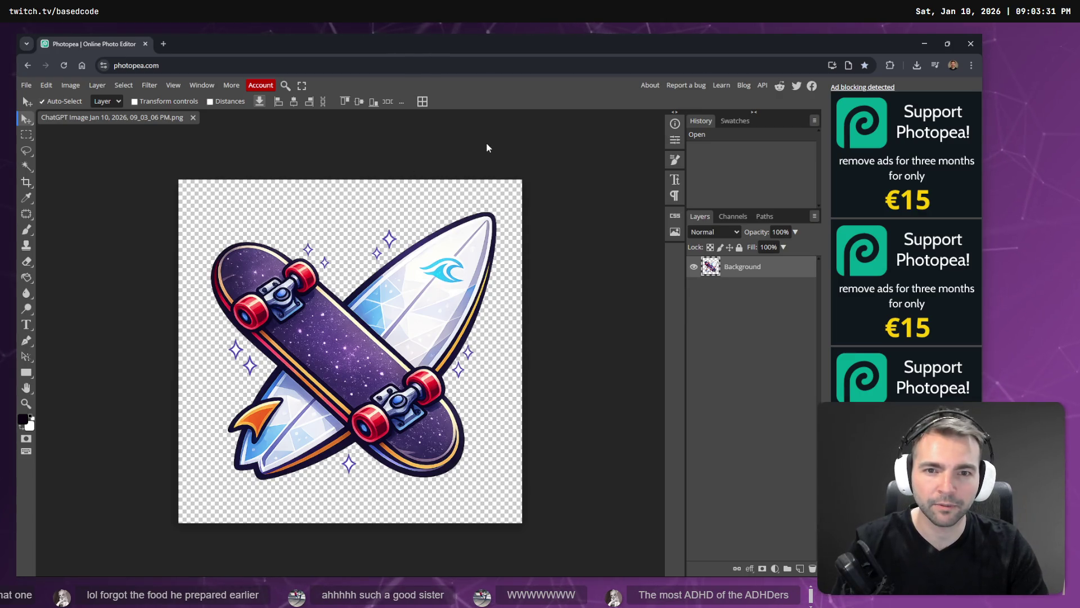
{"action": "left_click", "coordinate": [694, 267]}
{"action": "left_click", "coordinate": [693, 267]}
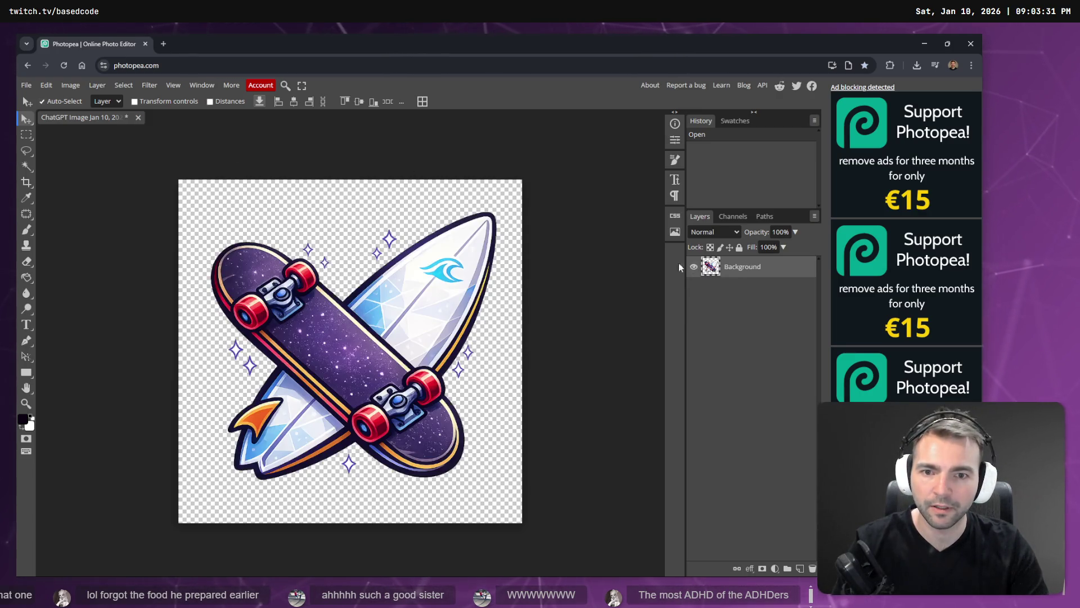
Bring up the Image Size settings, showing 1024 × 1024 pixels
{"action": "left_click", "coordinate": [70, 85]}
{"action": "mouse_move", "coordinate": [105, 276]}
{"action": "left_click", "coordinate": [95, 255]}
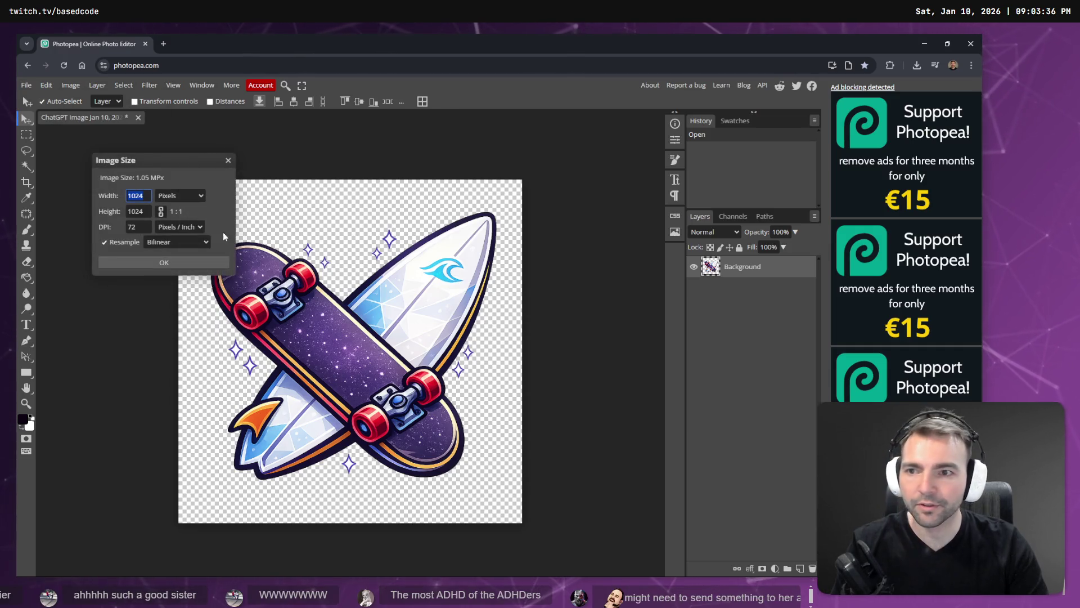
Resize the emblem to 80 percent width, giving 819 × 819 px
{"action": "left_click", "coordinate": [181, 200]}
{"action": "left_click", "coordinate": [169, 214]}
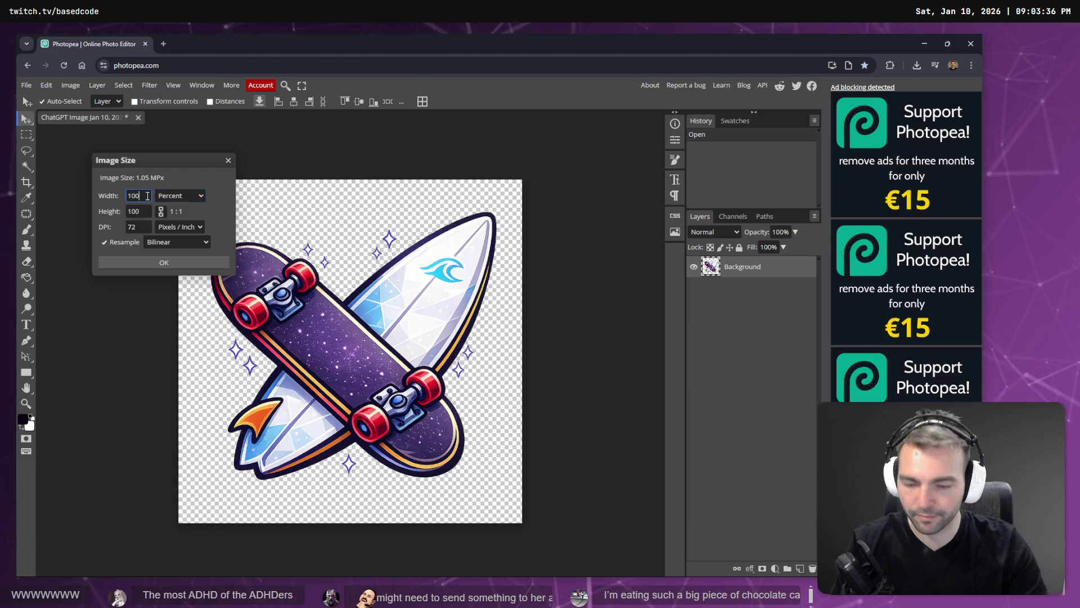
{"action": "type", "text": "80"}
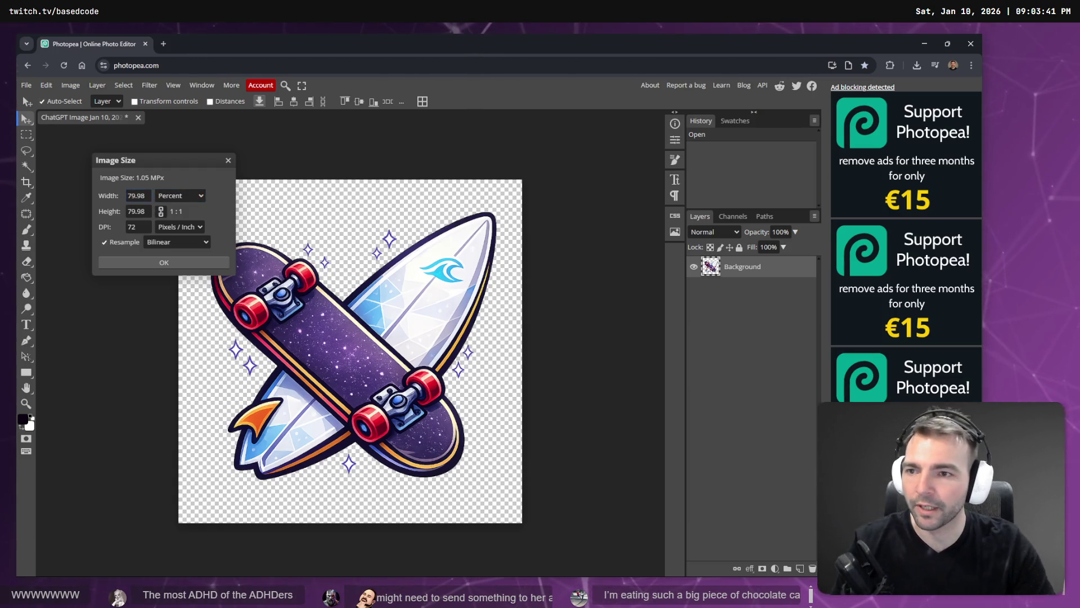
{"action": "left_click", "coordinate": [141, 264]}
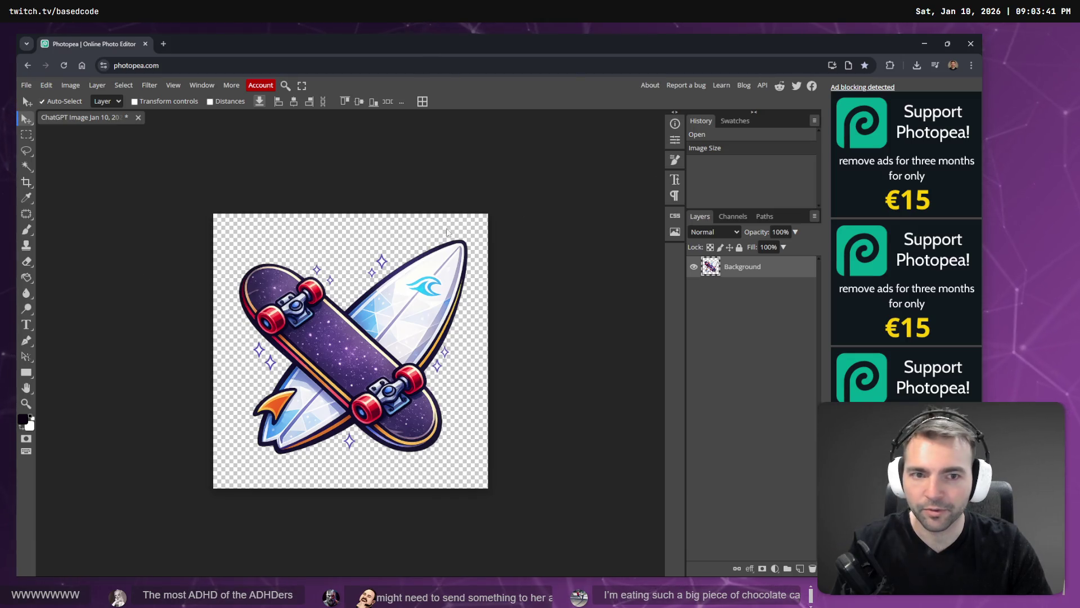
Export the resized emblem as a PNG and switch to the Twitch emote upload page
{"action": "left_click", "coordinate": [26, 85]}
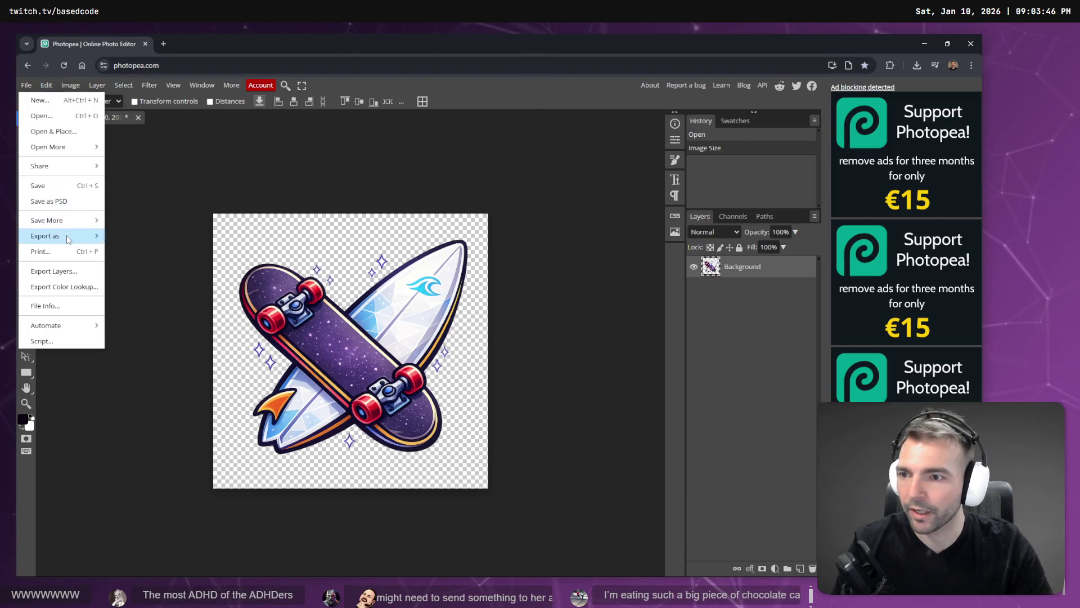
{"action": "mouse_move", "coordinate": [68, 236]}
{"action": "left_click", "coordinate": [125, 237]}
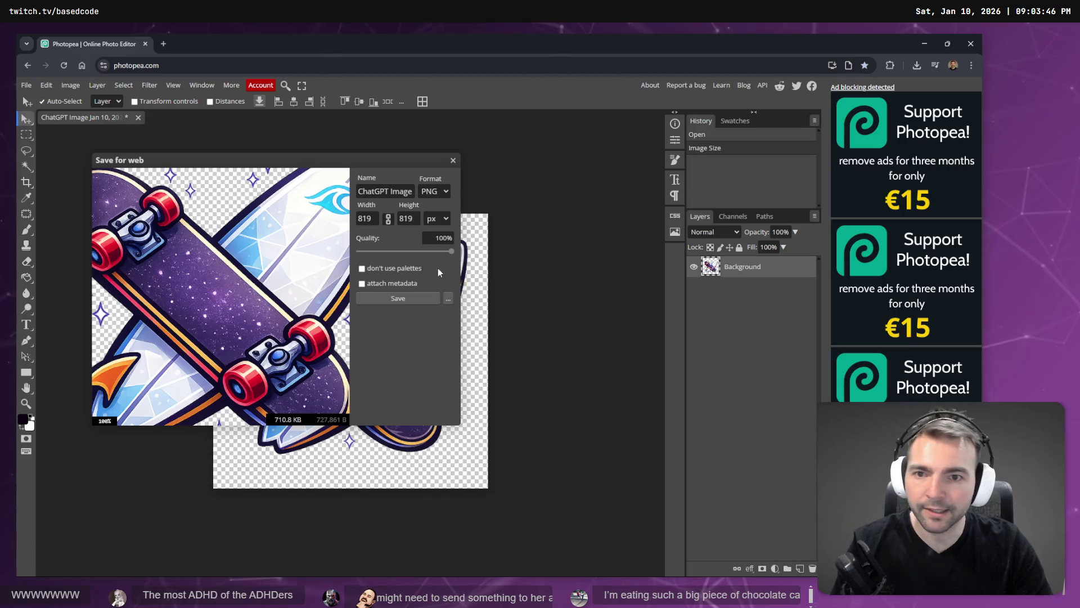
{"action": "left_click", "coordinate": [382, 299]}
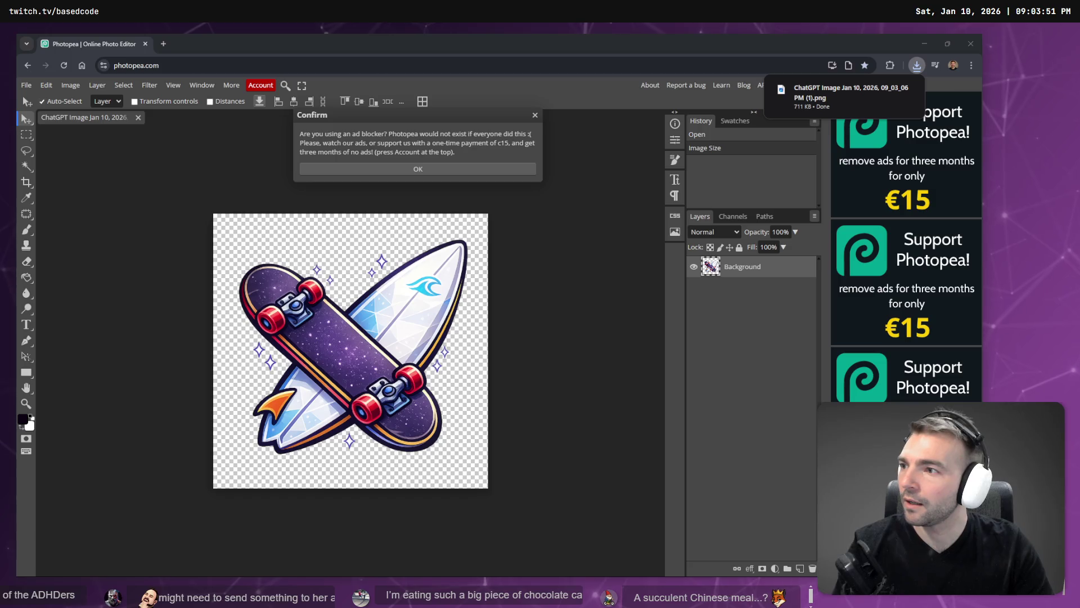
{"action": "key", "text": "alt+Tab"}
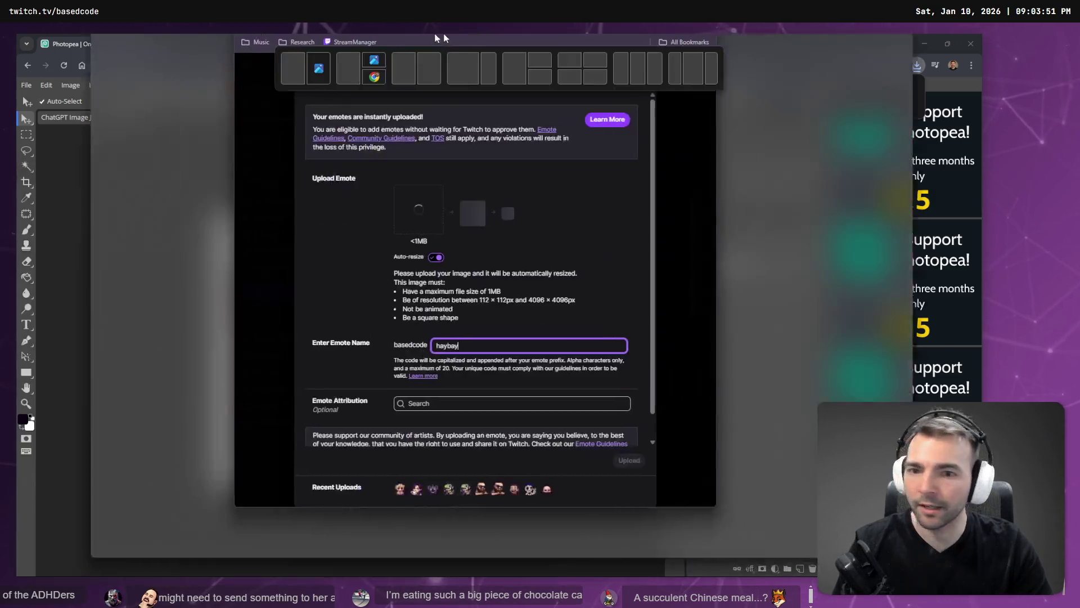
{"action": "mouse_move", "coordinate": [480, 274]}
{"action": "left_mouse_down"}
{"action": "mouse_move", "coordinate": [495, 185]}
{"action": "mouse_move", "coordinate": [443, 251]}
{"action": "left_mouse_up"}
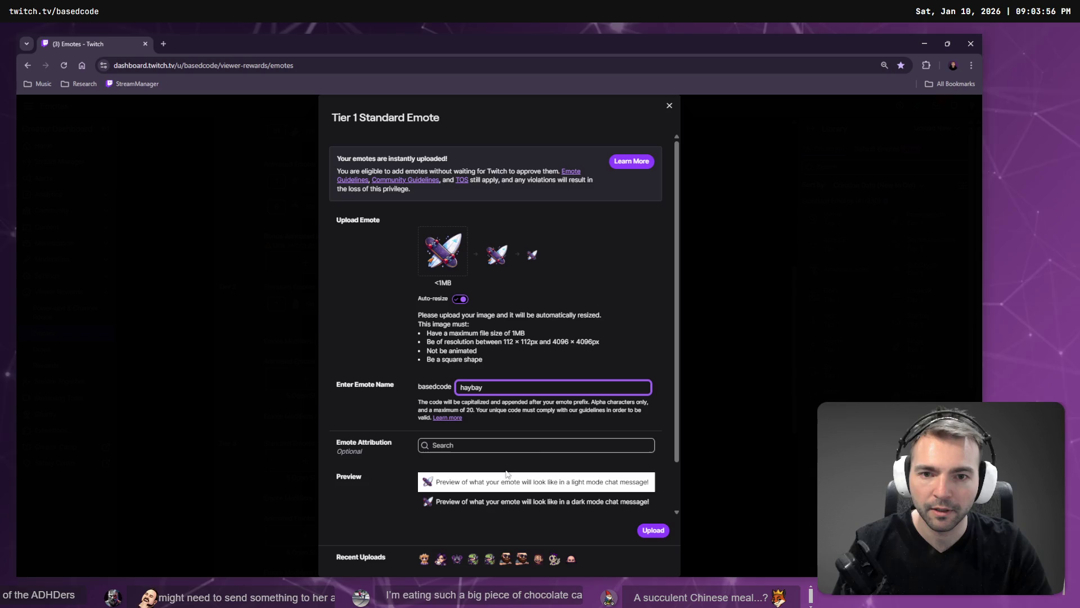
{"action": "left_click", "coordinate": [653, 531]}
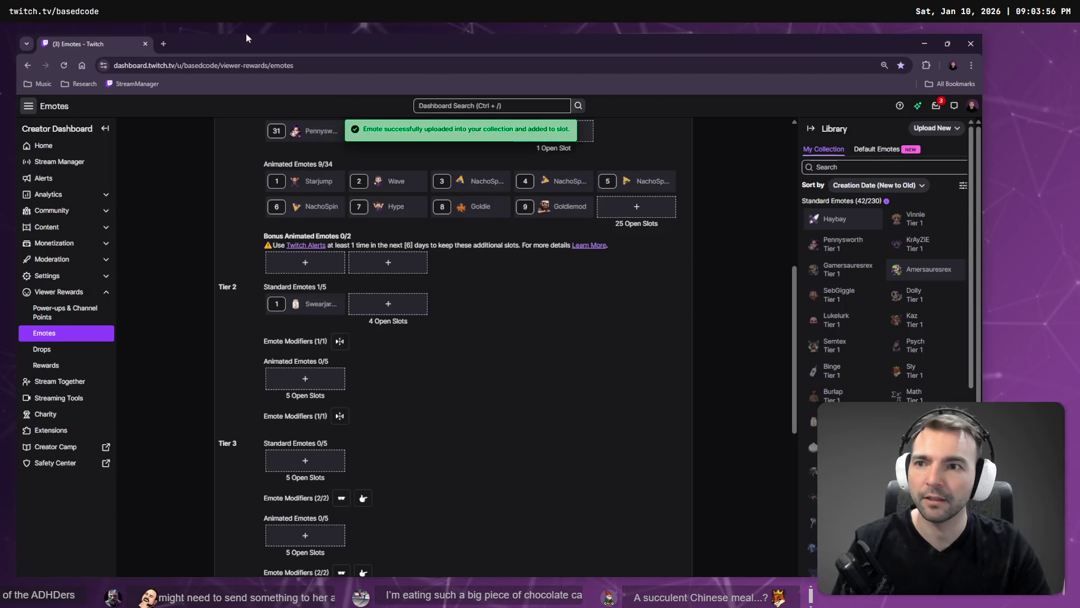
{"action": "key", "text": "alt+Tab"}
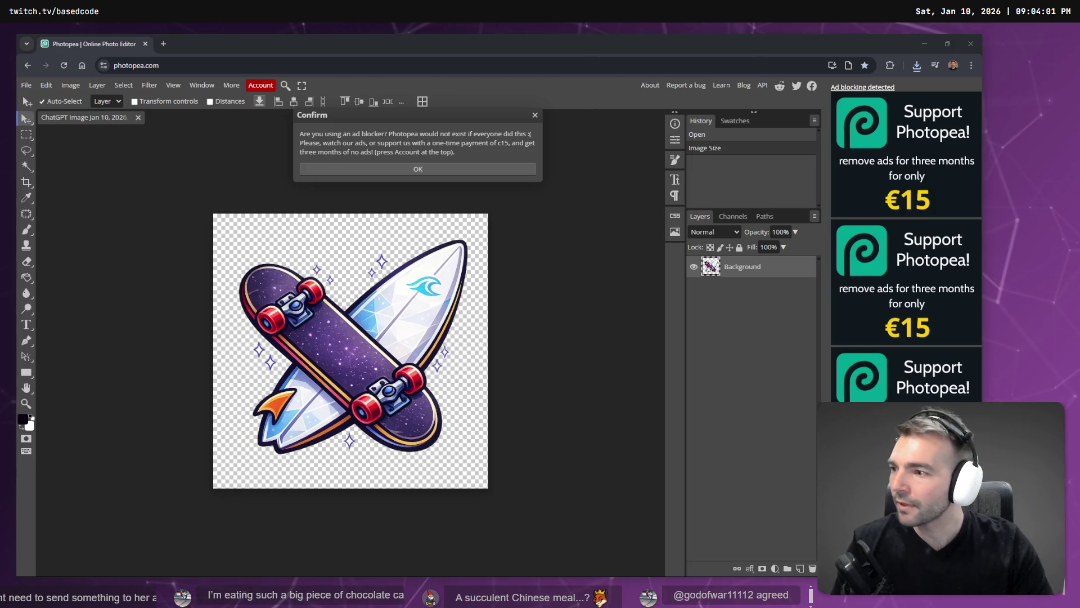
Look over the Anvil, Hay Stack, Wanted Poster and Gravestone cards, then switch to Godot
{"action": "key", "text": "alt+Tab"}
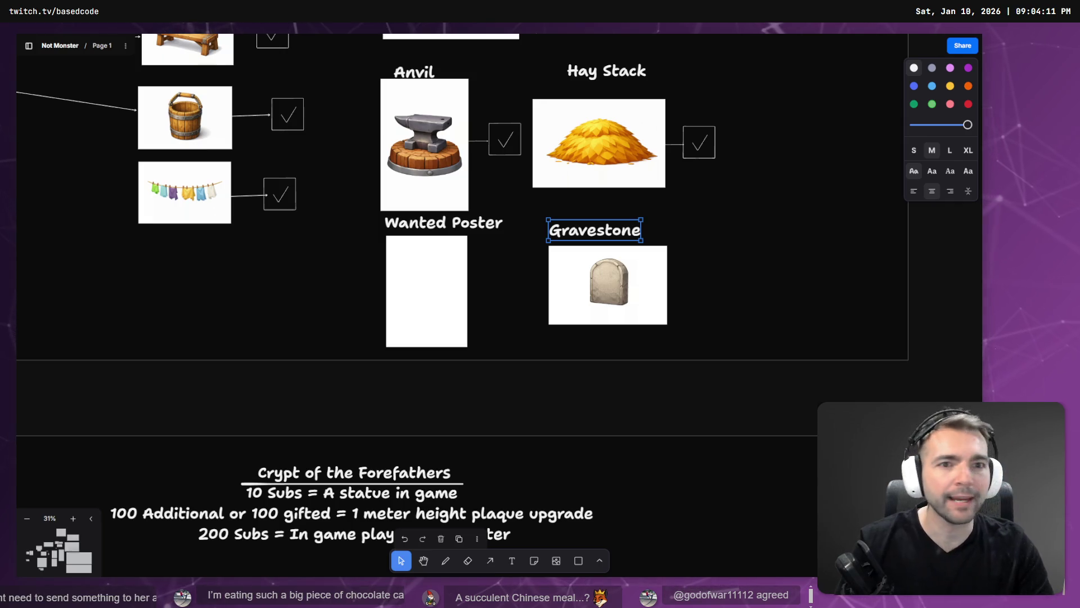
{"action": "key", "text": "alt+Tab"}
{"action": "key", "text": "alt+Tab"}
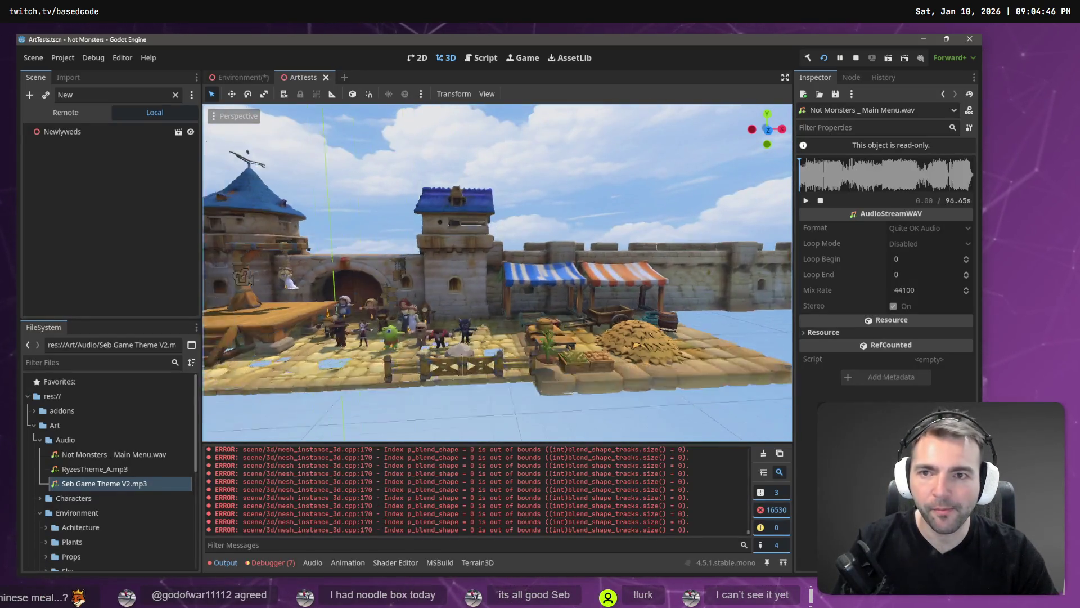
Collapse the Audio, Environment and Art folders in the FileSystem dock
{"action": "left_click", "coordinate": [40, 439]}
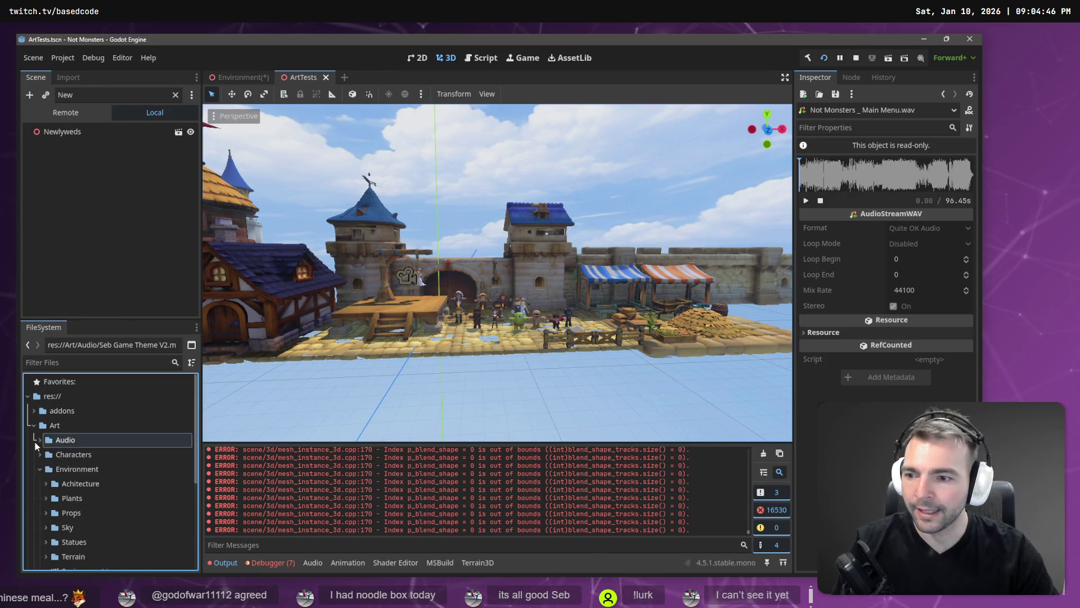
{"action": "left_click", "coordinate": [39, 469]}
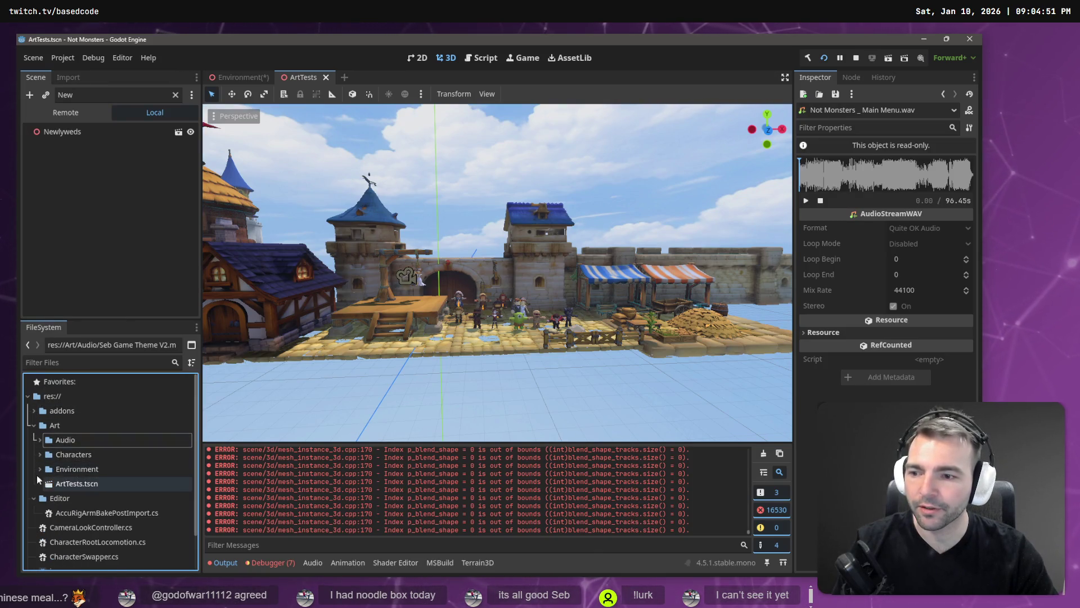
{"action": "left_click", "coordinate": [33, 425]}
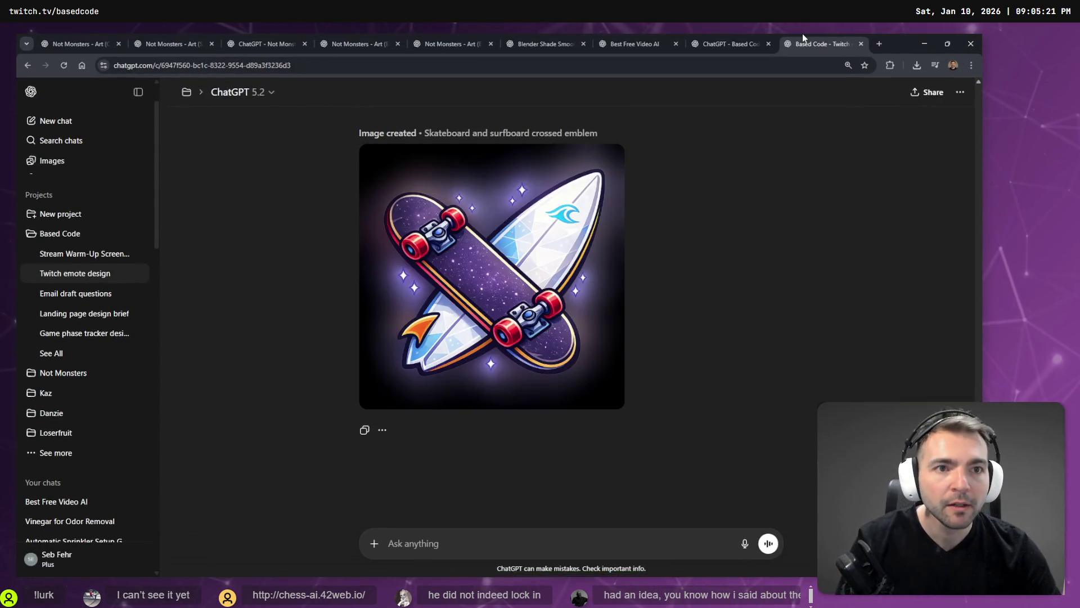
Close the Based Code chat tab in Chrome and minimize the browser window
{"action": "left_click", "coordinate": [800, 37]}
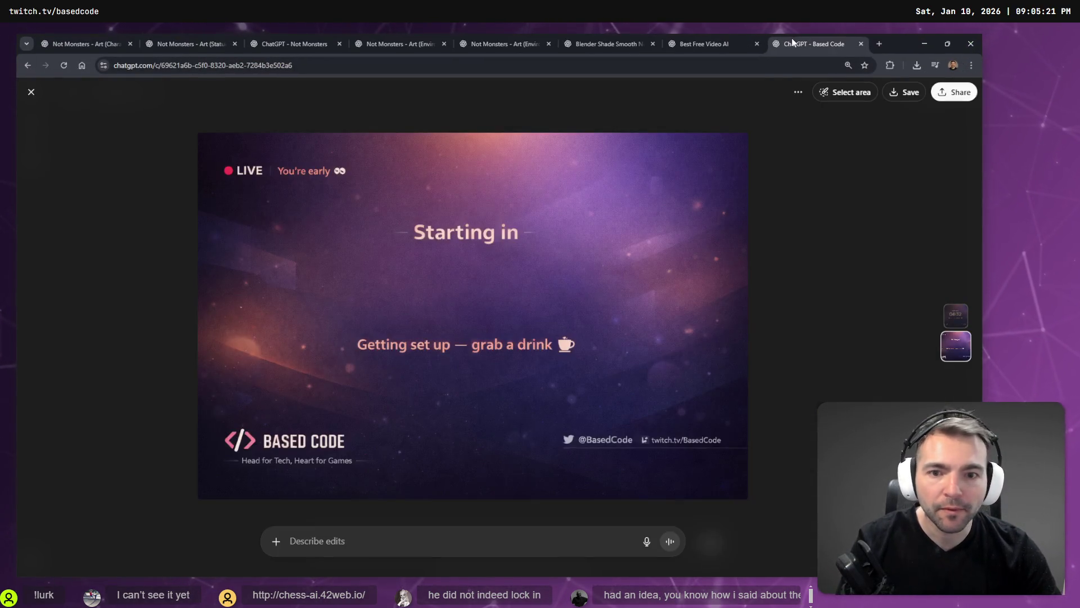
{"action": "key", "text": "ctrl+w"}
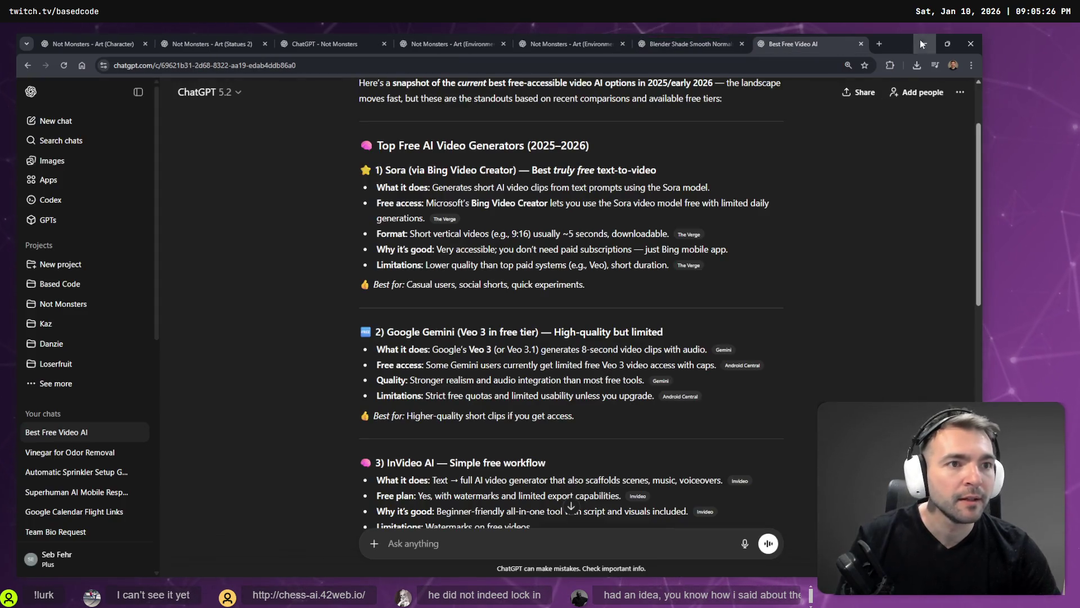
{"action": "left_click", "coordinate": [923, 42]}
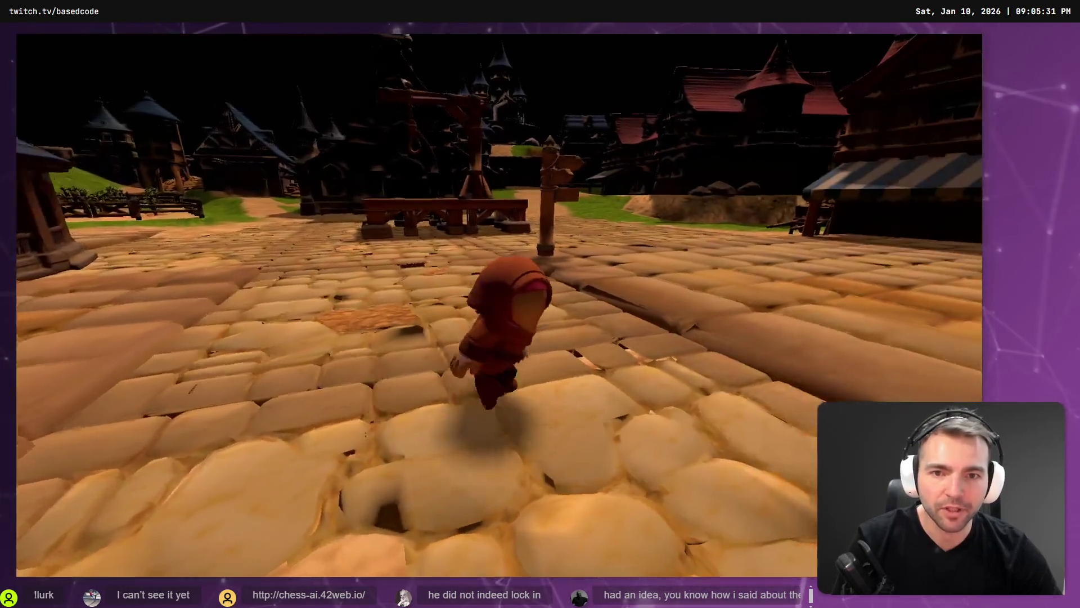
Stop the running game, return to the Environment scene, and clear the Output log
{"action": "key", "text": "Escape"}
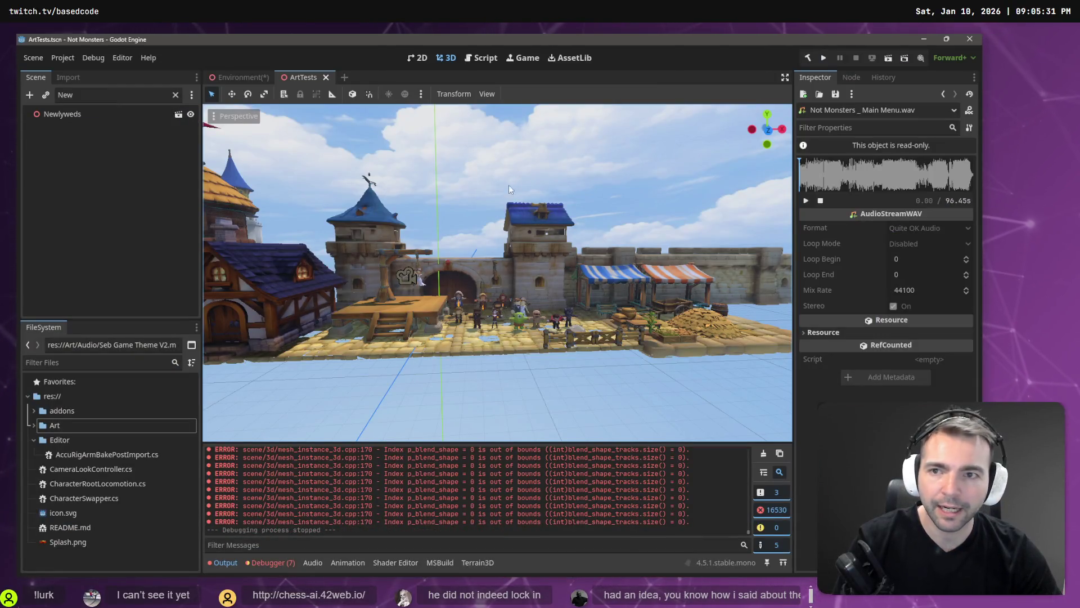
{"action": "left_click", "coordinate": [237, 79]}
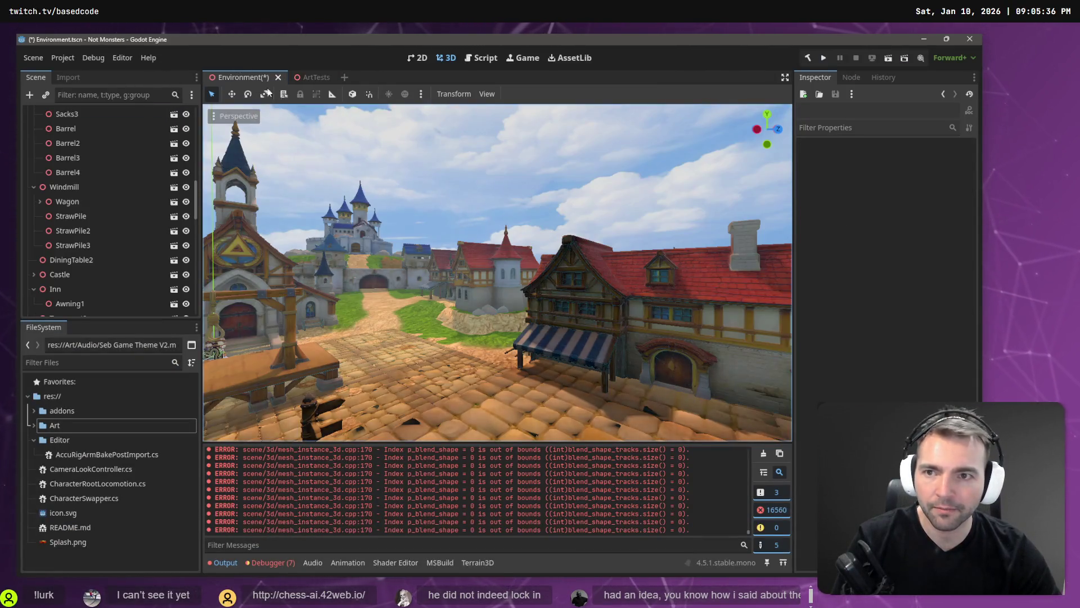
{"action": "key", "text": "w"}
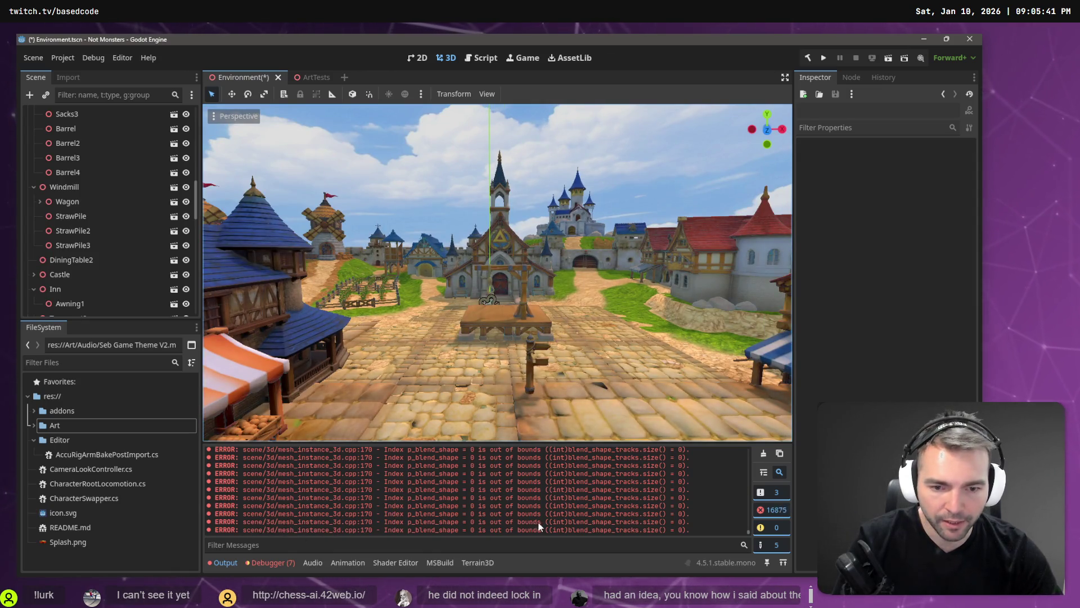
{"action": "left_click", "coordinate": [765, 457]}
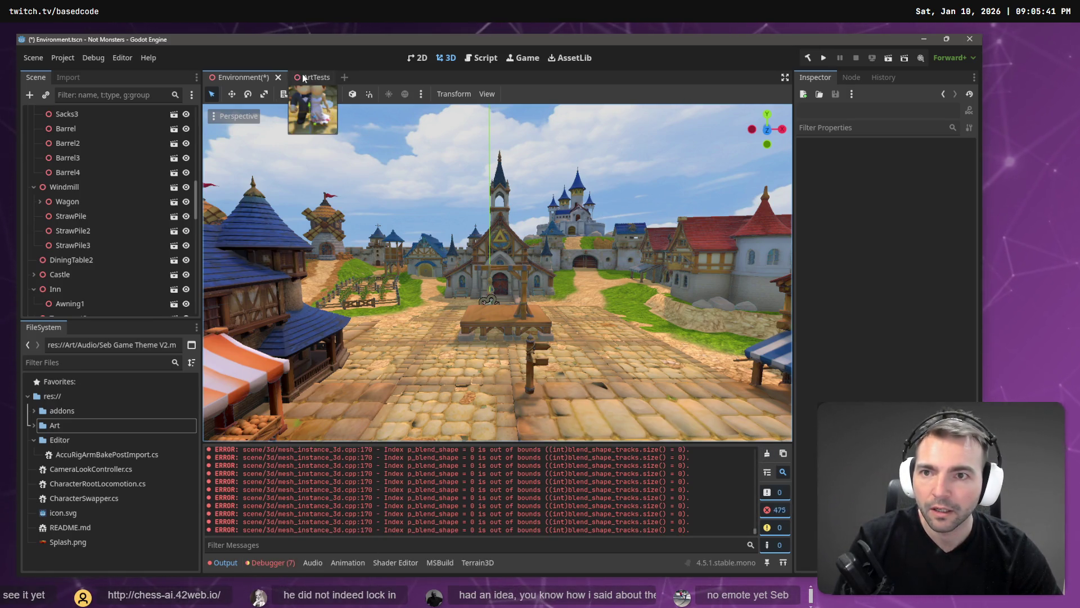
Close the ArtTests scene, save Environment with Ctrl+S, then close the Environment tab
{"action": "left_click", "coordinate": [279, 78]}
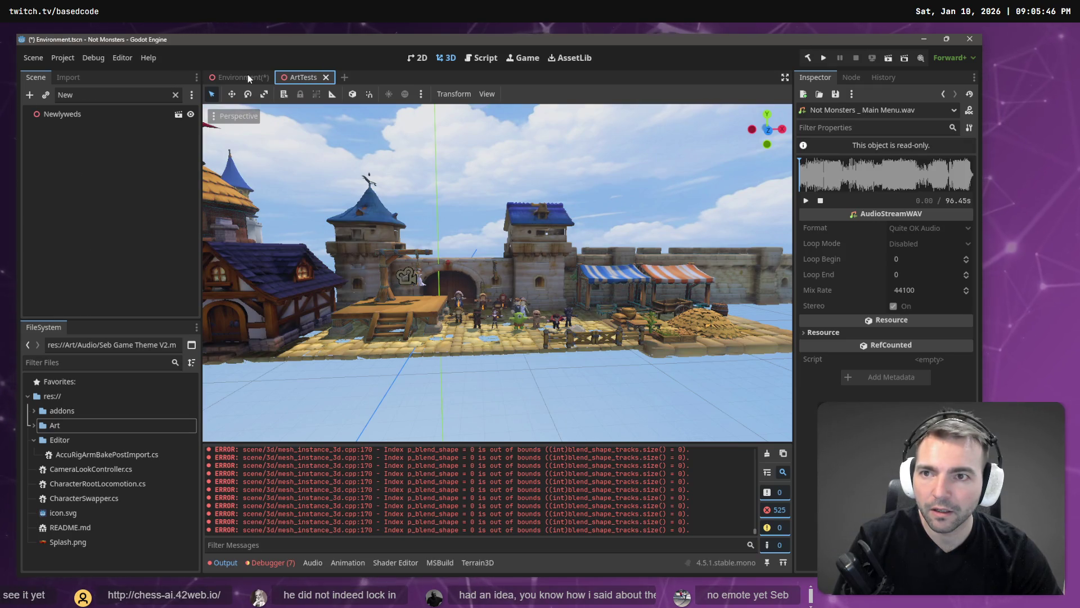
{"action": "middle_click", "coordinate": [278, 79]}
{"action": "key", "text": "ctrl+s"}
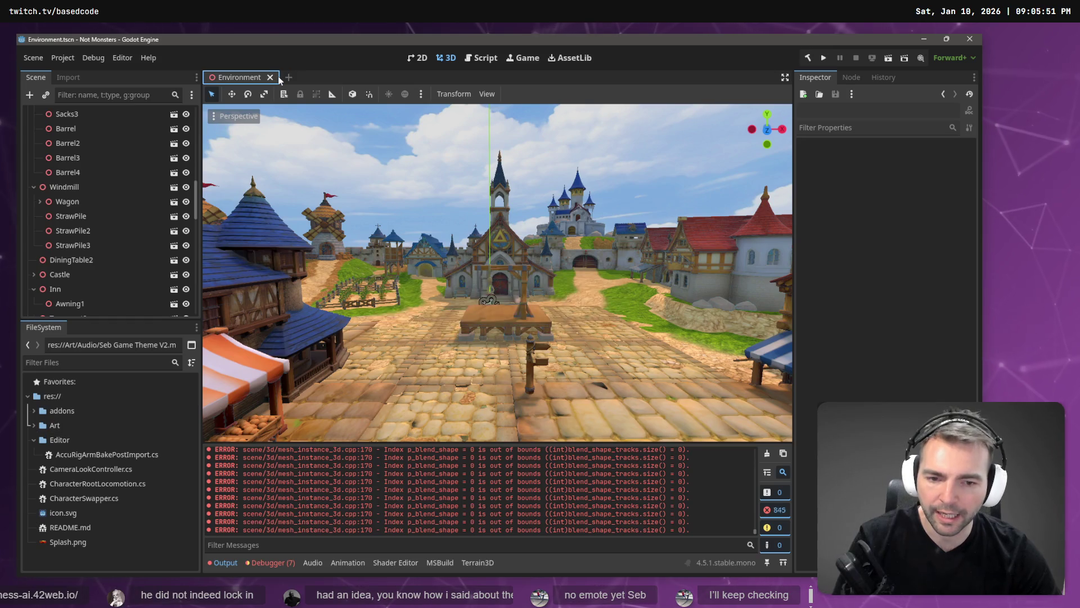
{"action": "left_click", "coordinate": [270, 77]}
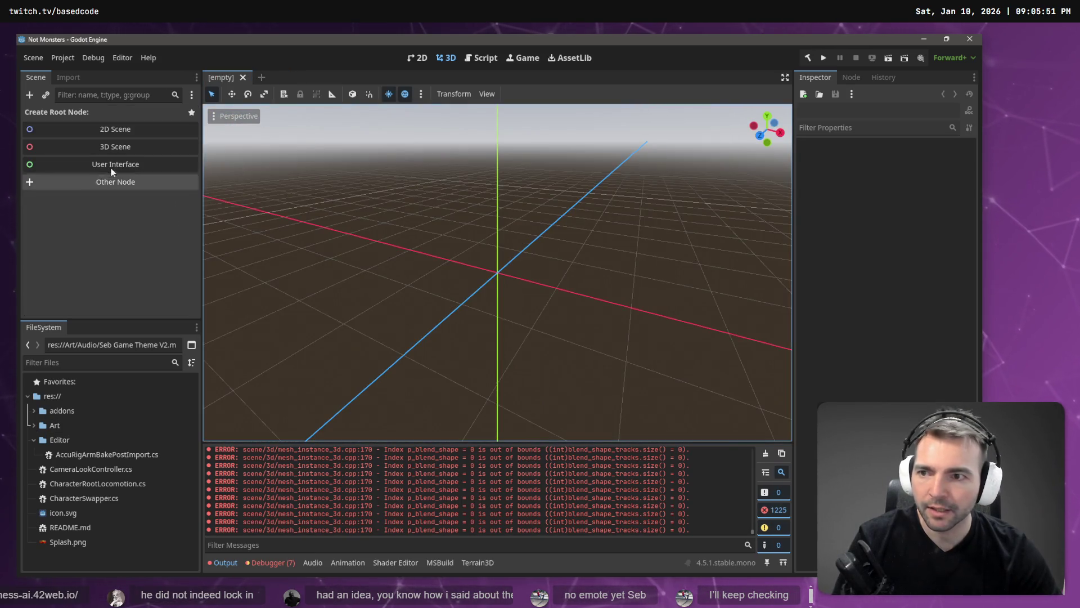
Collapse Editor, expand Art > Environment in FileSystem, and open Environment.tscn
{"action": "left_click", "coordinate": [58, 81]}
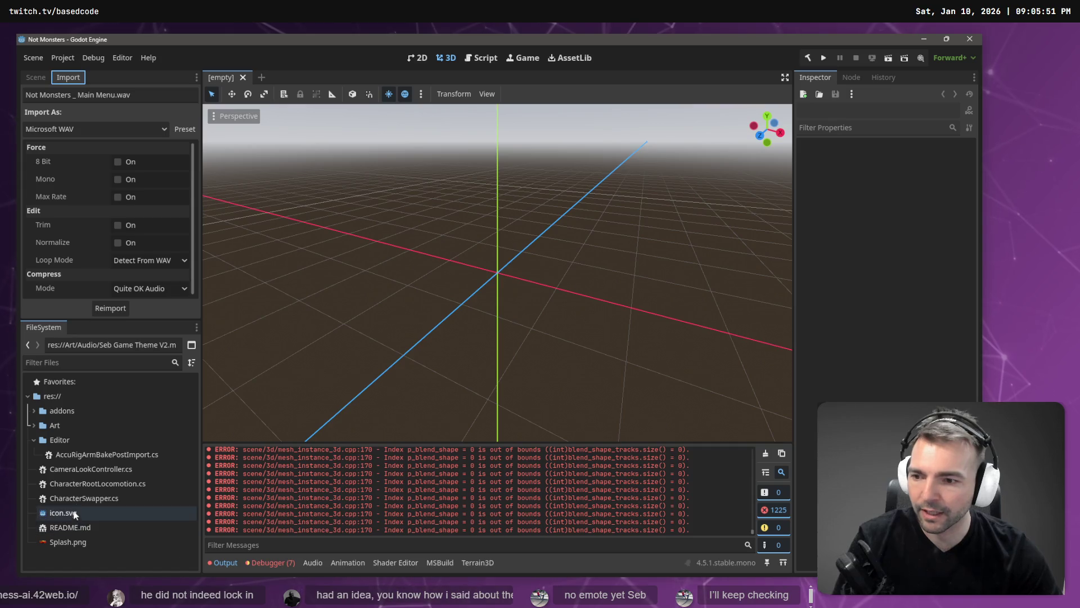
{"action": "left_click", "coordinate": [34, 440]}
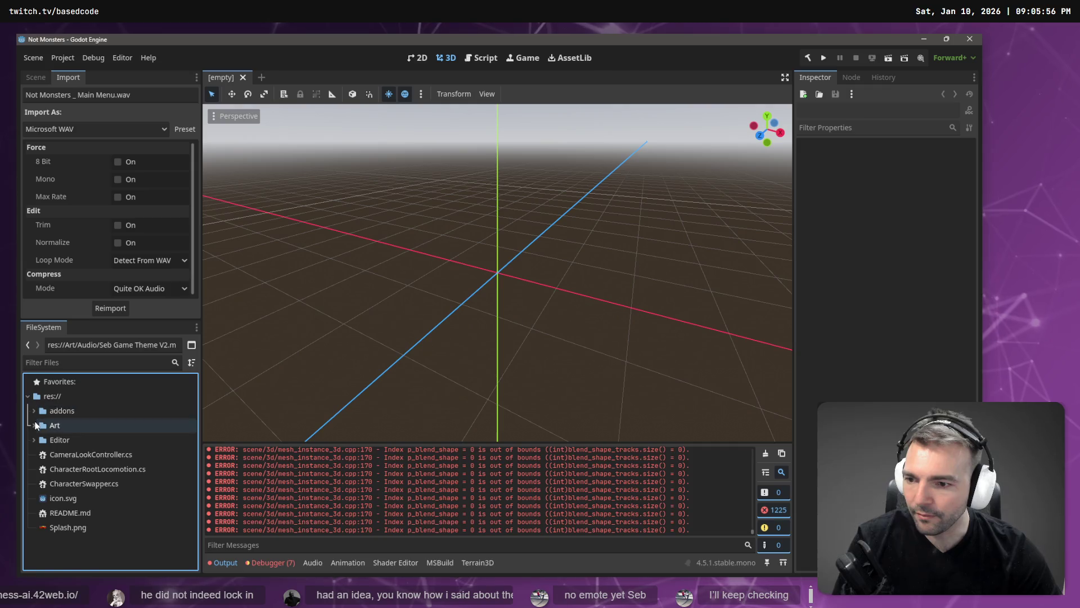
{"action": "left_click", "coordinate": [34, 425]}
{"action": "left_click", "coordinate": [39, 469]}
{"action": "scroll", "coordinate": [85, 464], "scroll_direction": "down", "scroll_amount": 5}
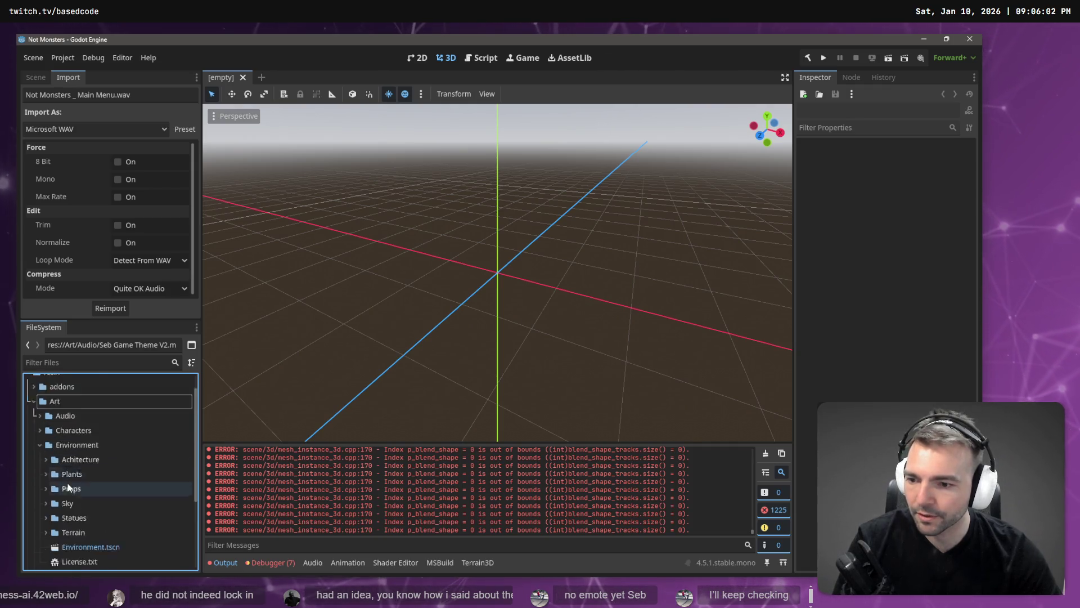
{"action": "left_click", "coordinate": [99, 429]}
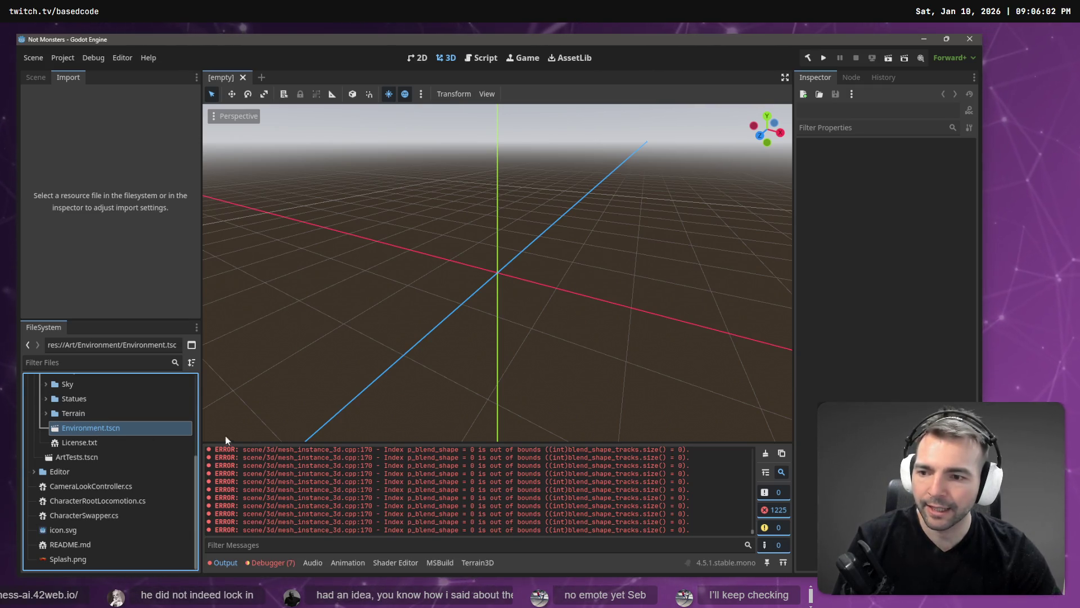
{"action": "double_click", "coordinate": [89, 426]}
{"action": "right_click", "coordinate": [492, 255]}
Show the Scene tree and collapse the Windmill3, CittyGate2 and Walls branches
{"action": "key", "text": "w"}
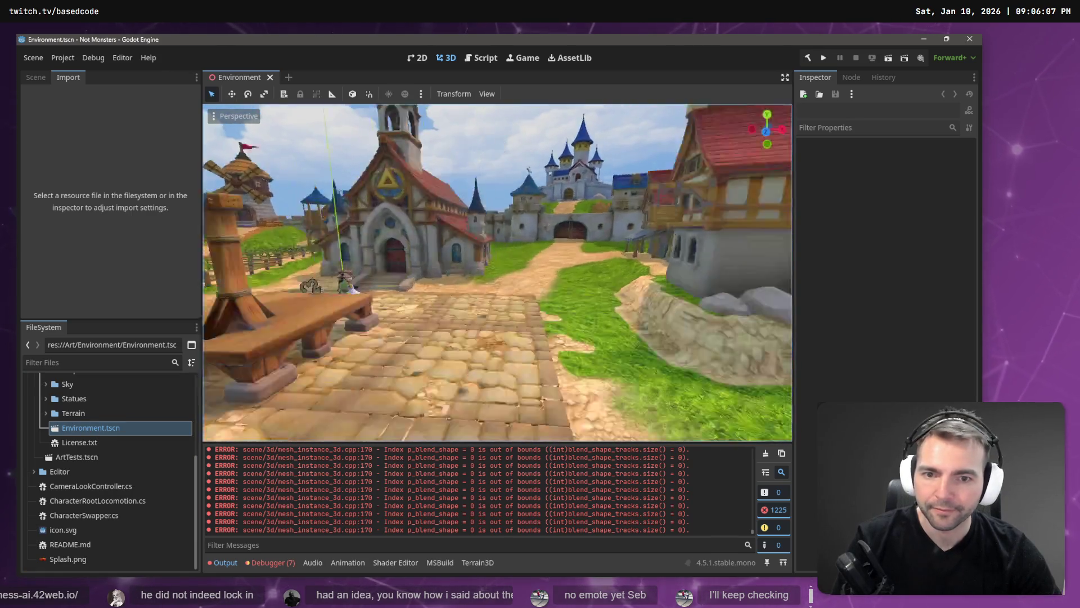
{"action": "key", "text": "s"}
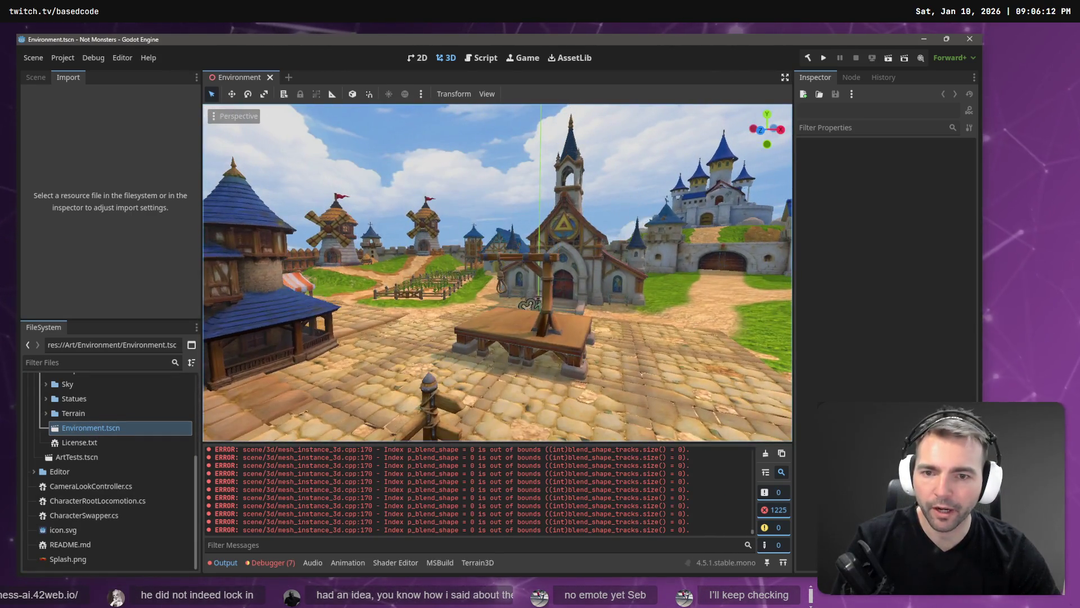
{"action": "left_click", "coordinate": [30, 77]}
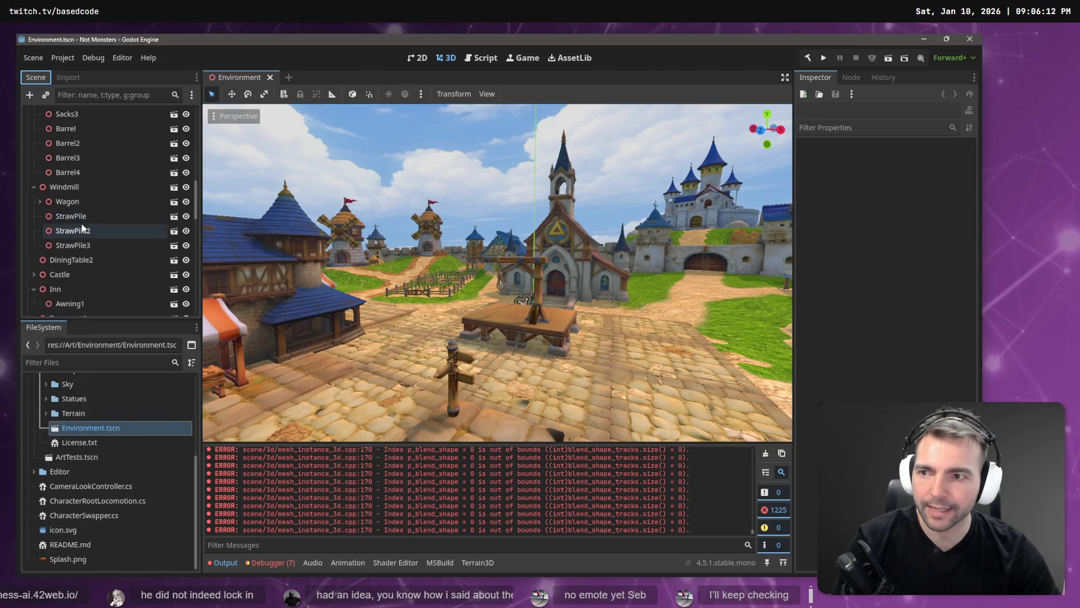
{"action": "scroll", "coordinate": [45, 204], "scroll_direction": "up", "scroll_amount": 2}
{"action": "left_click", "coordinate": [32, 277]}
{"action": "scroll", "coordinate": [53, 289], "scroll_direction": "down", "scroll_amount": 5}
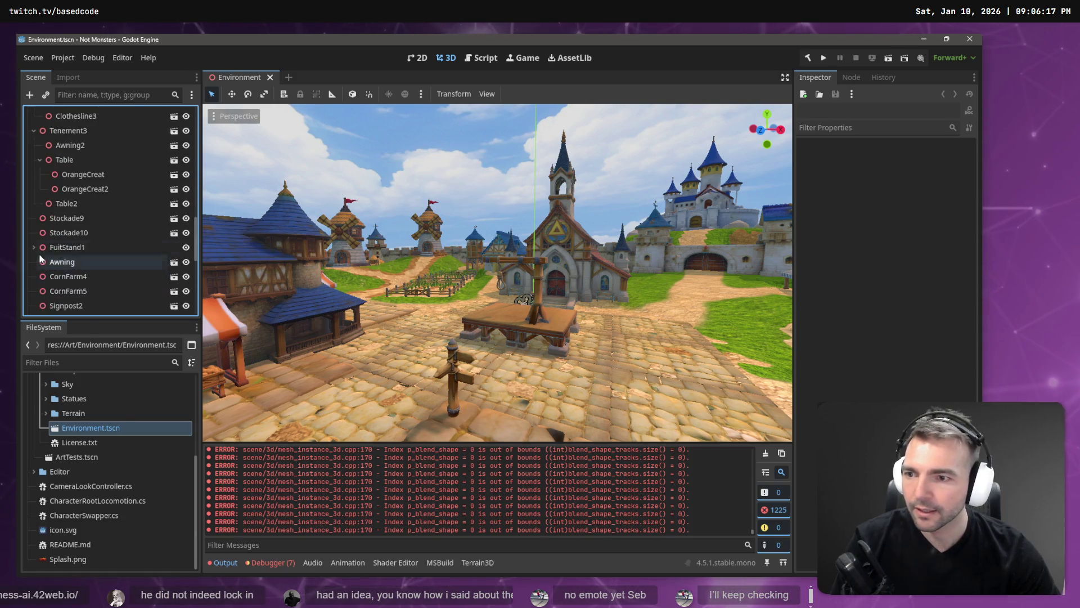
{"action": "left_click", "coordinate": [60, 276]}
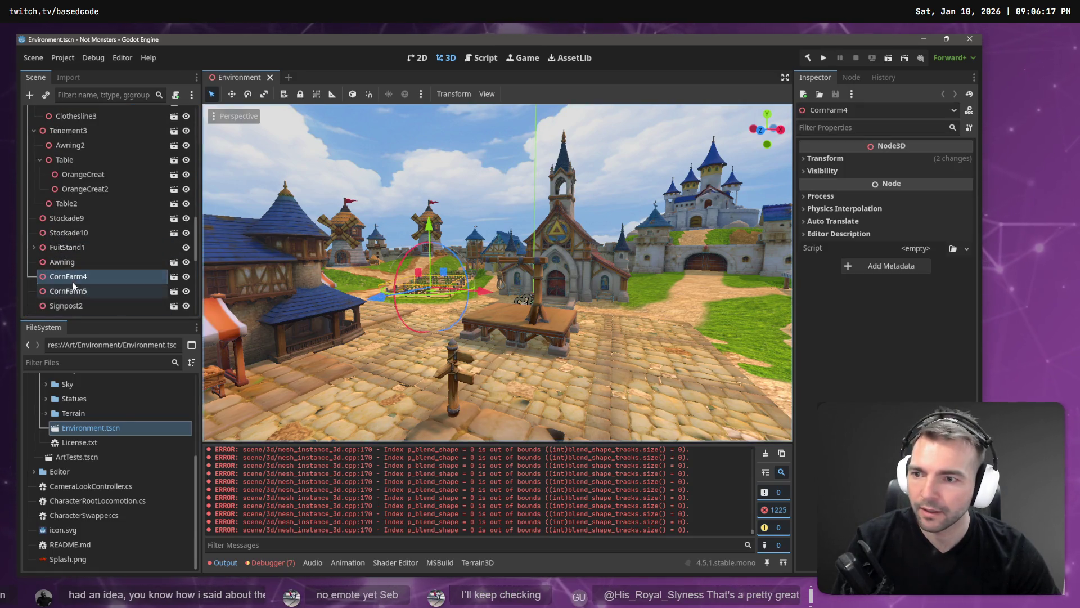
{"action": "scroll", "coordinate": [77, 281], "scroll_direction": "down", "scroll_amount": 3}
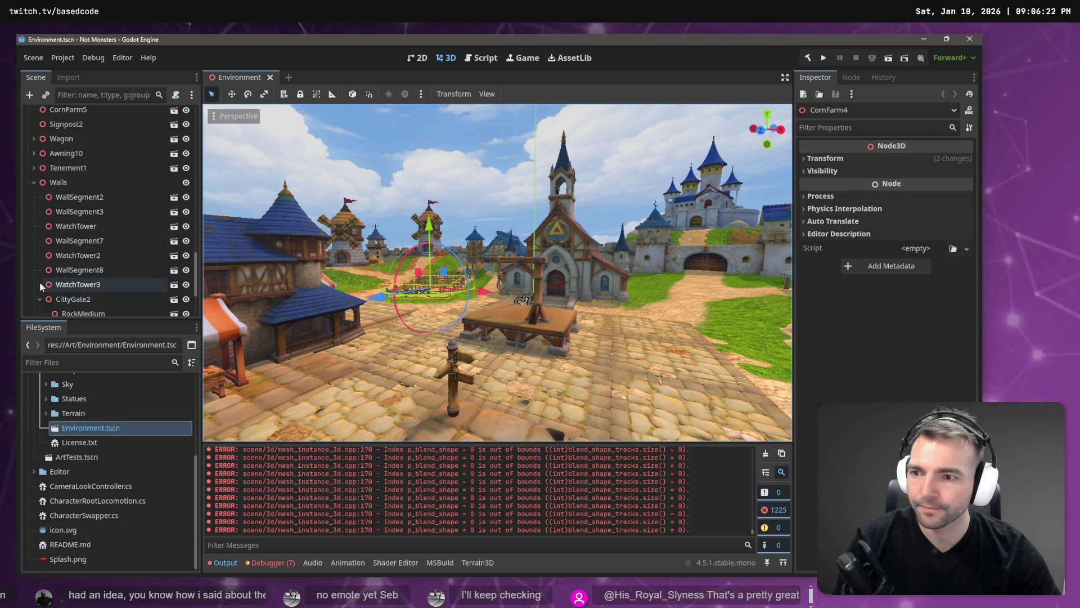
{"action": "left_click", "coordinate": [40, 299]}
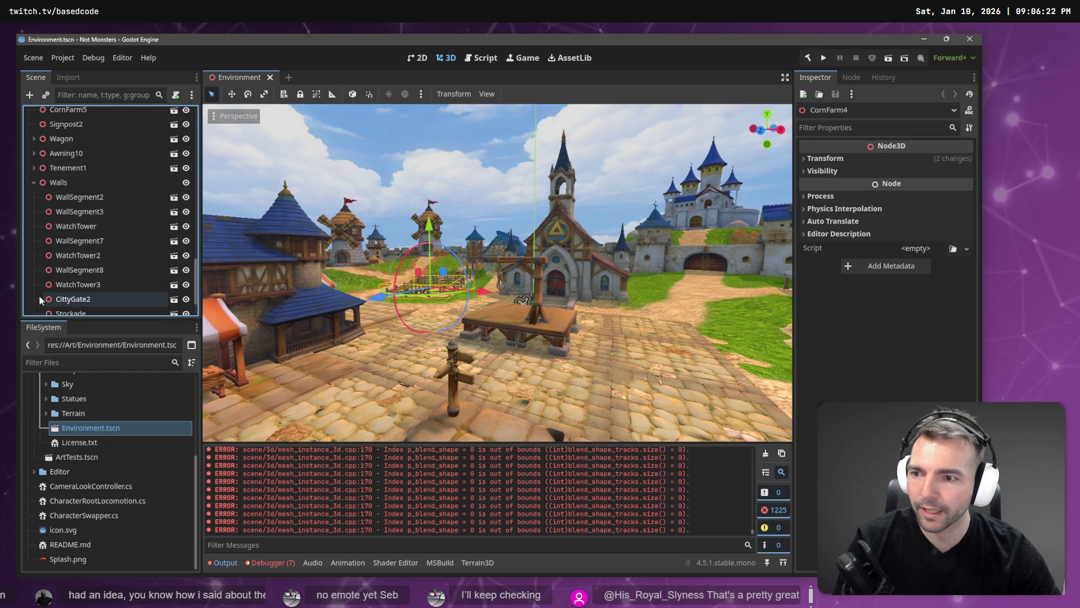
{"action": "left_click", "coordinate": [33, 182]}
{"action": "left_click", "coordinate": [81, 234]}
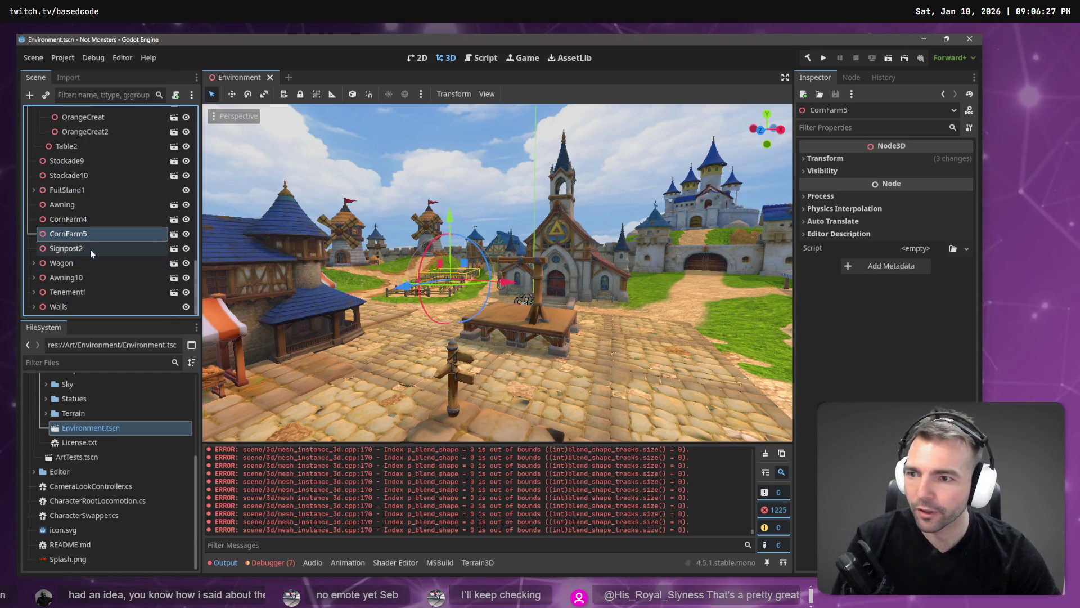
Frame the Wagon and Awning10 in the 3D view and select Tenement2
{"action": "double_click", "coordinate": [83, 263]}
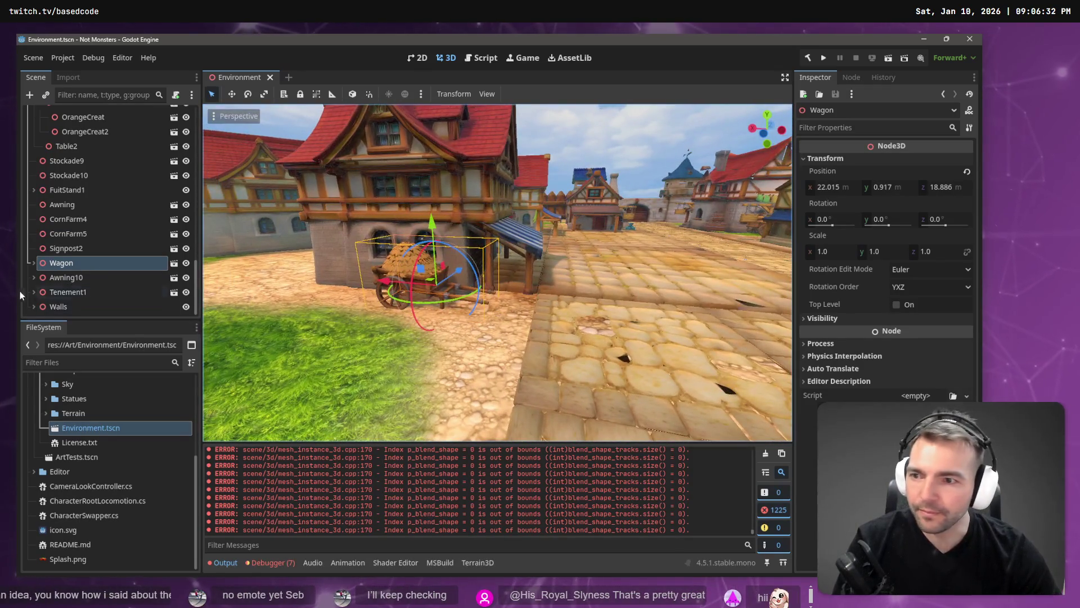
{"action": "double_click", "coordinate": [59, 279]}
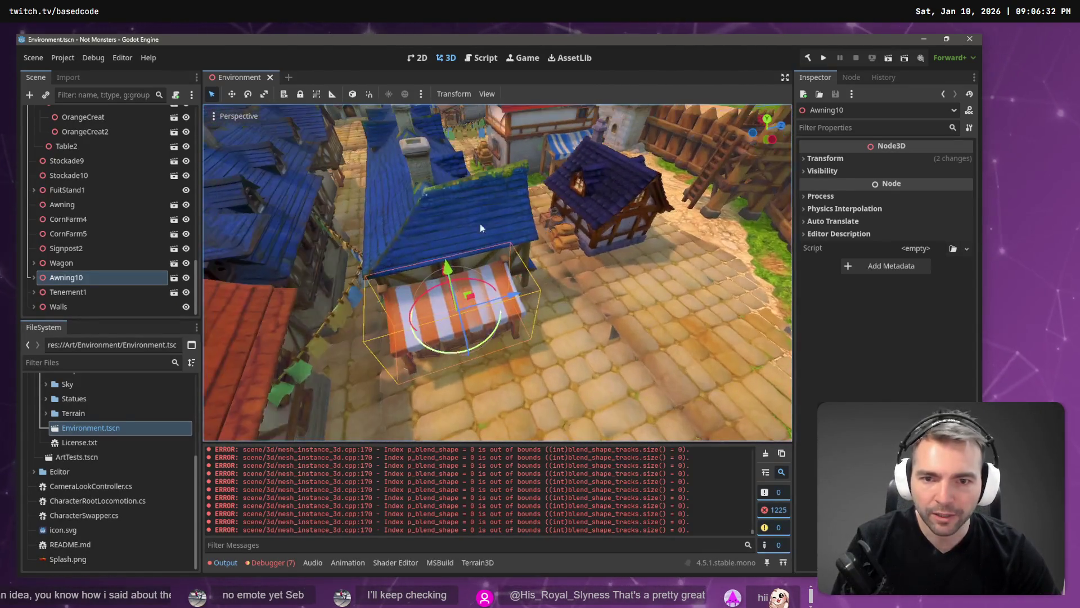
{"action": "left_click", "coordinate": [438, 214]}
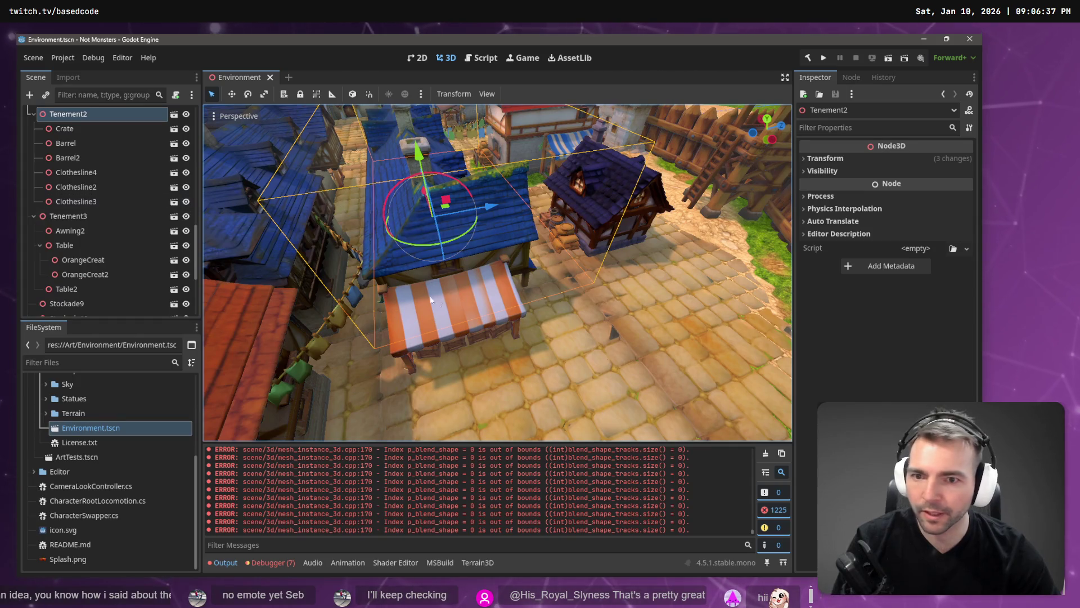
Reparent Awning10 and its crates under Tenement2 via the Reparent Node dialog
{"action": "left_click", "coordinate": [456, 345]}
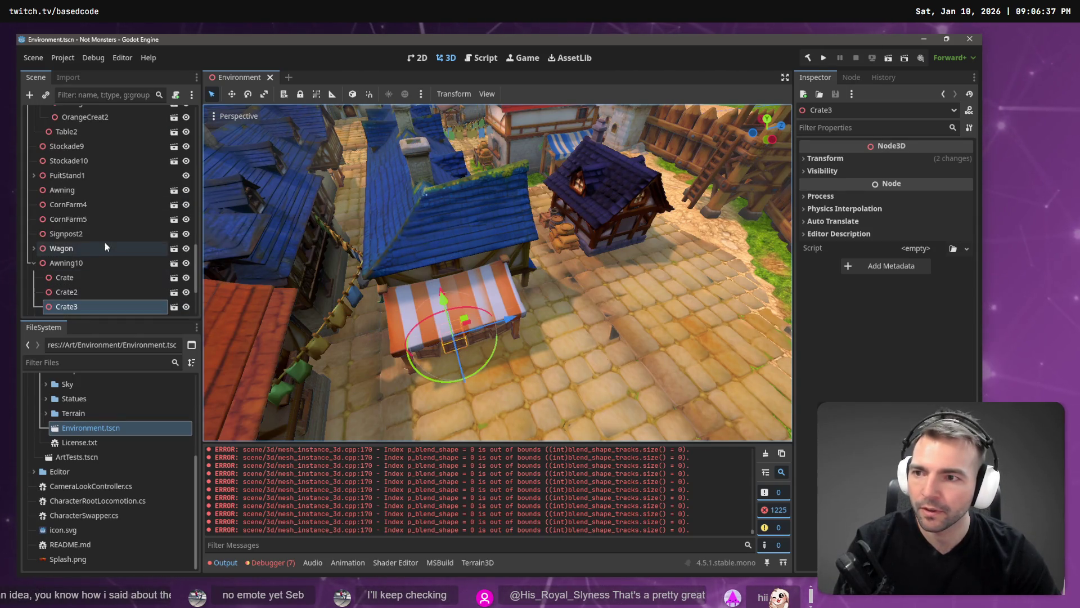
{"action": "scroll", "coordinate": [123, 253], "scroll_direction": "down", "scroll_amount": 3}
{"action": "left_click", "coordinate": [507, 292]}
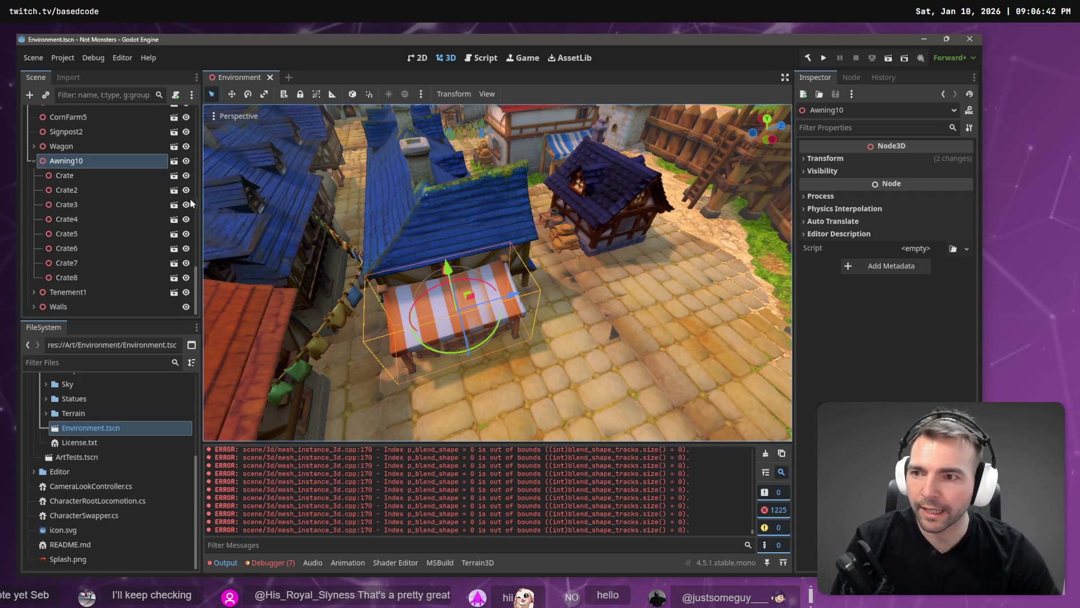
{"action": "right_click", "coordinate": [95, 161]}
{"action": "left_click", "coordinate": [166, 331]}
{"action": "scroll", "coordinate": [491, 231], "scroll_direction": "down", "scroll_amount": 10}
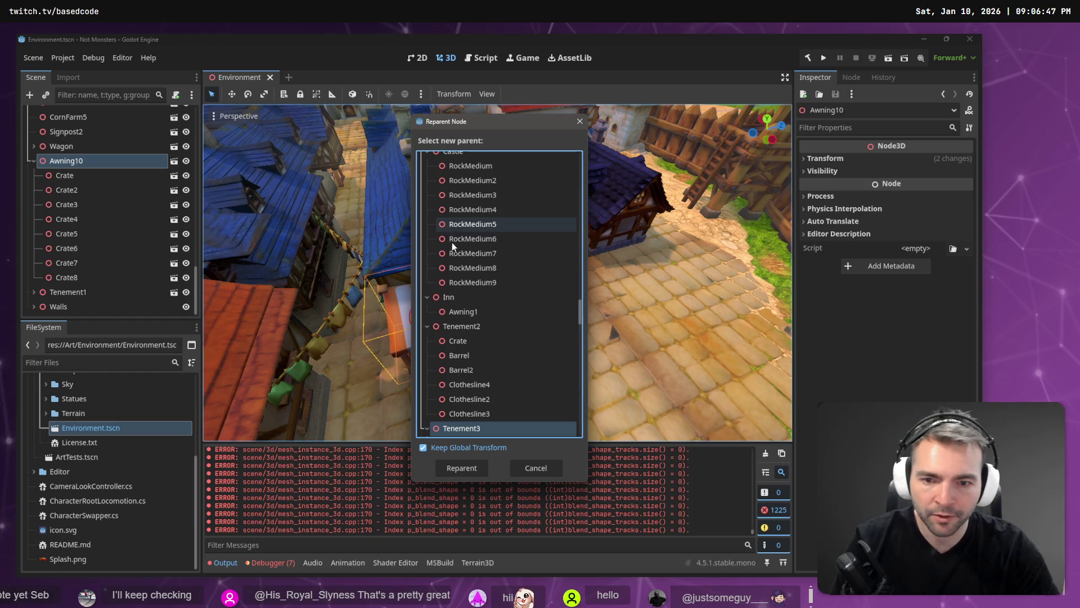
{"action": "double_click", "coordinate": [486, 326]}
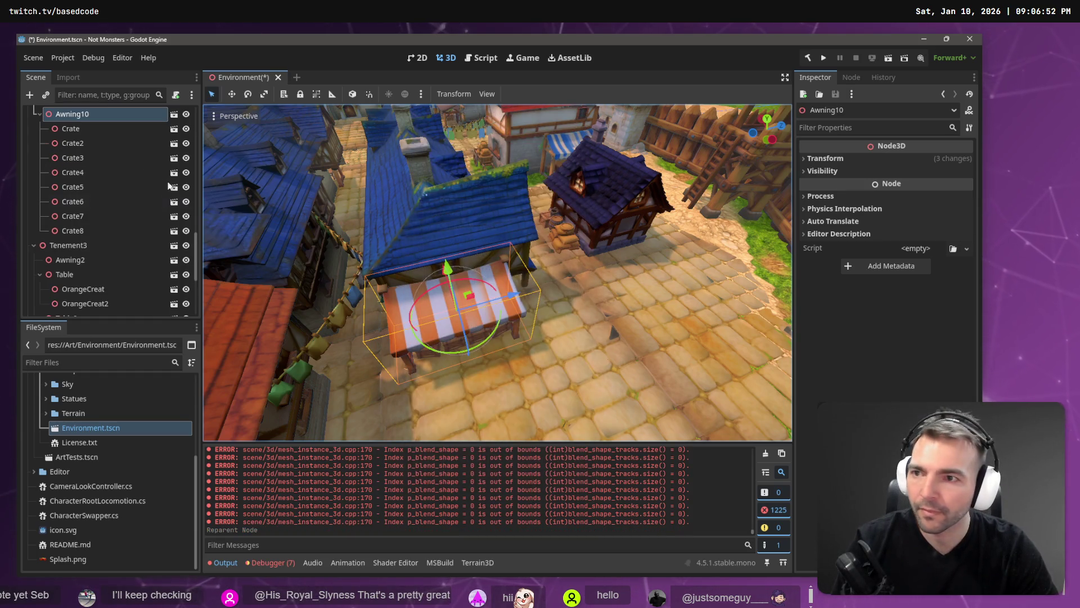
Collapse the Awning10 and Tenement3 branches and select the Paving node
{"action": "left_click", "coordinate": [38, 113]}
{"action": "left_click", "coordinate": [34, 129]}
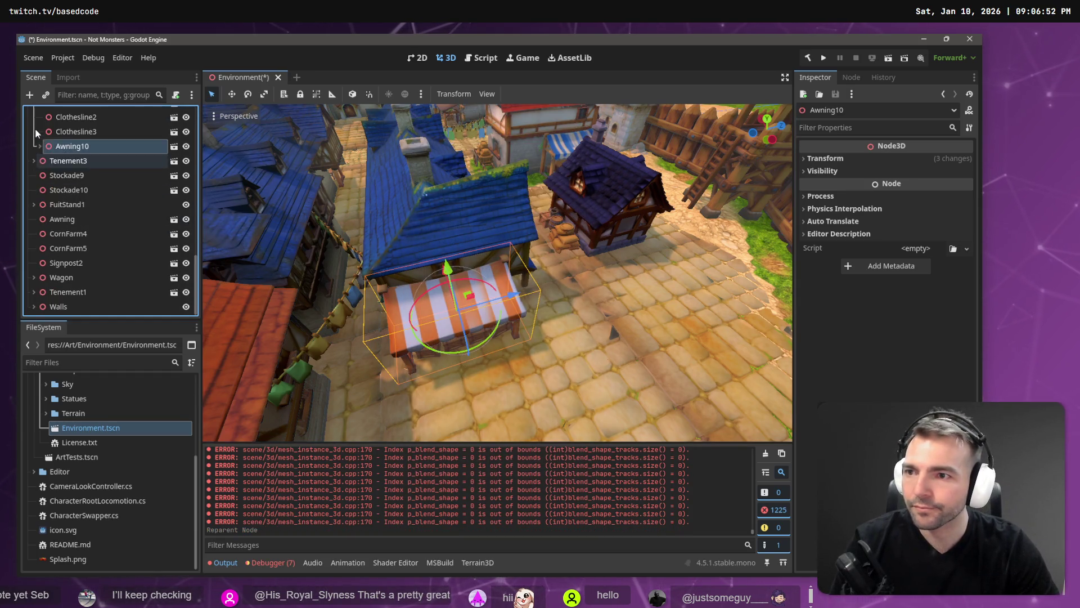
{"action": "scroll", "coordinate": [79, 169], "scroll_direction": "up", "scroll_amount": 15}
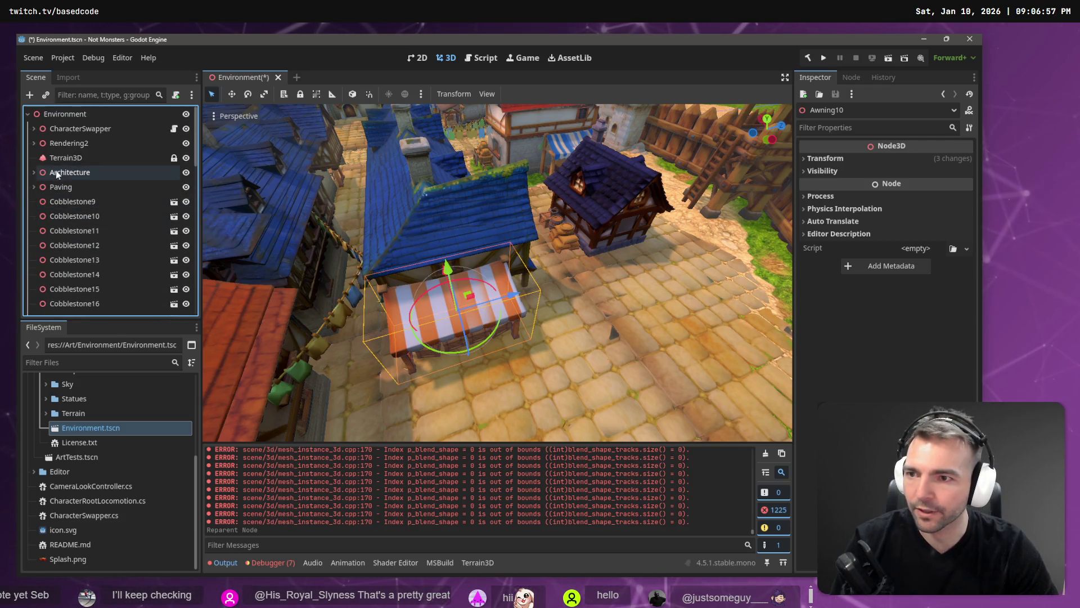
{"action": "left_click", "coordinate": [57, 187]}
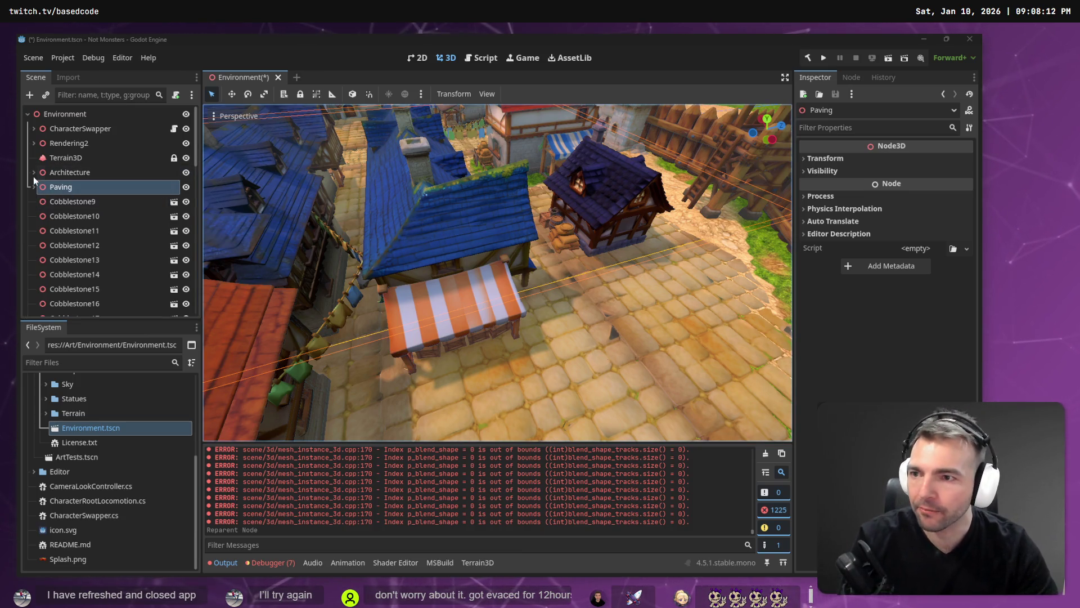
{"action": "left_click", "coordinate": [52, 202]}
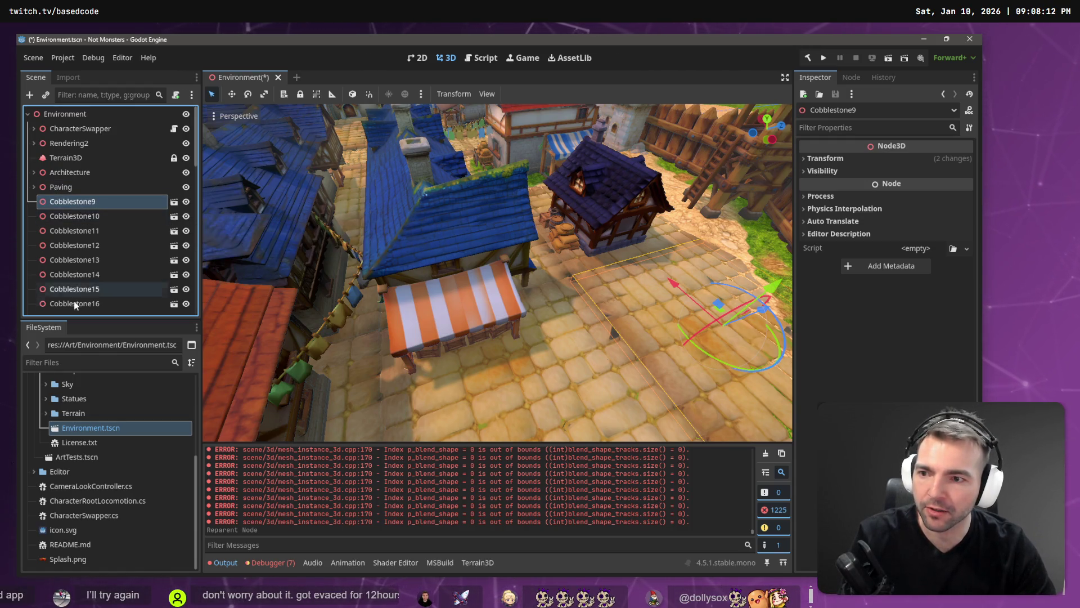
Drag the nine loose Cobblestone nodes onto the Paving group
{"action": "scroll", "coordinate": [84, 293], "scroll_direction": "down", "scroll_amount": 3}
{"action": "left_click", "coordinate": [96, 268], "text": "shift"}
{"action": "mouse_move", "coordinate": [96, 268]}
{"action": "left_mouse_down"}
{"action": "mouse_move", "coordinate": [102, 239]}
{"action": "mouse_move", "coordinate": [73, 134]}
{"action": "left_mouse_up"}
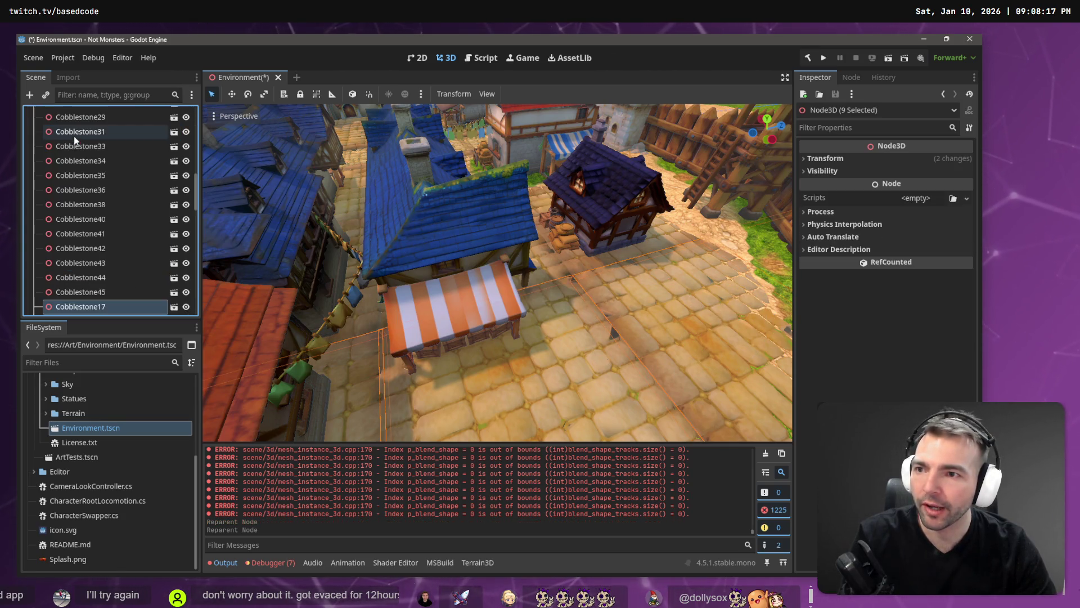
Select Stockade5 through Stockade8 in the Scene tree
{"action": "scroll", "coordinate": [79, 265], "scroll_direction": "down", "scroll_amount": 3}
{"action": "scroll", "coordinate": [77, 258], "scroll_direction": "down", "scroll_amount": 1}
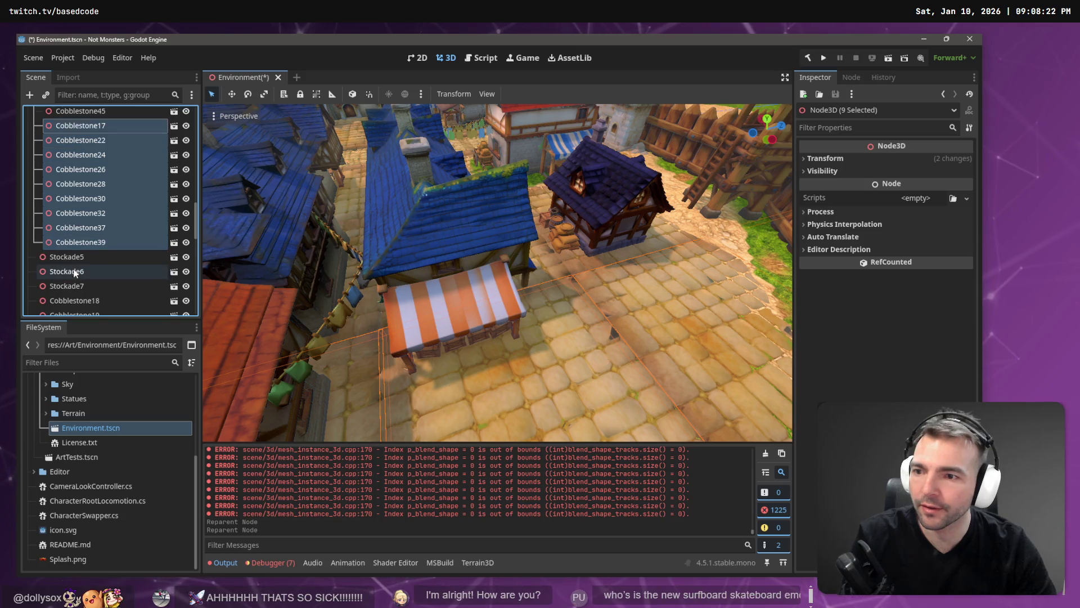
{"action": "left_click", "coordinate": [86, 254]}
{"action": "scroll", "coordinate": [87, 256], "scroll_direction": "down", "scroll_amount": 5}
{"action": "scroll", "coordinate": [95, 161], "scroll_direction": "up", "scroll_amount": 2}
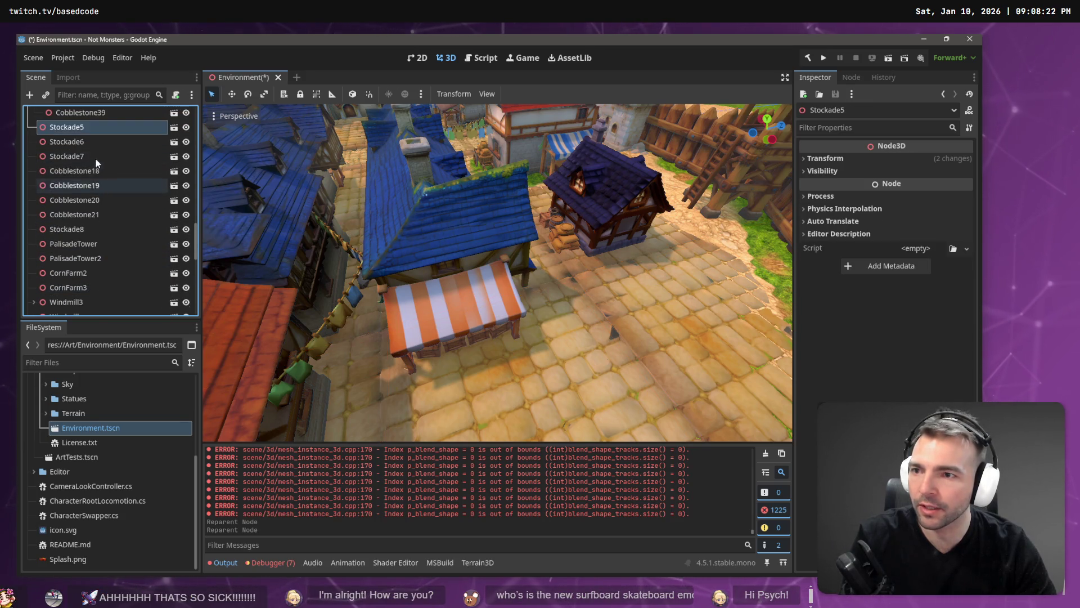
{"action": "left_click", "coordinate": [94, 157], "text": "shift"}
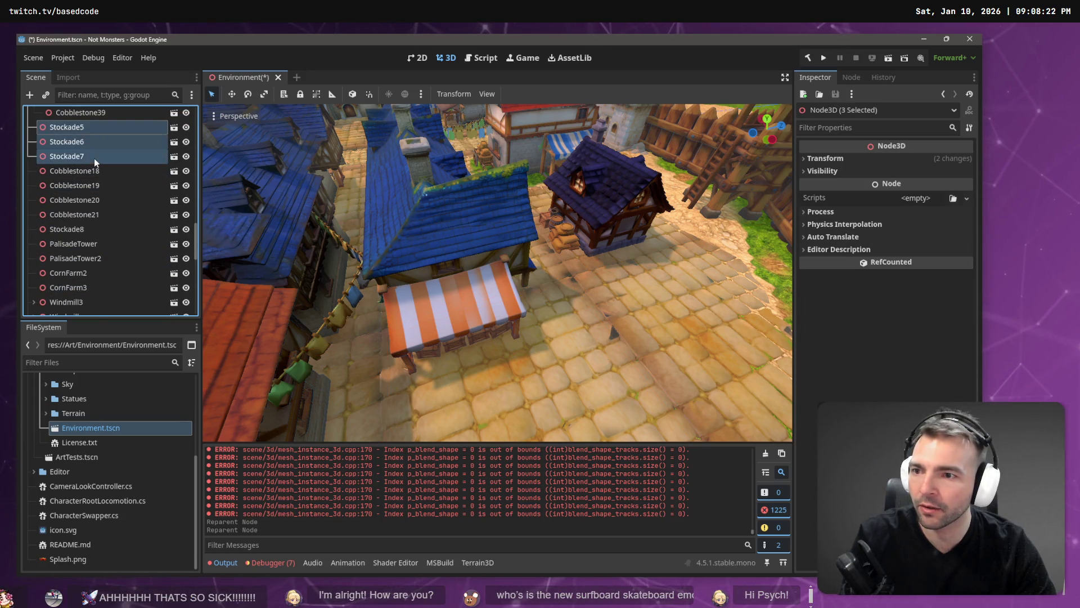
{"action": "left_click", "coordinate": [89, 228], "text": "ctrl"}
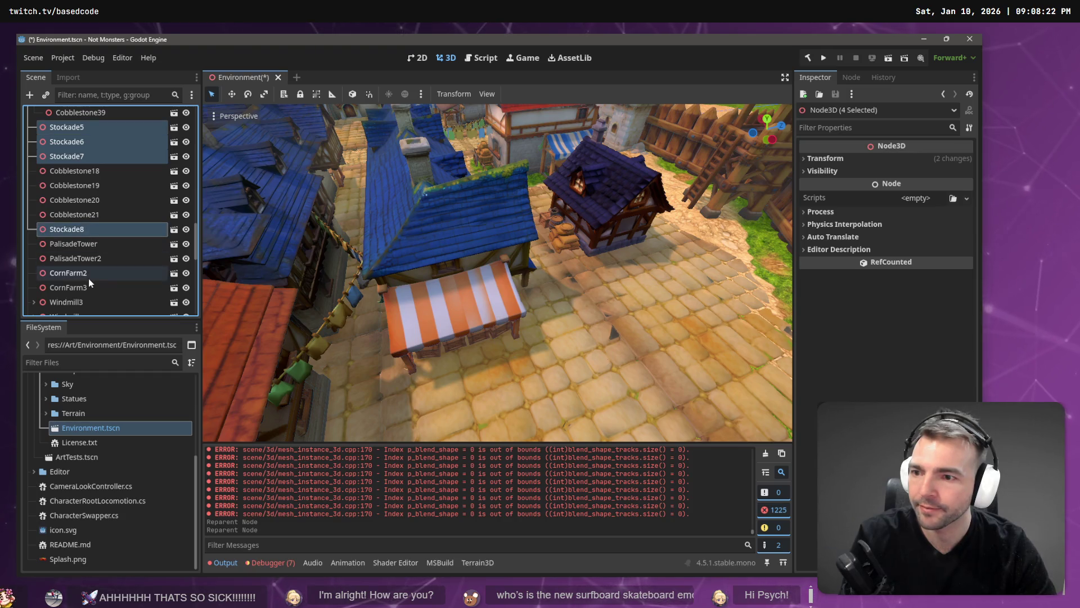
{"action": "scroll", "coordinate": [70, 221], "scroll_direction": "up", "scroll_amount": 3}
Reparent the four selected stockades under Walls
{"action": "right_click", "coordinate": [78, 231]}
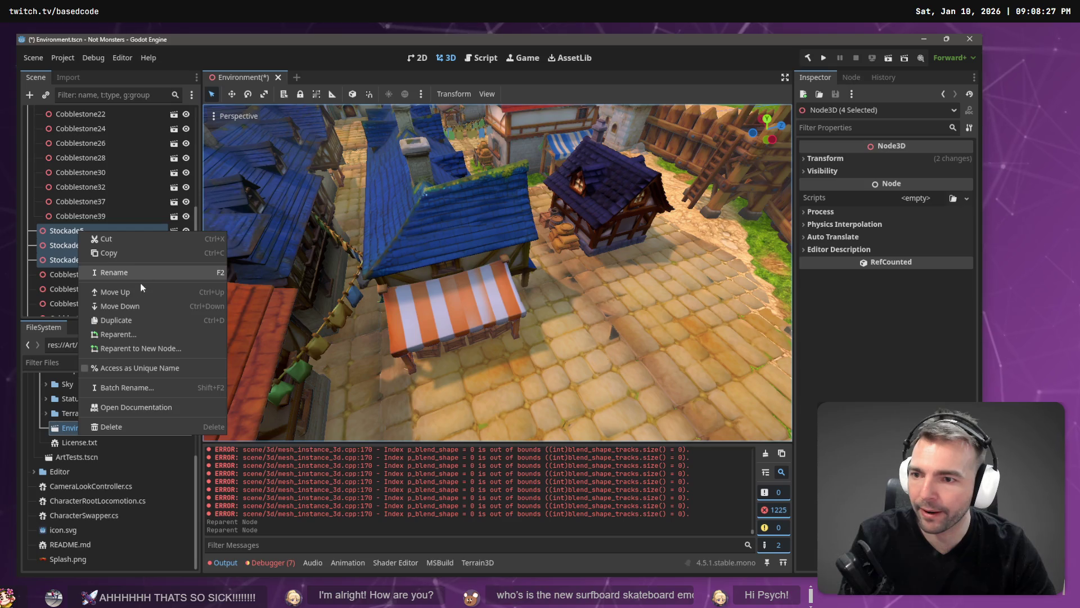
{"action": "left_click", "coordinate": [134, 334]}
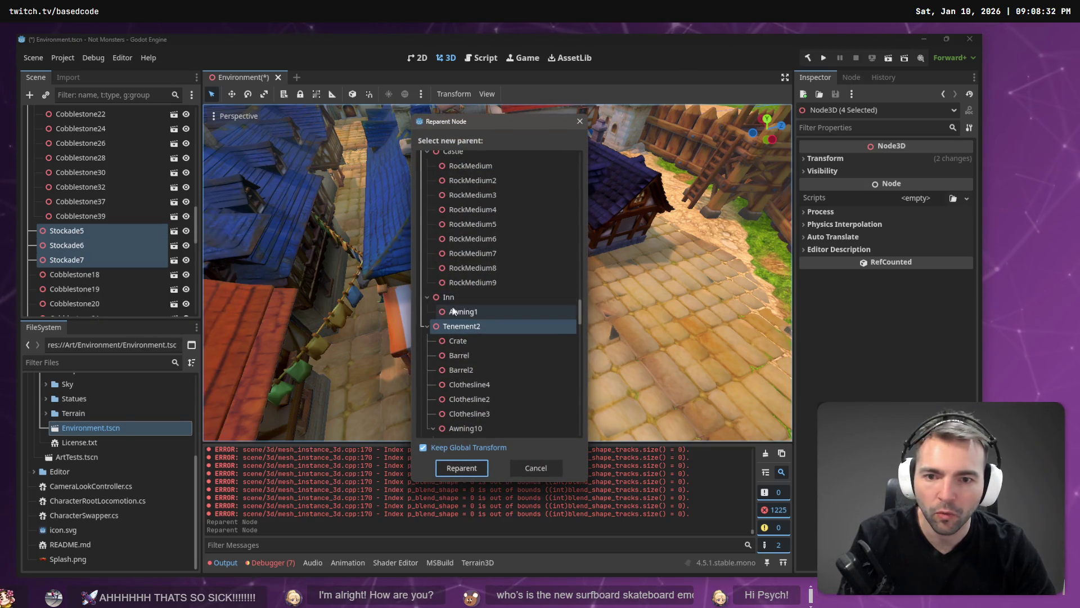
{"action": "left_click", "coordinate": [428, 298]}
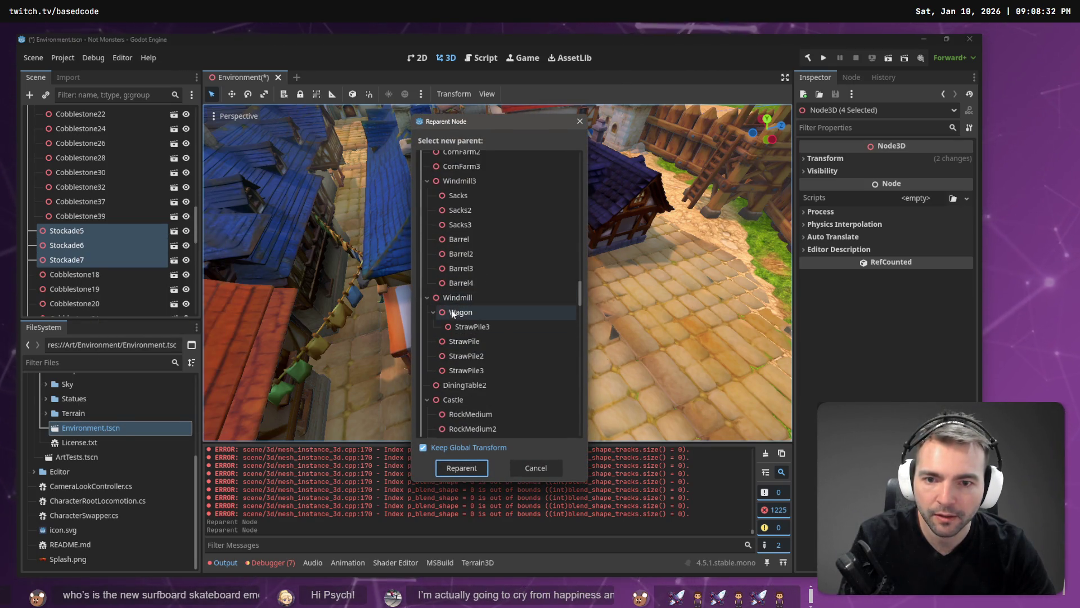
{"action": "left_click", "coordinate": [434, 312]}
{"action": "scroll", "coordinate": [442, 312], "scroll_direction": "up", "scroll_amount": 10}
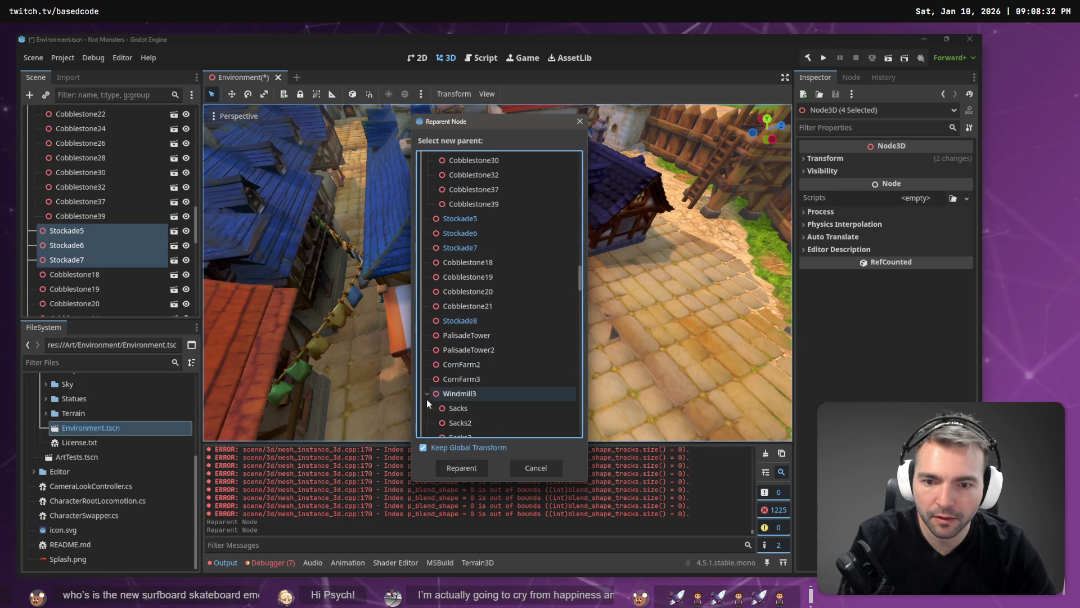
{"action": "scroll", "coordinate": [456, 366], "scroll_direction": "up", "scroll_amount": 10}
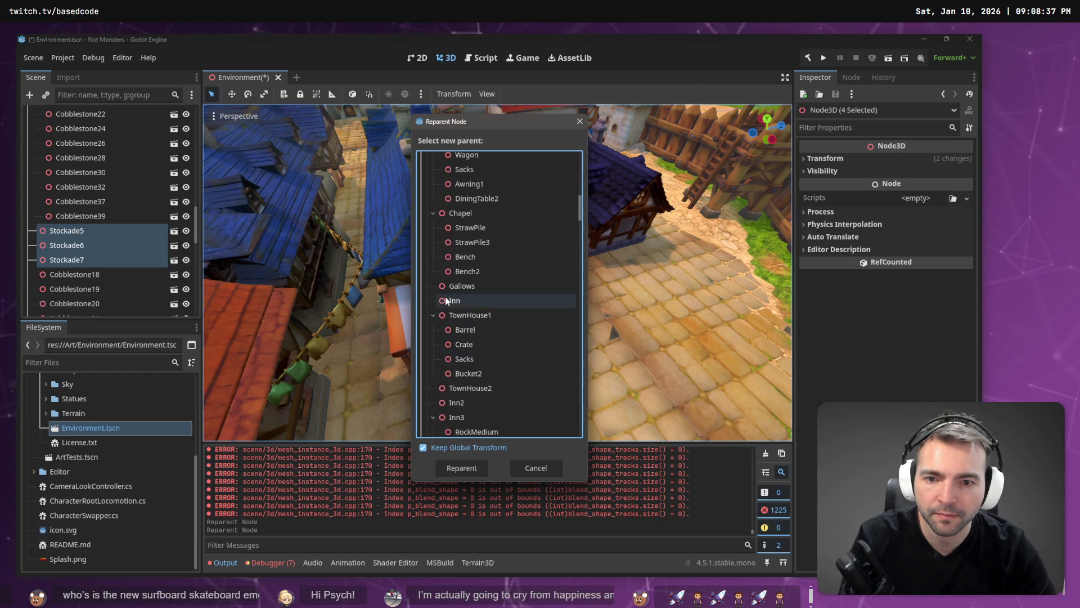
{"action": "scroll", "coordinate": [445, 296], "scroll_direction": "up", "scroll_amount": 6}
{"action": "scroll", "coordinate": [455, 260], "scroll_direction": "up", "scroll_amount": 6}
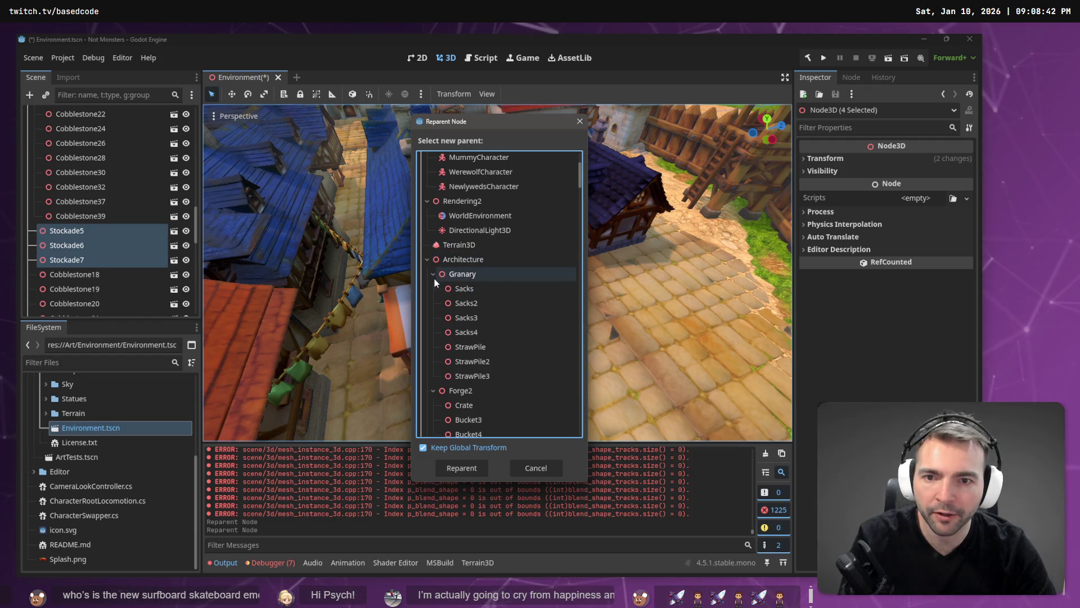
{"action": "scroll", "coordinate": [433, 272], "scroll_direction": "up", "scroll_amount": 4}
{"action": "scroll", "coordinate": [441, 261], "scroll_direction": "down", "scroll_amount": 10}
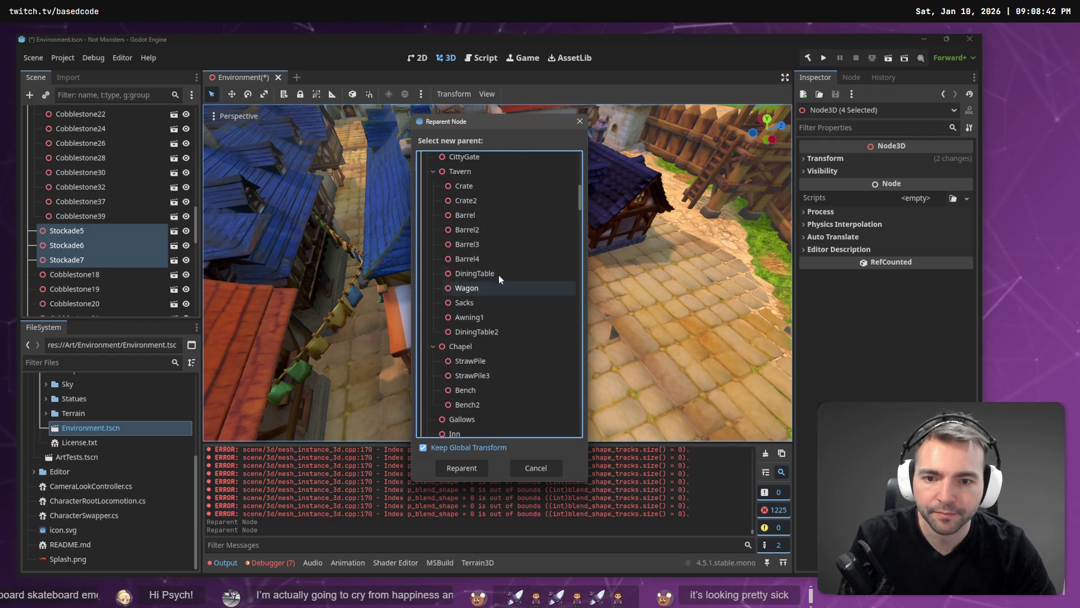
{"action": "left_click_drag", "start_coordinate": [580, 239], "coordinate": [571, 430]}
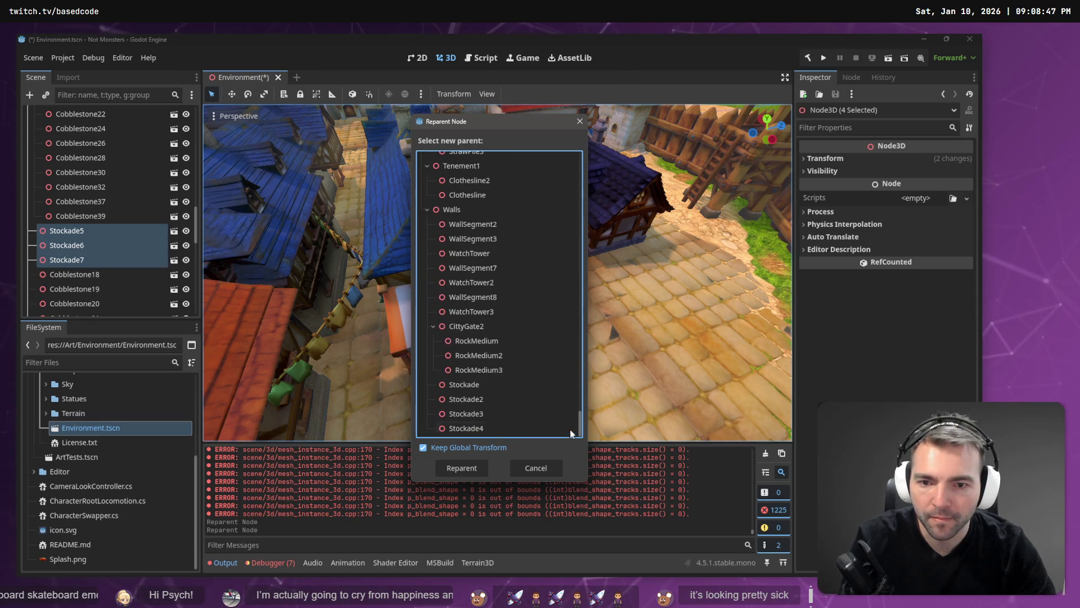
{"action": "left_click", "coordinate": [455, 211]}
{"action": "left_click", "coordinate": [470, 472]}
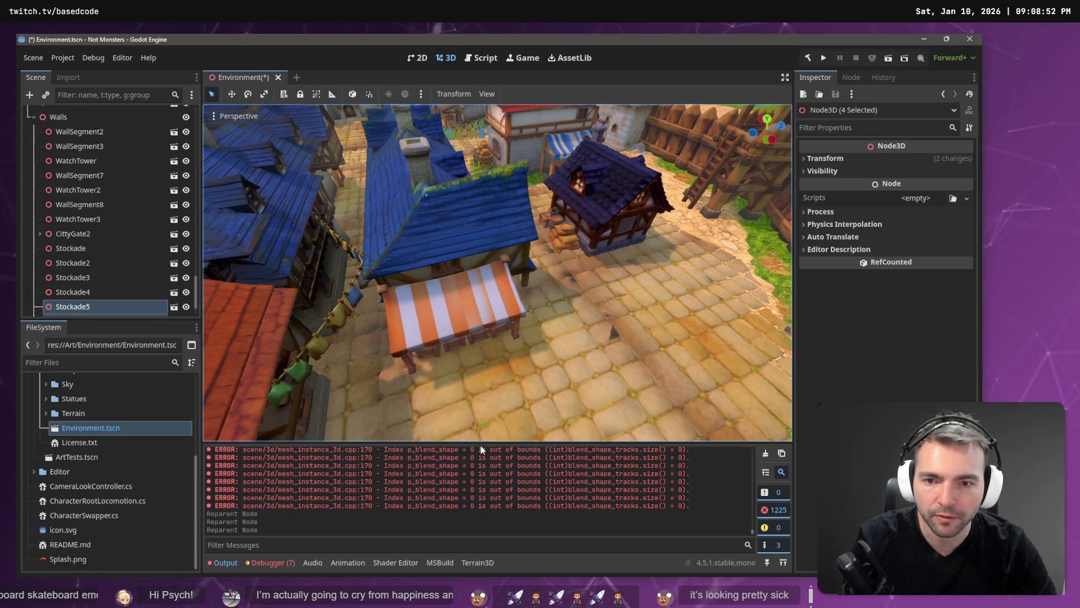
Collapse Walls, then reparent Tenement1 under Architecture in the Reparent Node dialog
{"action": "scroll", "coordinate": [194, 311], "scroll_direction": "down", "scroll_amount": 2}
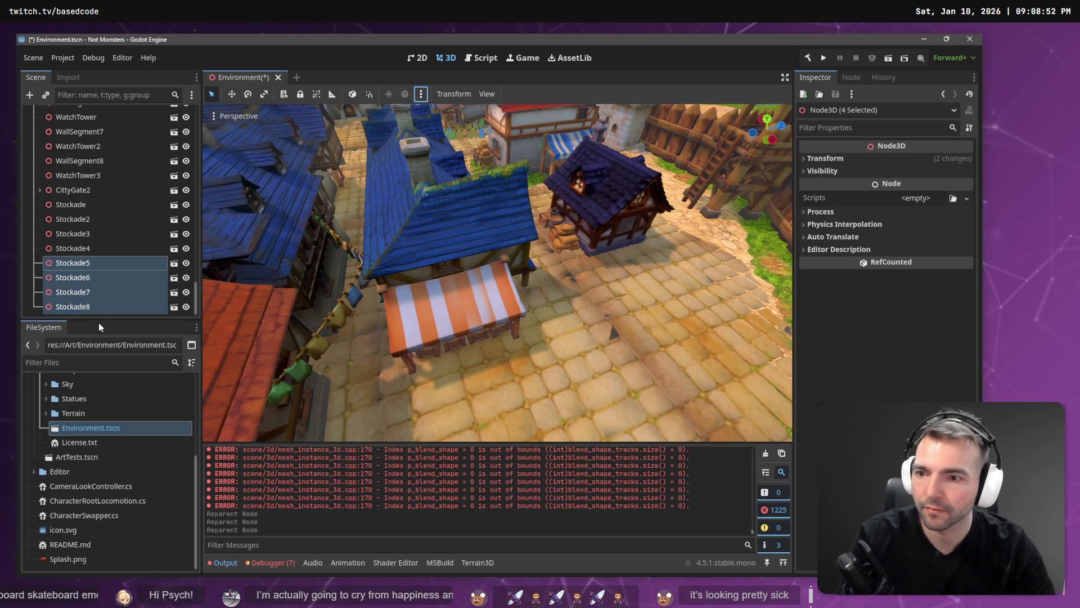
{"action": "left_click", "coordinate": [107, 309]}
{"action": "key", "text": "Left"}
{"action": "key", "text": "Left"}
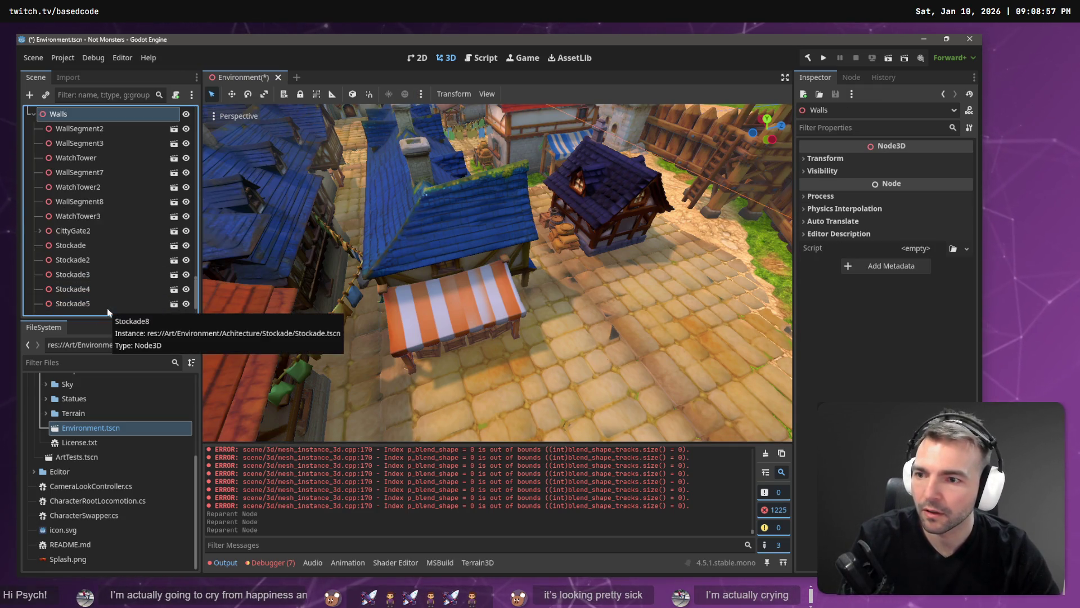
{"action": "key", "text": "Up"}
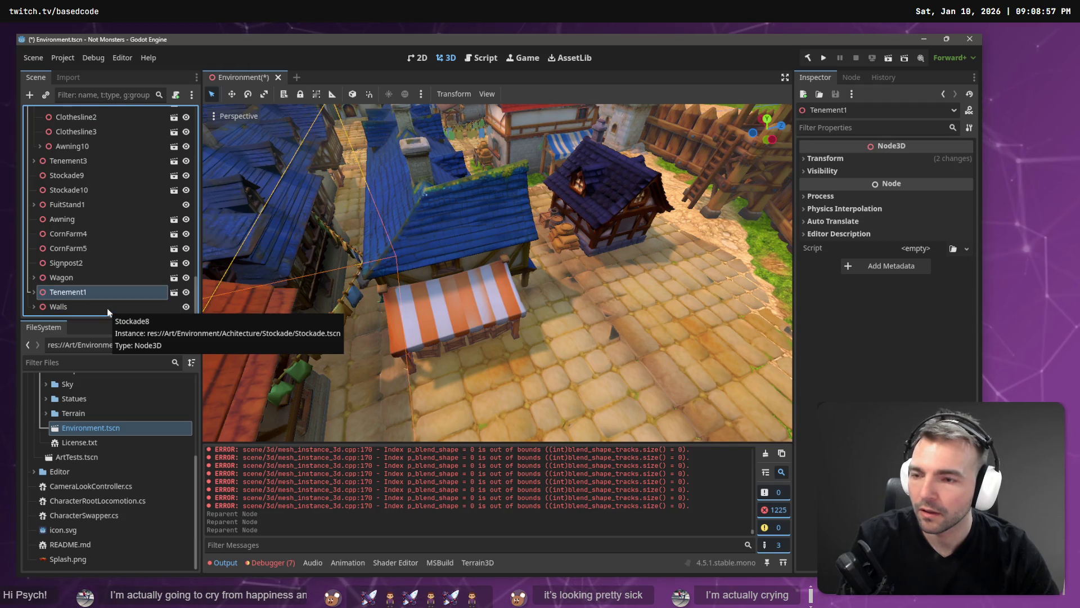
{"action": "right_click", "coordinate": [68, 297]}
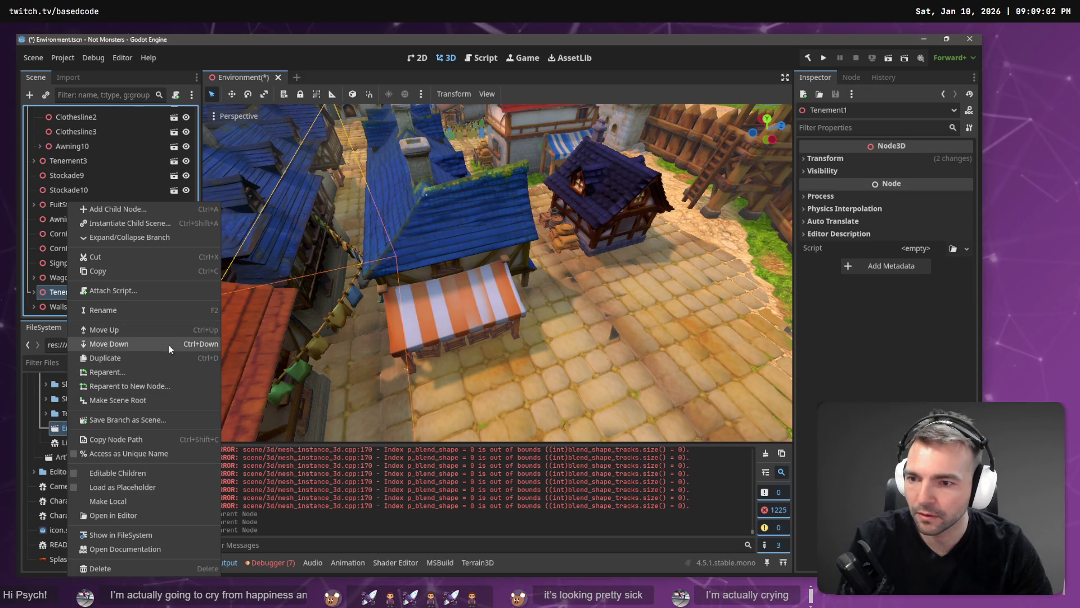
{"action": "left_click", "coordinate": [157, 374]}
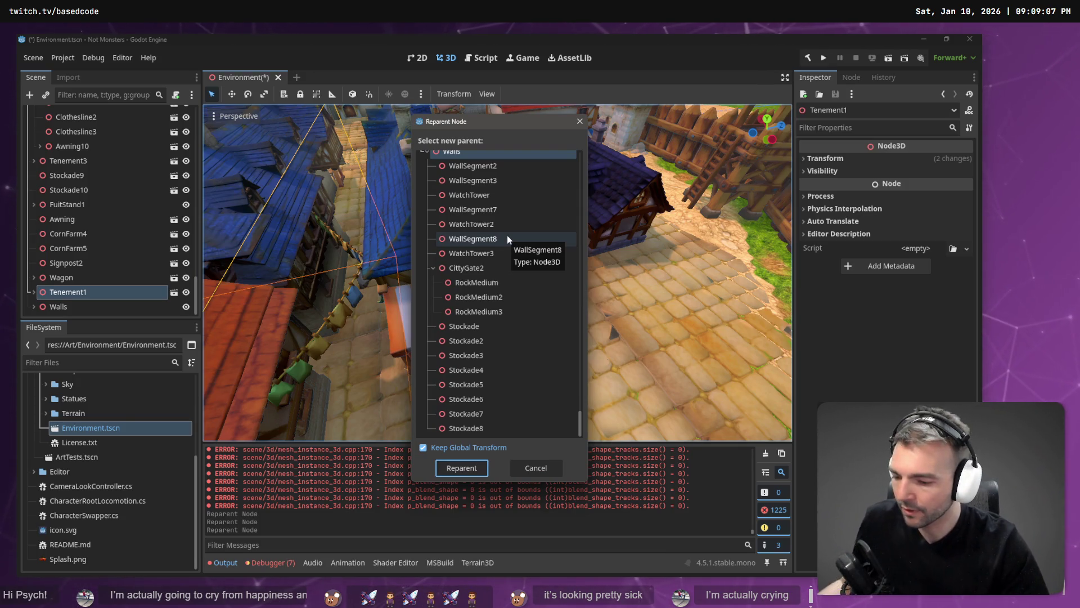
{"action": "key", "text": "Home"}
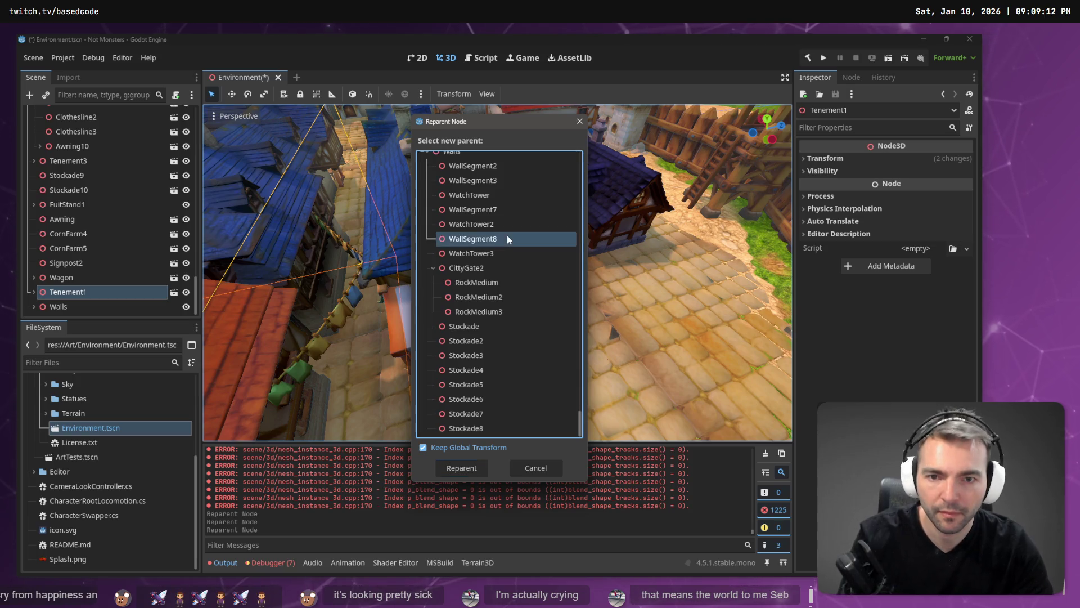
{"action": "key", "text": "Return"}
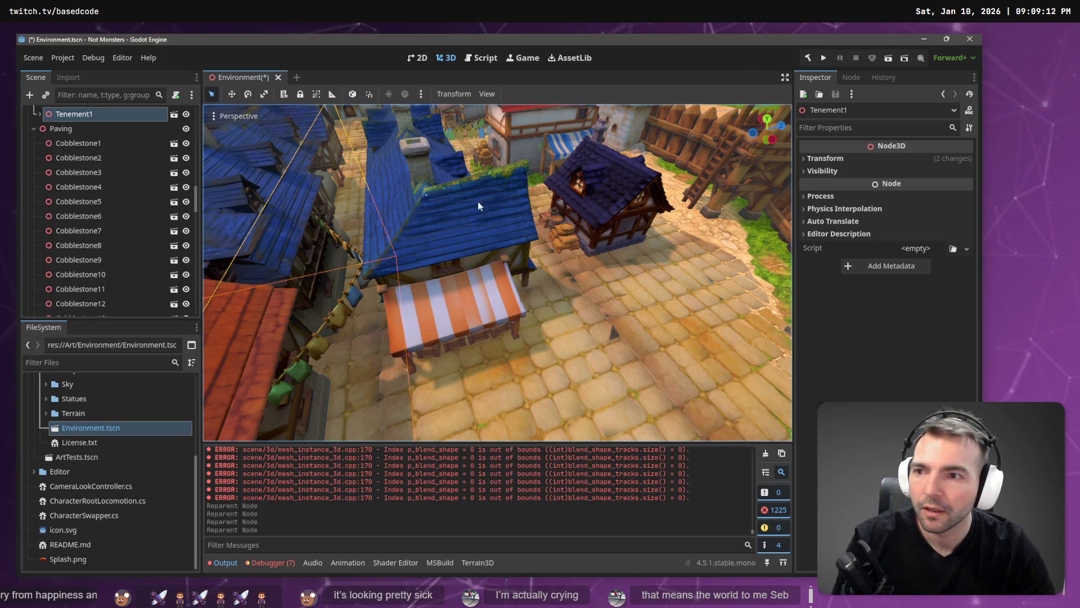
{"action": "scroll", "coordinate": [30, 136], "scroll_direction": "up", "scroll_amount": 5}
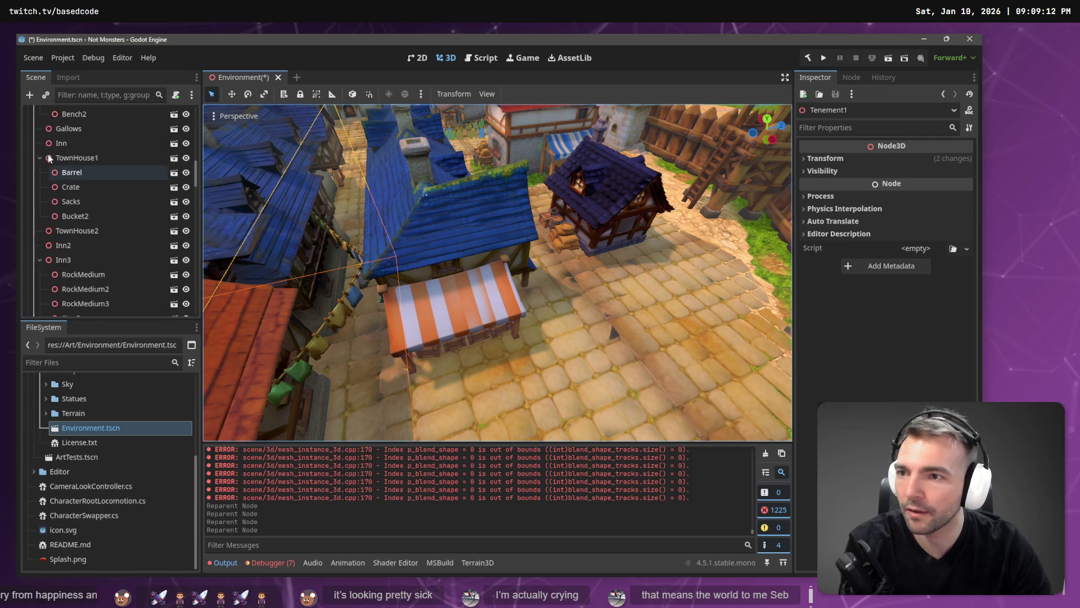
Collapse the Inn3, TownHouse1, Chapel and Tavern branches and select CittyGate
{"action": "left_click", "coordinate": [39, 260]}
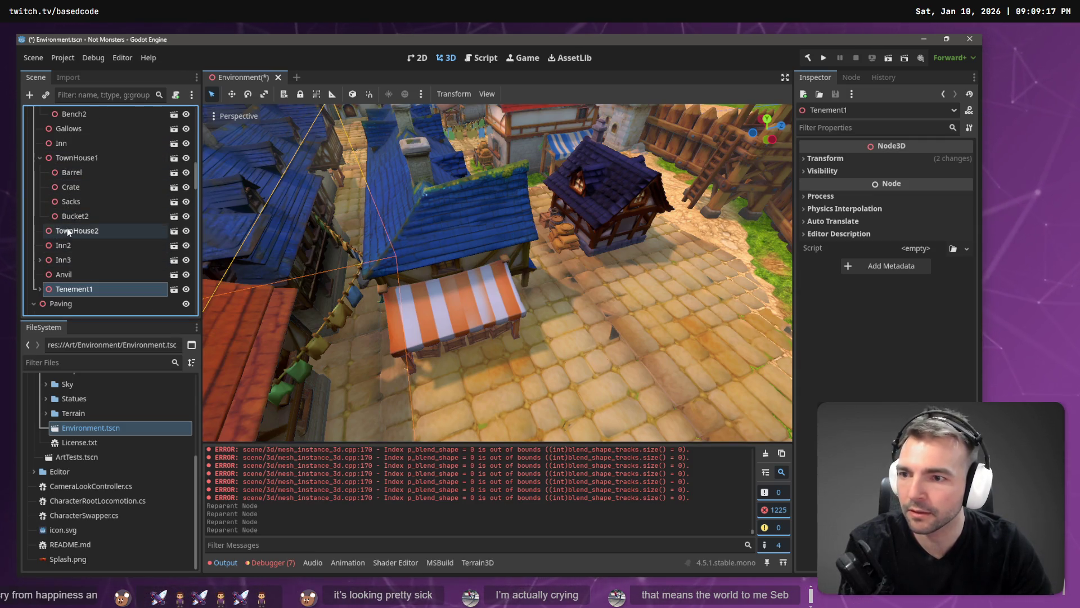
{"action": "left_click", "coordinate": [53, 231]}
{"action": "left_click", "coordinate": [40, 157]}
{"action": "scroll", "coordinate": [57, 197], "scroll_direction": "up", "scroll_amount": 2}
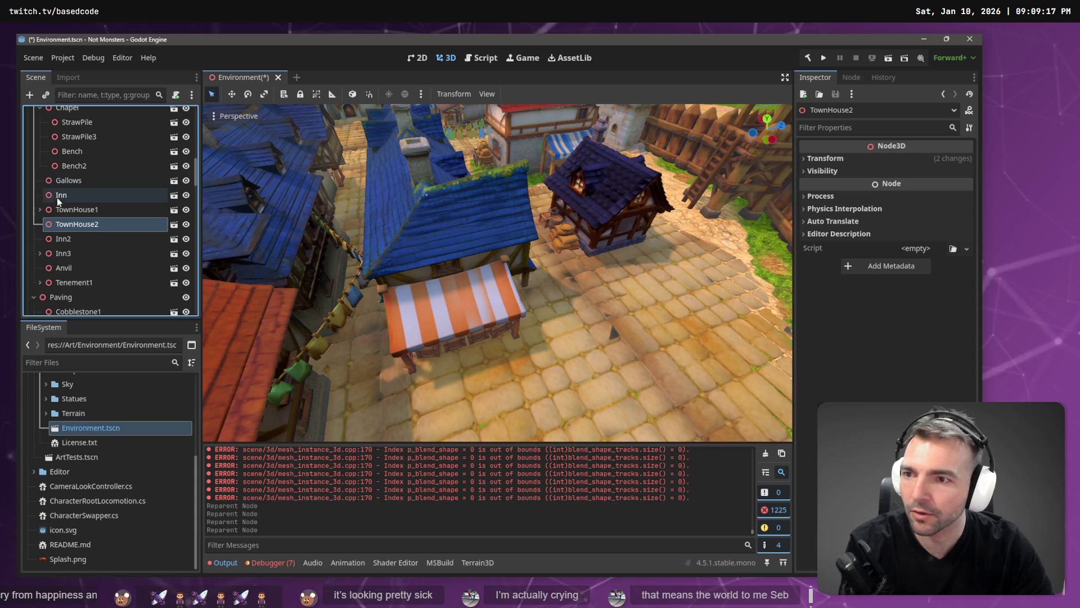
{"action": "left_click", "coordinate": [69, 180]}
{"action": "scroll", "coordinate": [83, 199], "scroll_direction": "up", "scroll_amount": 2}
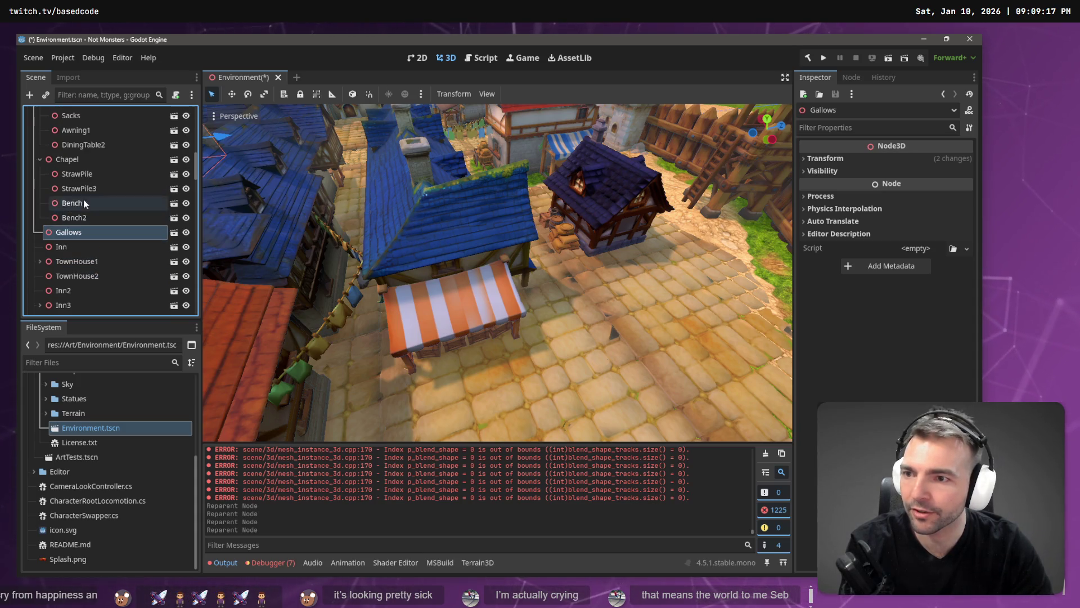
{"action": "left_click", "coordinate": [39, 159]}
{"action": "scroll", "coordinate": [66, 185], "scroll_direction": "up", "scroll_amount": 3}
{"action": "left_click", "coordinate": [40, 191]}
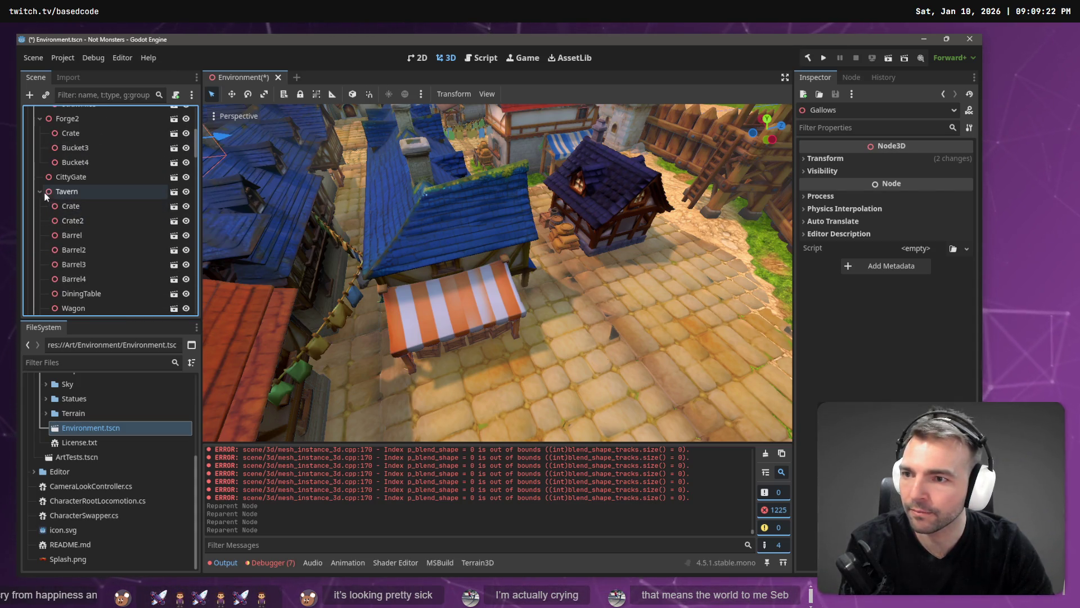
{"action": "left_click", "coordinate": [65, 177]}
{"action": "scroll", "coordinate": [75, 198], "scroll_direction": "up", "scroll_amount": 3}
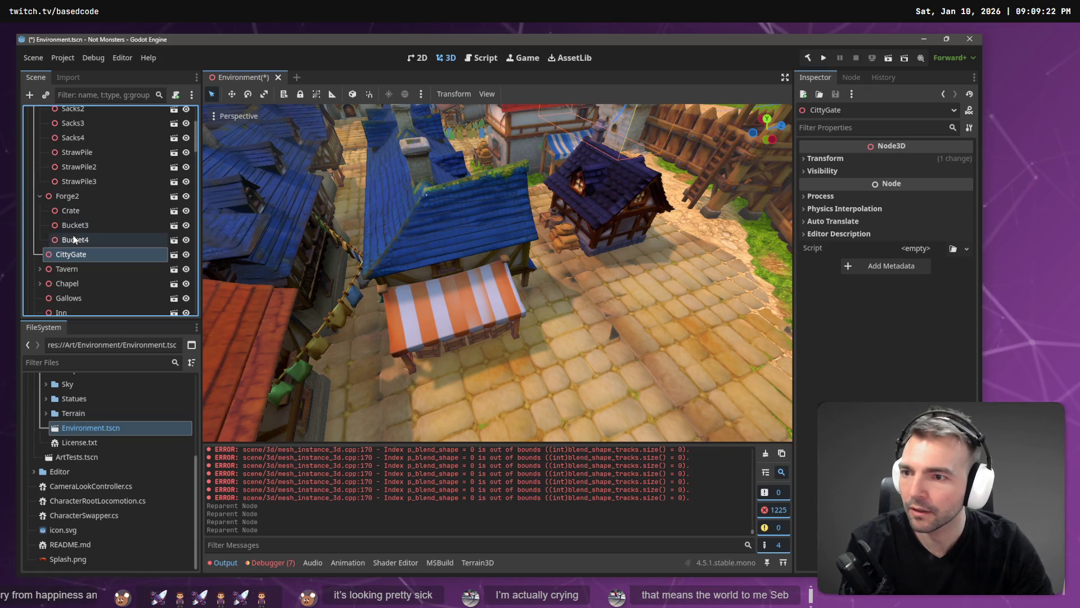
Reparent CittyGate under Walls, keeping its original name
{"action": "double_click", "coordinate": [75, 256]}
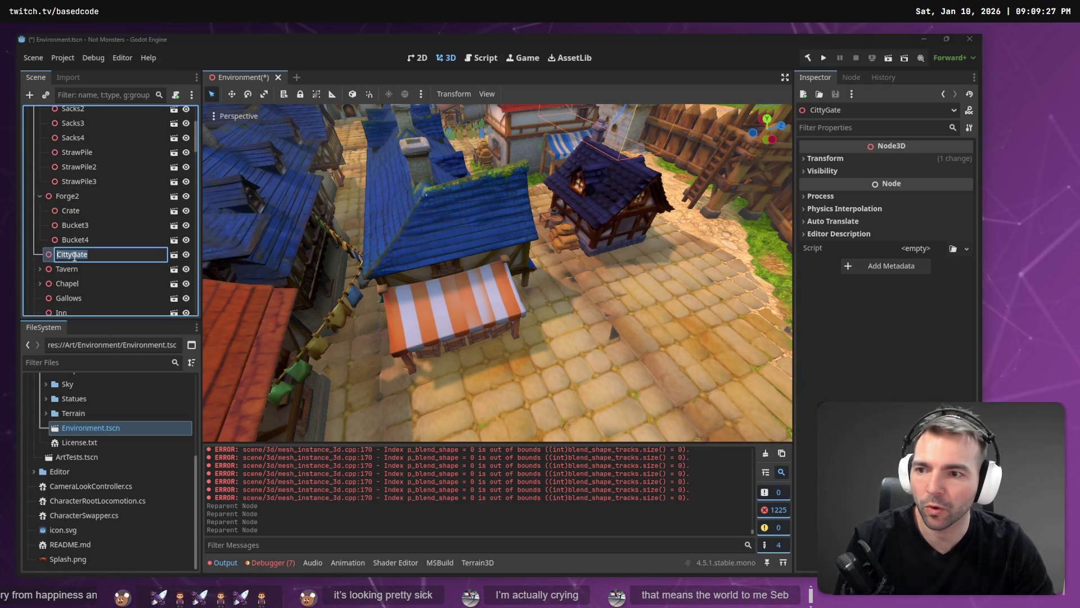
{"action": "right_click", "coordinate": [99, 257]}
{"action": "key", "text": "Escape"}
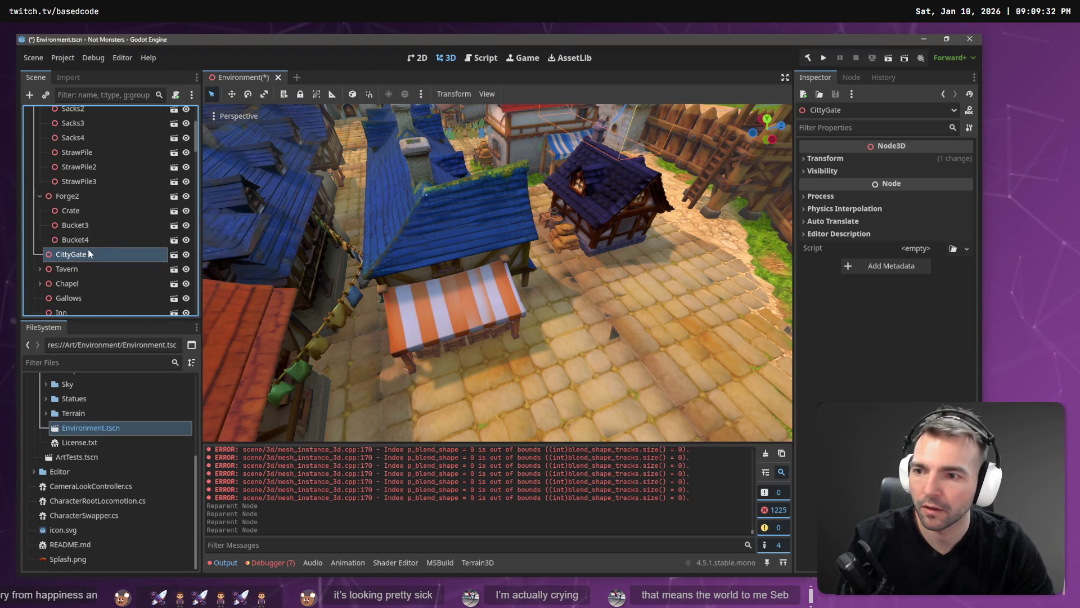
{"action": "right_click", "coordinate": [90, 255]}
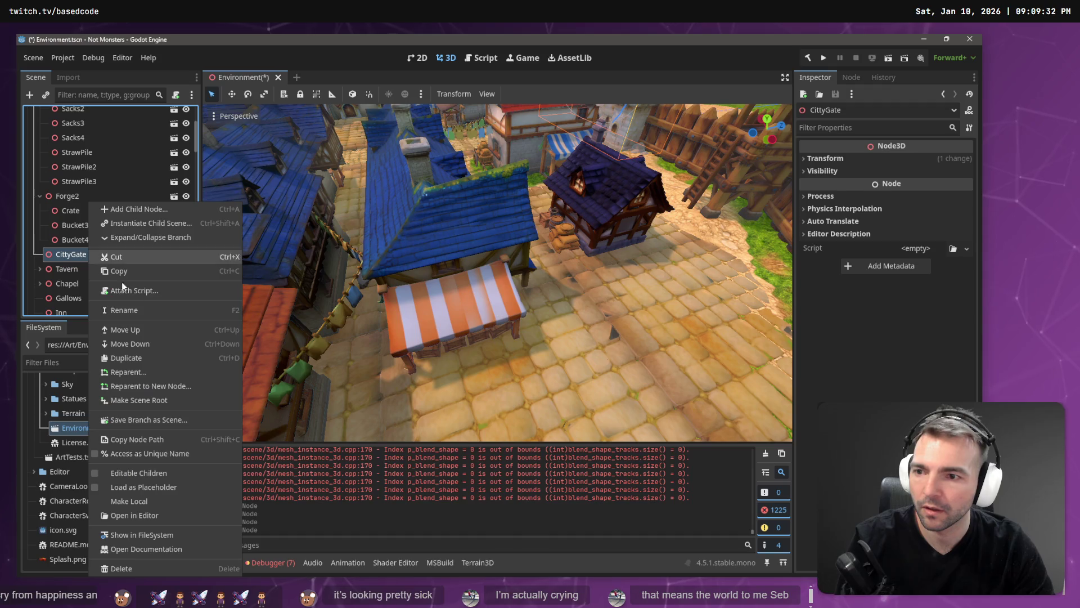
{"action": "left_click", "coordinate": [160, 368]}
{"action": "scroll", "coordinate": [461, 198], "scroll_direction": "down", "scroll_amount": 5}
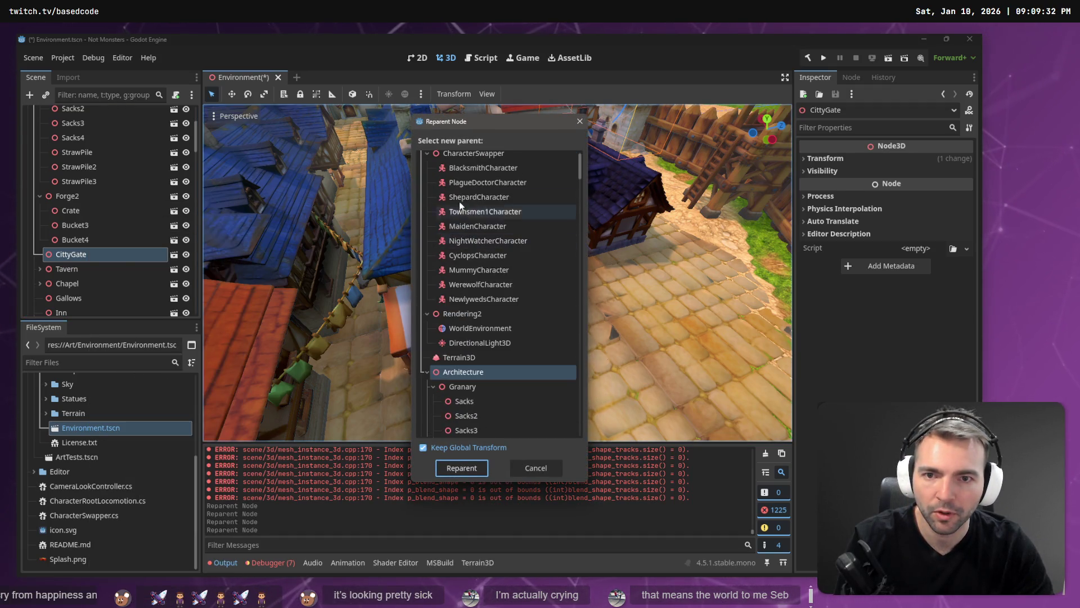
{"action": "scroll", "coordinate": [461, 198], "scroll_direction": "down", "scroll_amount": 10}
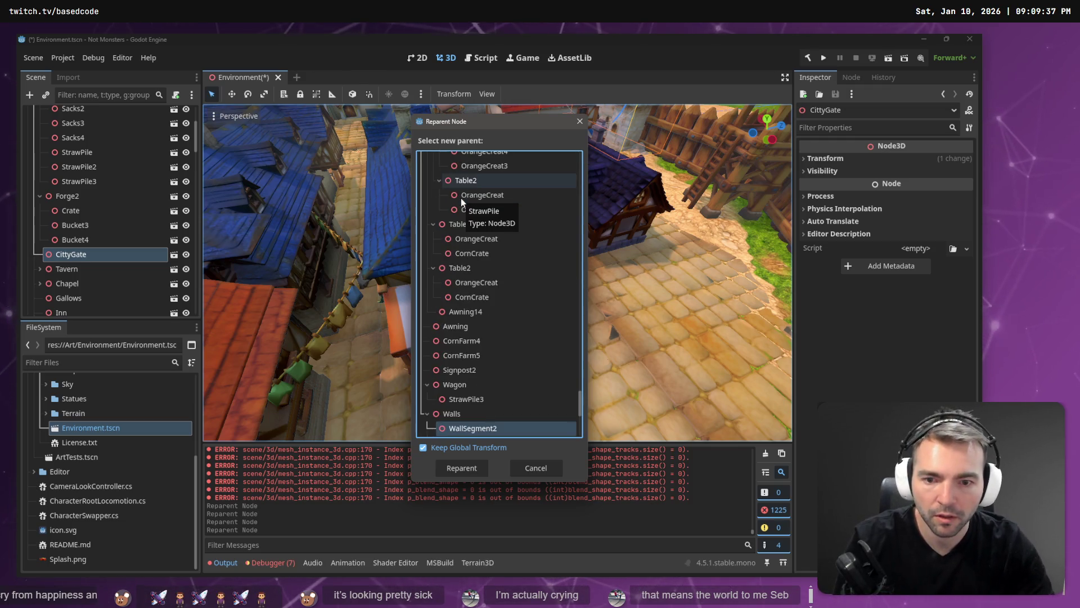
{"action": "left_click", "coordinate": [471, 417]}
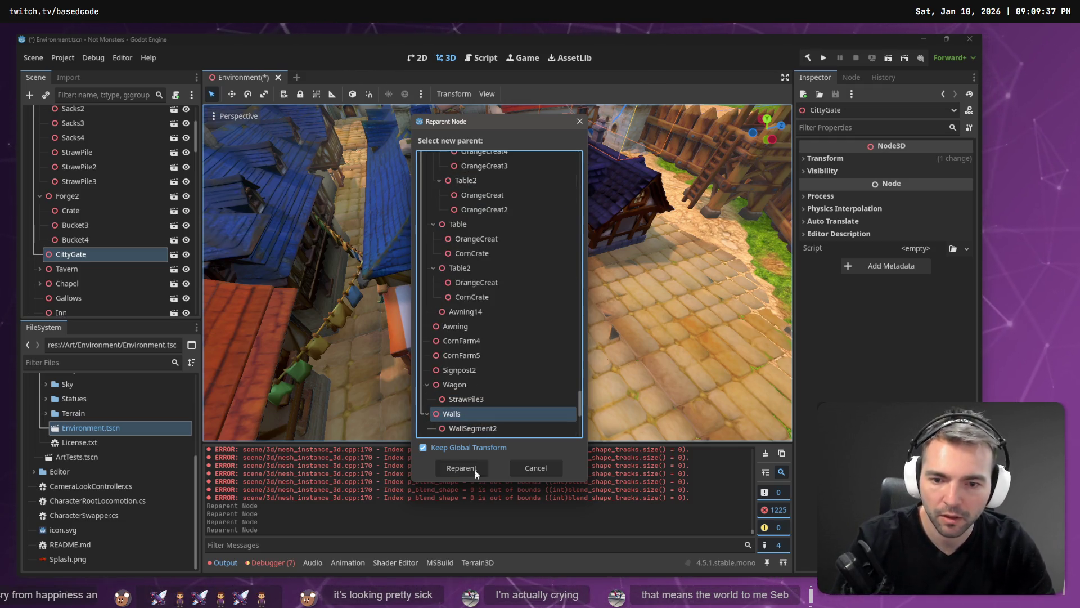
{"action": "left_click", "coordinate": [475, 470]}
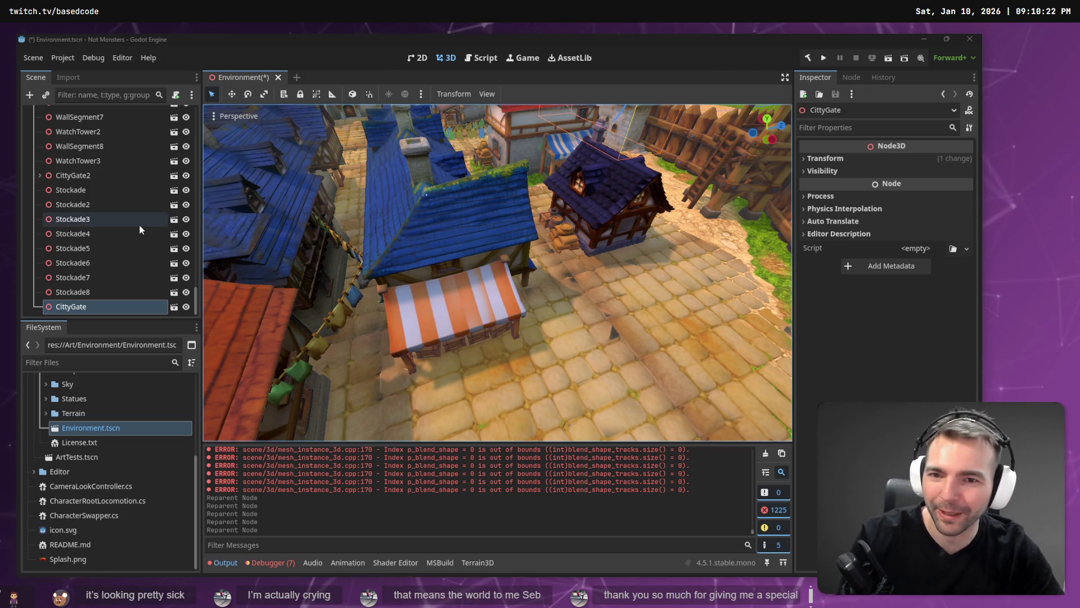
{"action": "mouse_move", "coordinate": [407, 203]}
{"action": "left_mouse_down"}
{"action": "mouse_move", "coordinate": [404, 169]}
{"action": "mouse_move", "coordinate": [538, 243]}
{"action": "left_mouse_up"}
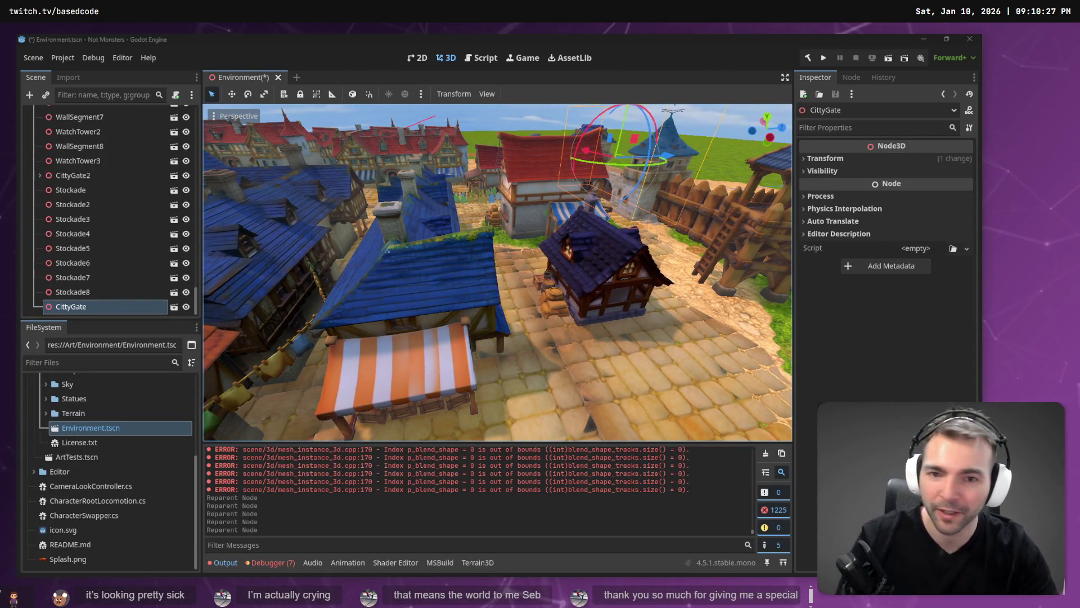
{"action": "left_click", "coordinate": [116, 162]}
{"action": "right_click", "coordinate": [116, 166]}
{"action": "left_click", "coordinate": [412, 176]}
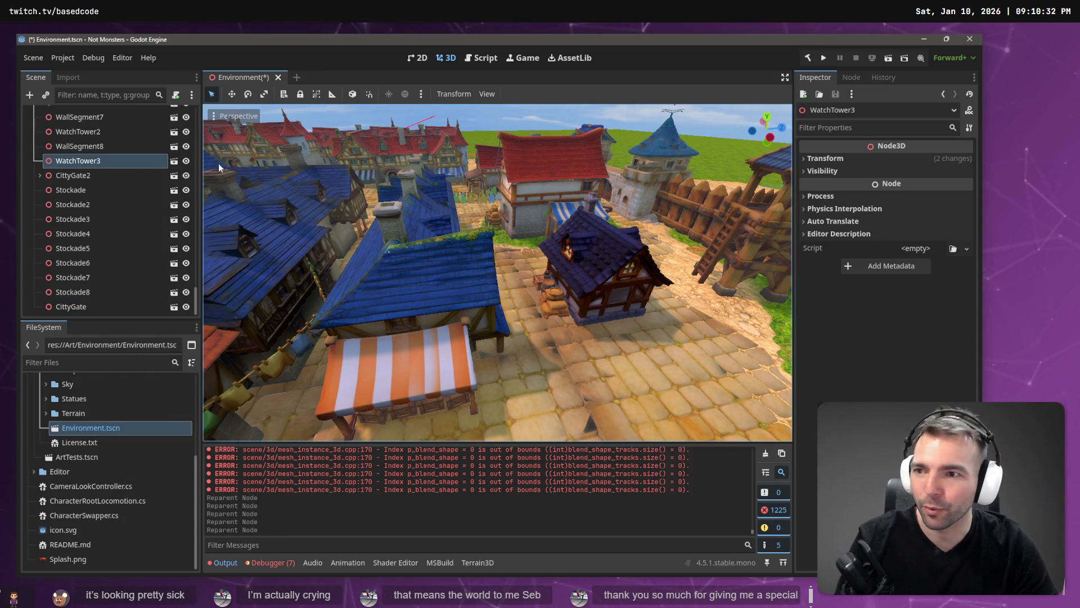
{"action": "mouse_move", "coordinate": [89, 161]}
{"action": "left_mouse_down"}
{"action": "mouse_move", "coordinate": [90, 141]}
{"action": "mouse_move", "coordinate": [97, 173]}
{"action": "left_mouse_up"}
{"action": "key", "text": "Left"}
{"action": "key", "text": "Left"}
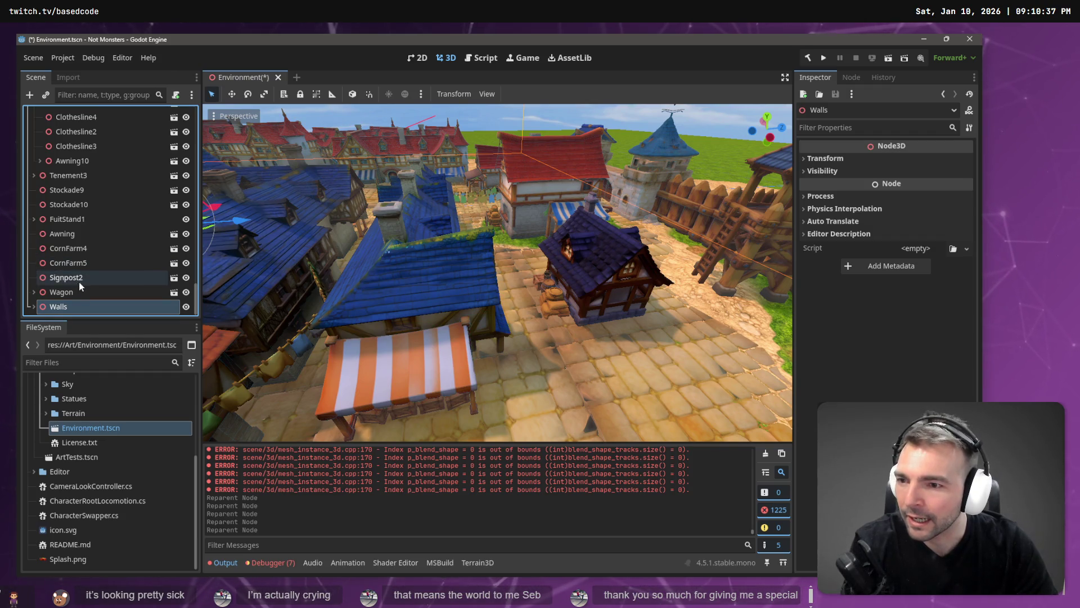
{"action": "left_click_drag", "start_coordinate": [82, 276], "coordinate": [83, 292]}
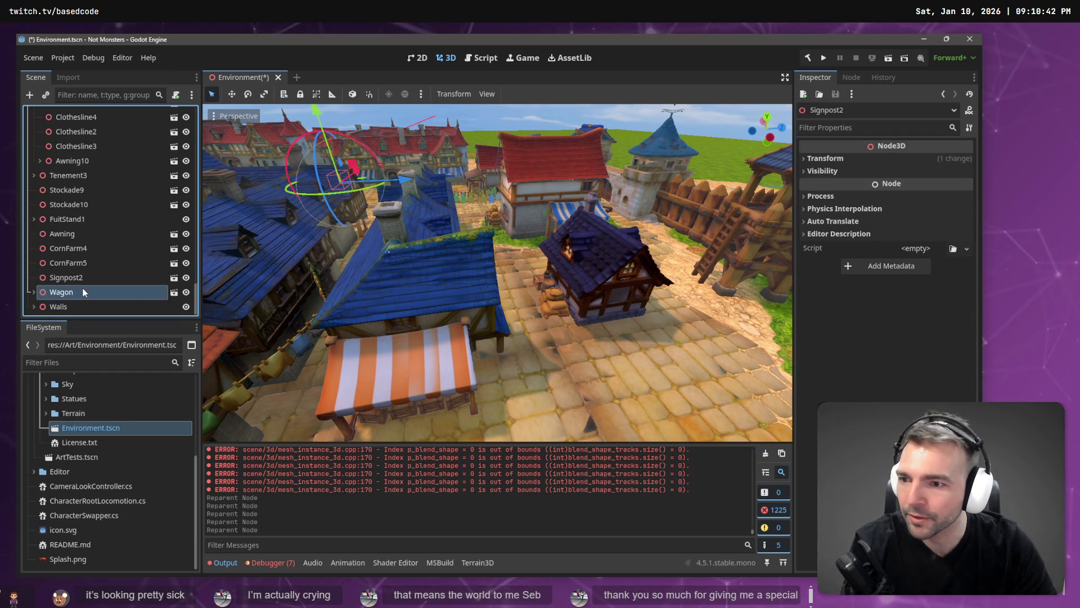
{"action": "left_click", "coordinate": [84, 292]}
{"action": "key", "text": "f"}
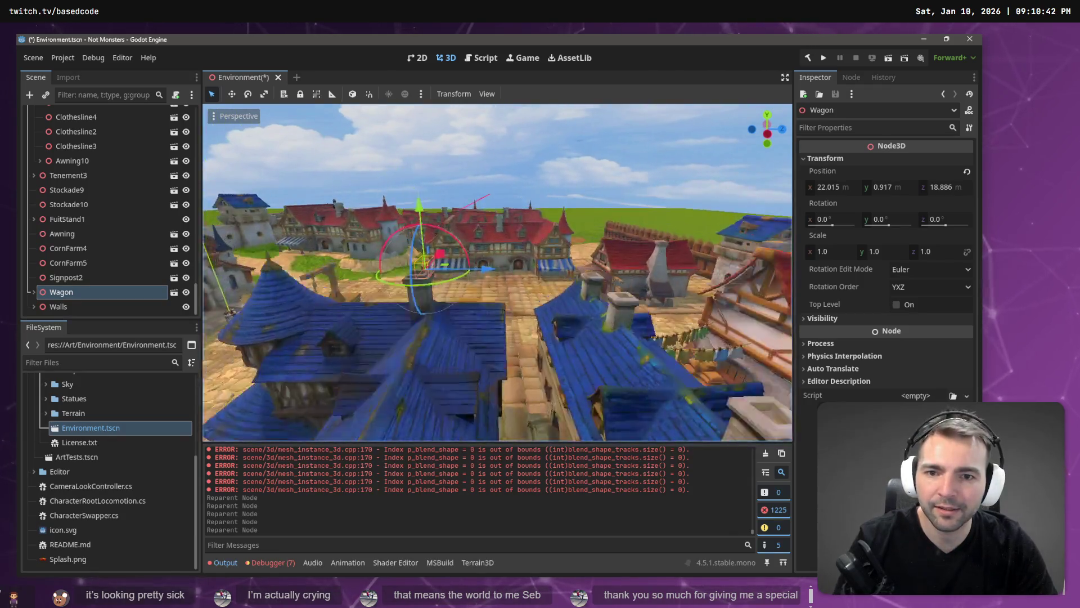
{"action": "left_click", "coordinate": [521, 181]}
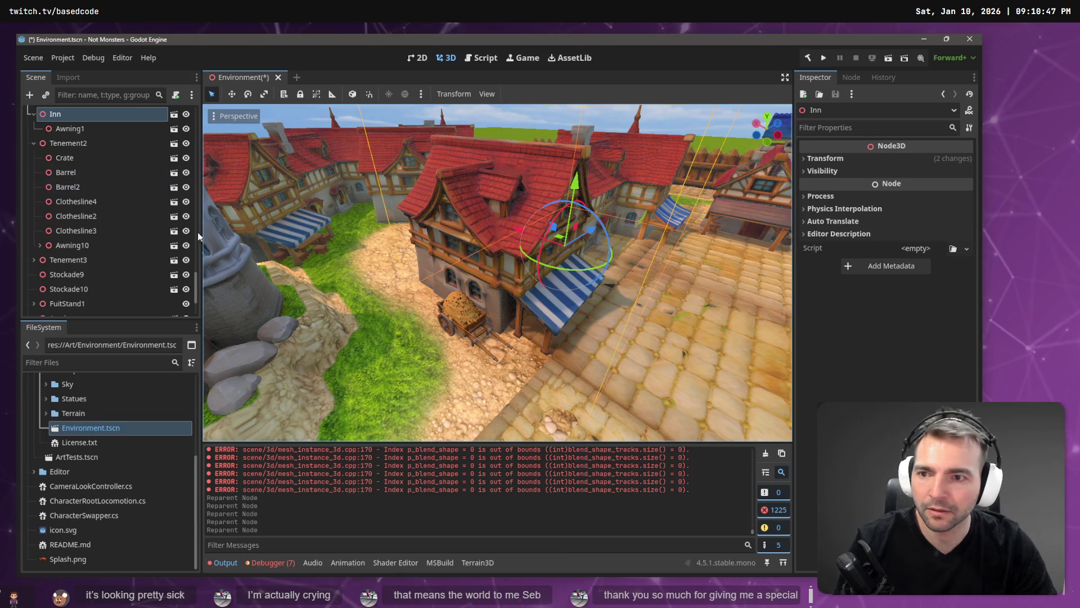
{"action": "left_click_drag", "start_coordinate": [196, 291], "coordinate": [195, 319]}
{"action": "left_click", "coordinate": [89, 293]}
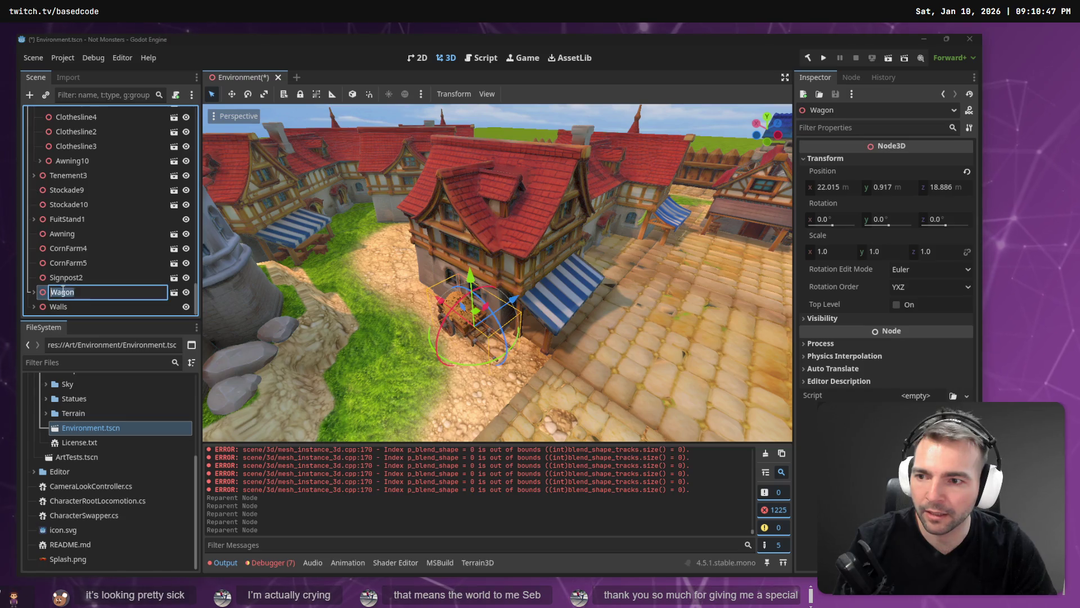
{"action": "right_click", "coordinate": [45, 295]}
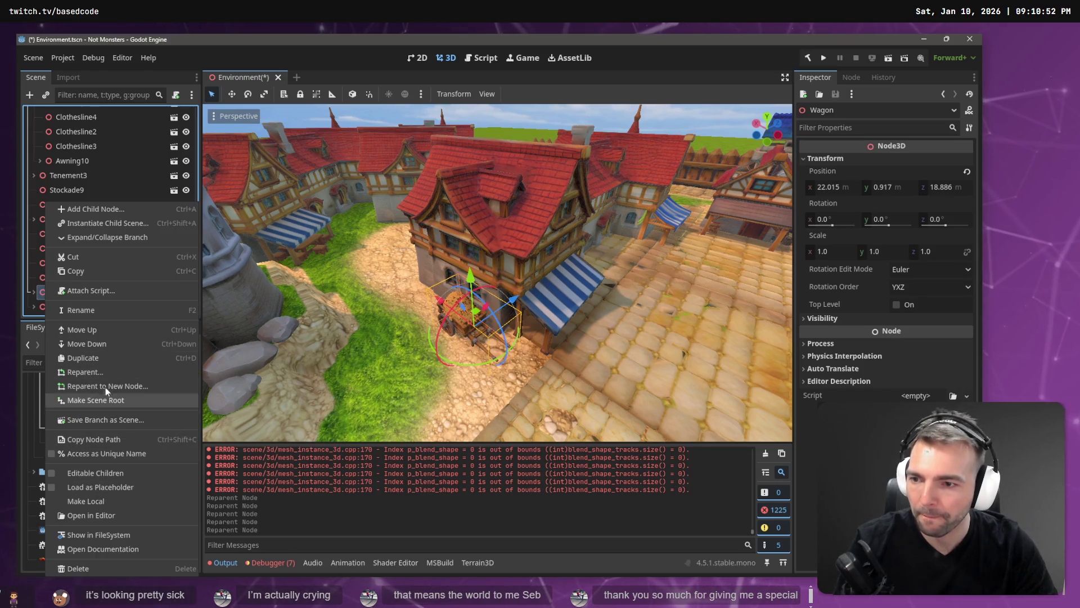
Search the parent list for 'inn3', move the dialog aside, and select the wagon in 3D
{"action": "left_click", "coordinate": [105, 372]}
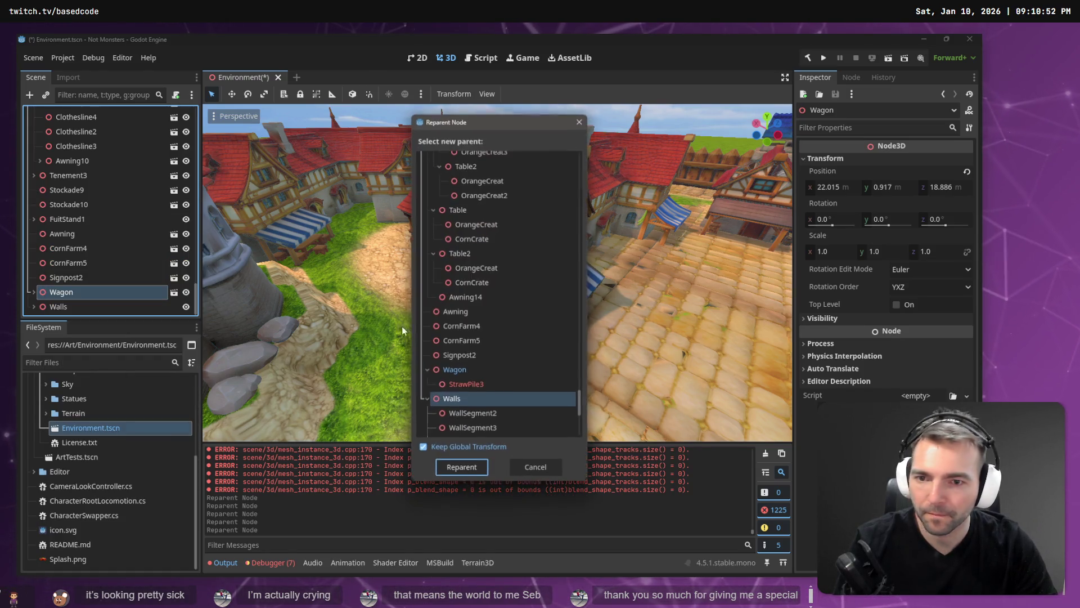
{"action": "left_click", "coordinate": [495, 240]}
{"action": "type", "text": "inn3"}
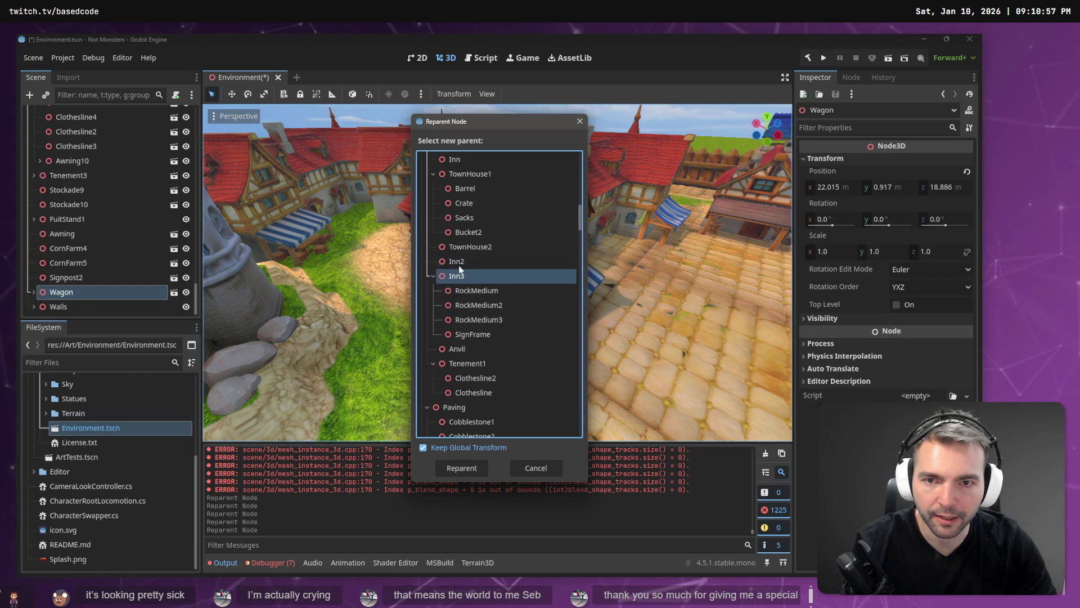
{"action": "scroll", "coordinate": [469, 256], "scroll_direction": "up", "scroll_amount": 2}
{"action": "scroll", "coordinate": [468, 256], "scroll_direction": "up", "scroll_amount": 2}
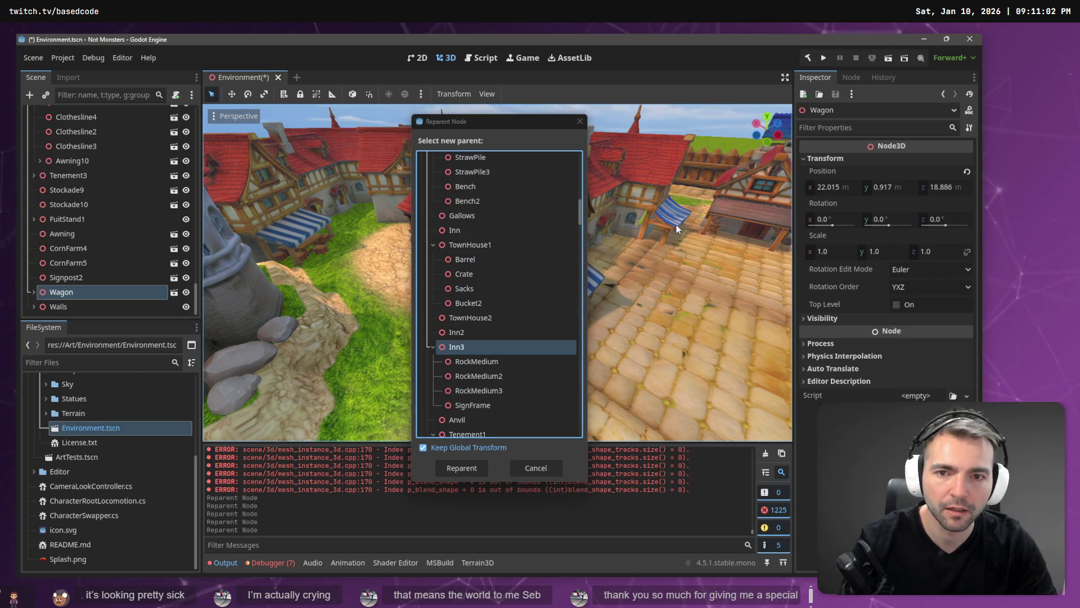
{"action": "left_click_drag", "start_coordinate": [488, 122], "coordinate": [343, 121]}
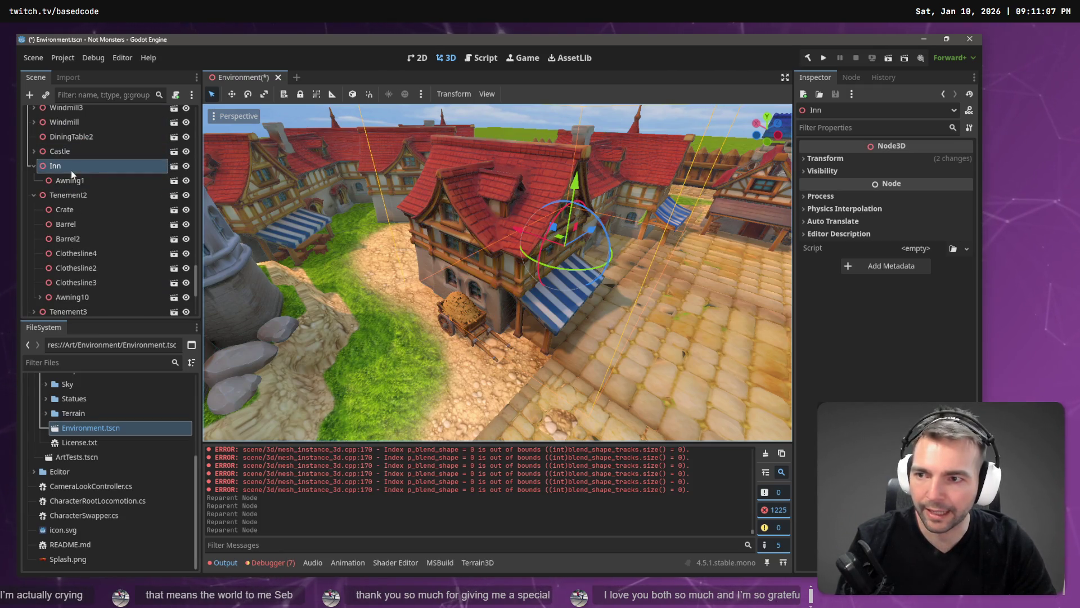
{"action": "scroll", "coordinate": [118, 178], "scroll_direction": "up", "scroll_amount": 4}
{"action": "scroll", "coordinate": [124, 209], "scroll_direction": "up", "scroll_amount": 1}
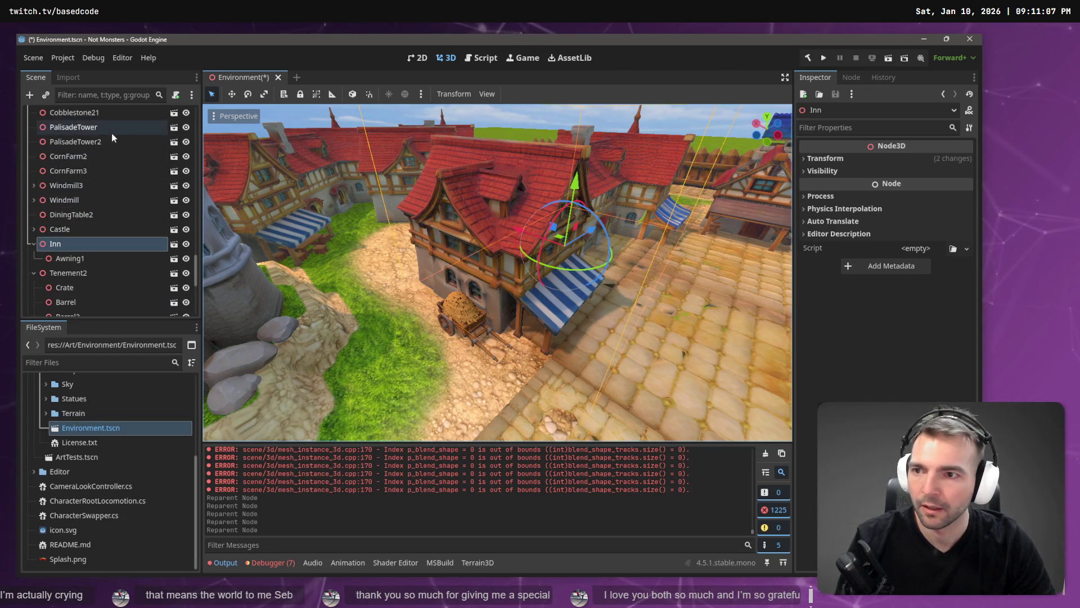
{"action": "left_click", "coordinate": [446, 319]}
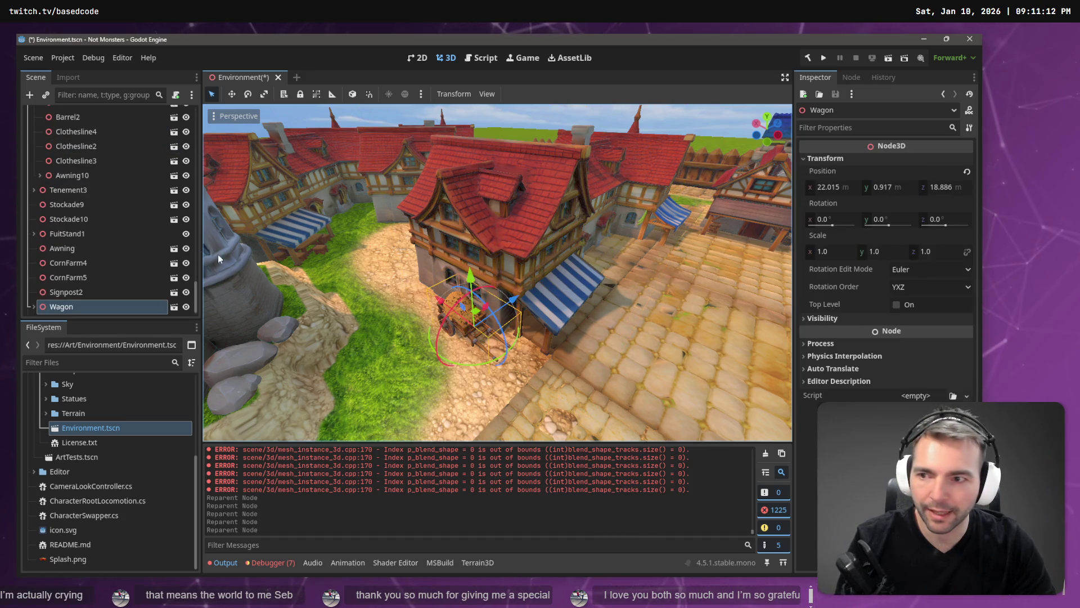
Reparent the Wagon under Inn and collapse the Architecture group
{"action": "right_click", "coordinate": [77, 310]}
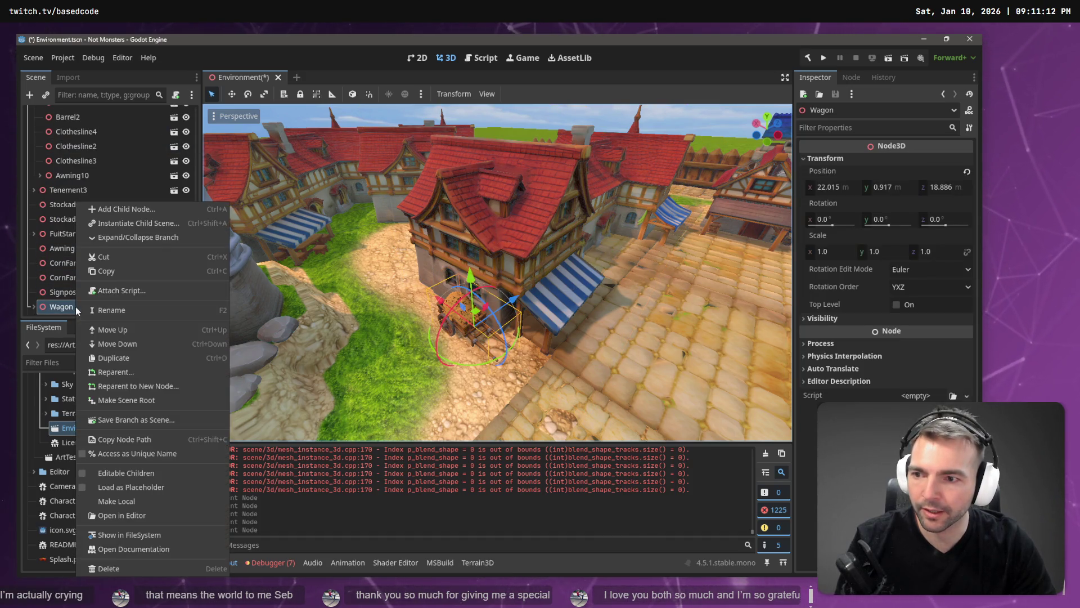
{"action": "left_click", "coordinate": [134, 371]}
{"action": "left_click", "coordinate": [486, 232]}
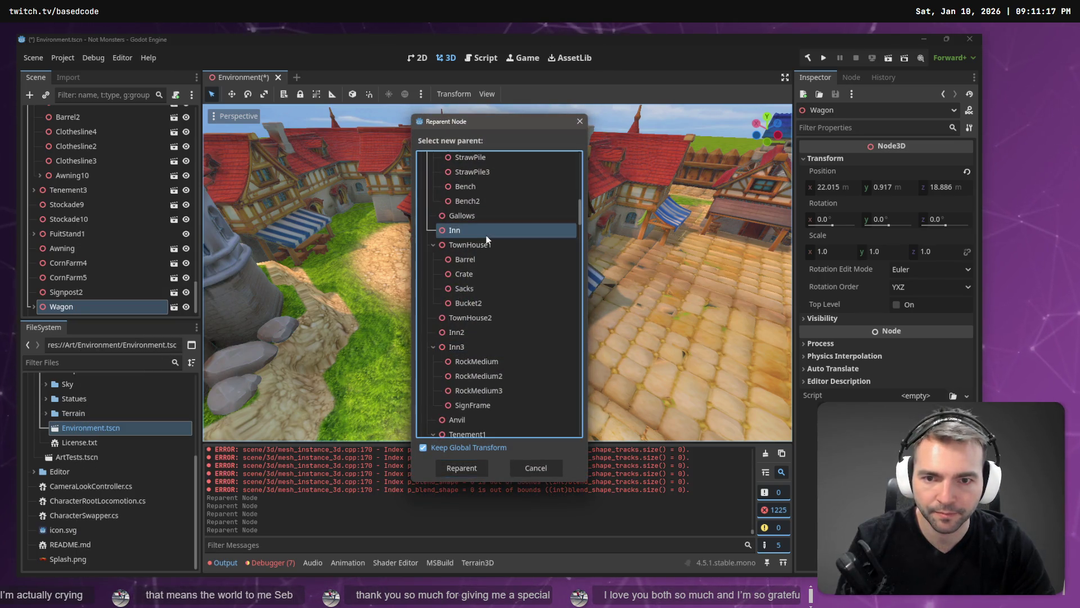
{"action": "scroll", "coordinate": [487, 239], "scroll_direction": "up", "scroll_amount": 4}
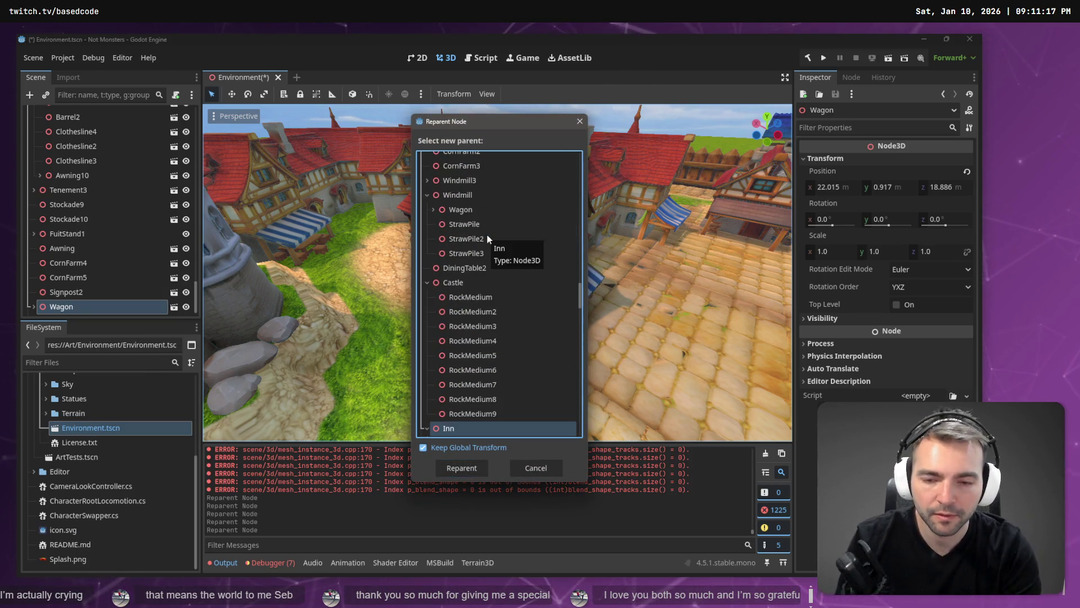
{"action": "left_click", "coordinate": [478, 462]}
{"action": "scroll", "coordinate": [146, 278], "scroll_direction": "up", "scroll_amount": 15}
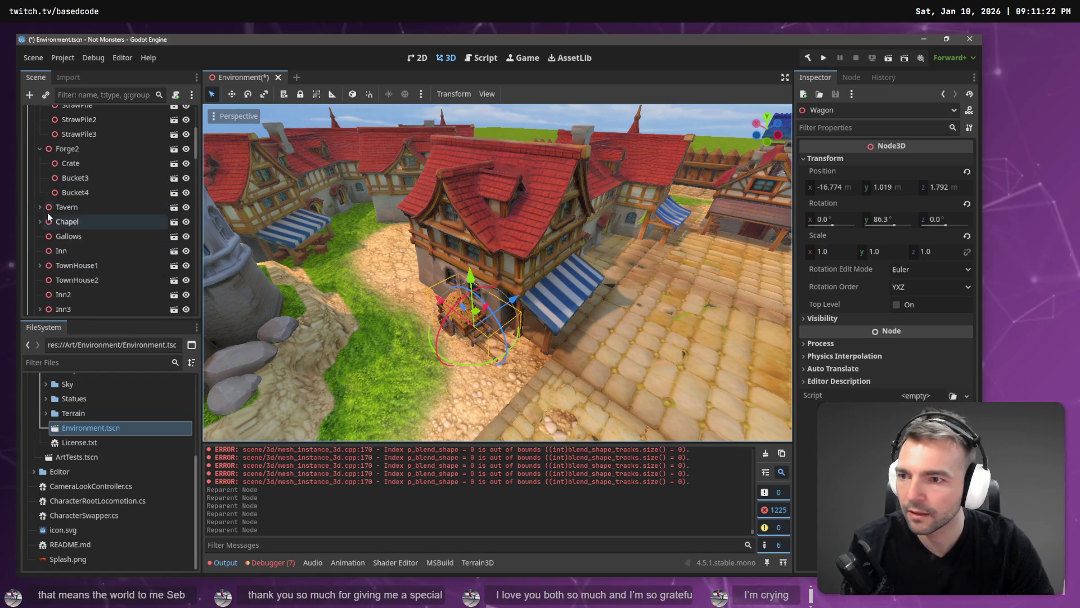
{"action": "scroll", "coordinate": [70, 168], "scroll_direction": "up", "scroll_amount": 10}
{"action": "left_click", "coordinate": [32, 172]}
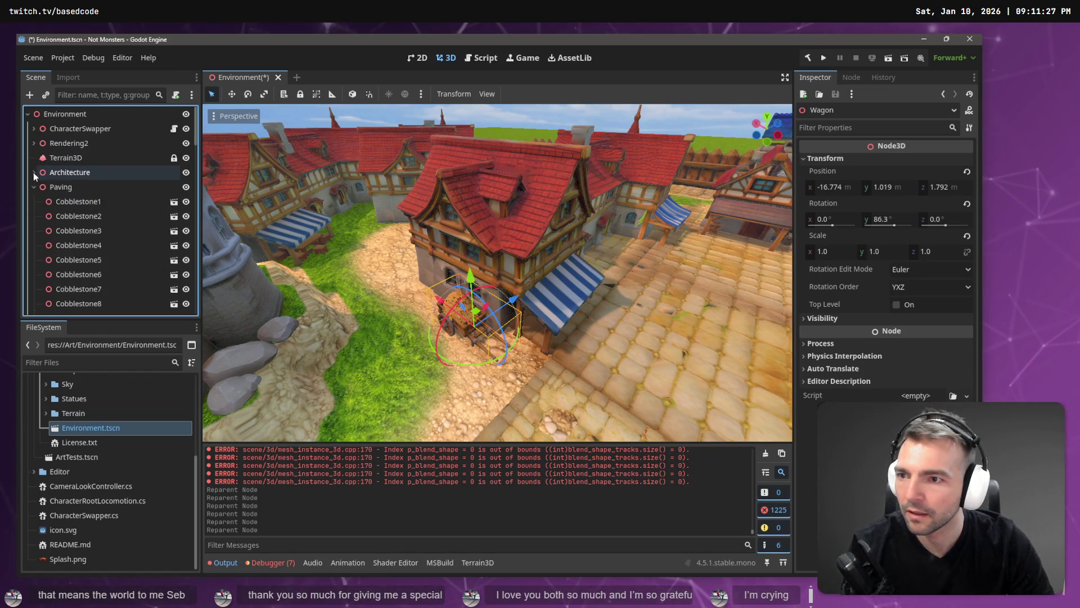
Move Cobblestone18–21 into the Paving group and collapse it
{"action": "left_click", "coordinate": [73, 188]}
{"action": "left_click", "coordinate": [75, 204]}
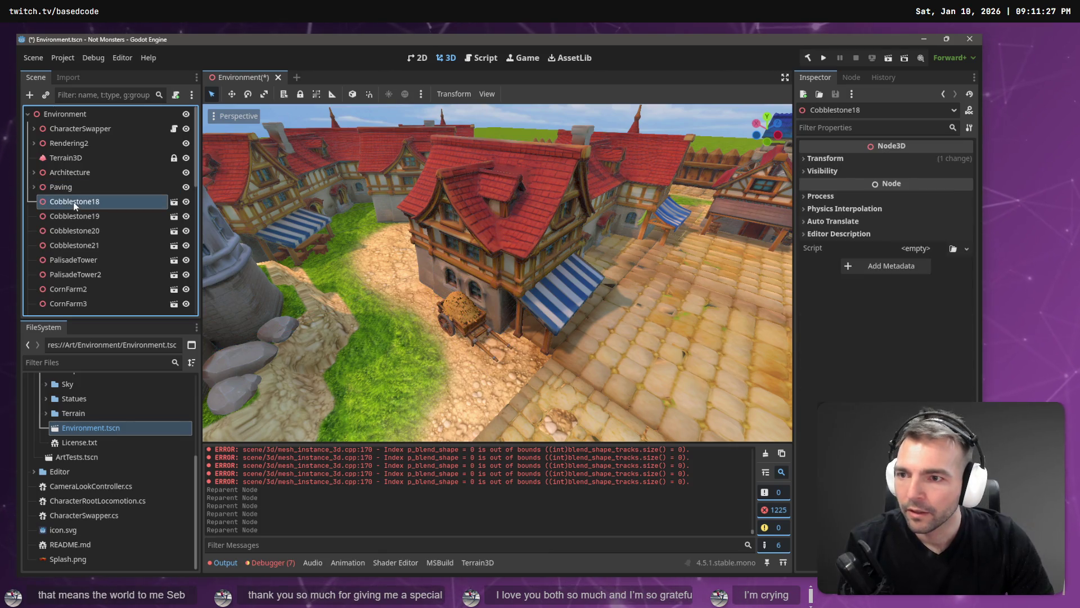
{"action": "left_click", "coordinate": [73, 246], "text": "shift"}
{"action": "left_click_drag", "start_coordinate": [74, 200], "coordinate": [74, 189]}
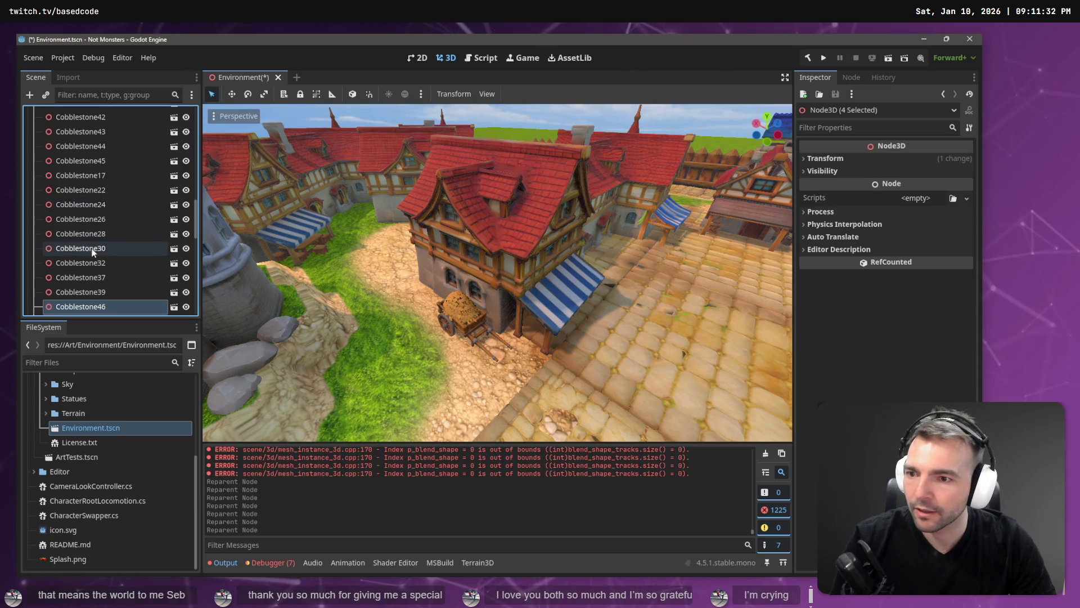
{"action": "key", "text": "Left"}
{"action": "key", "text": "Left"}
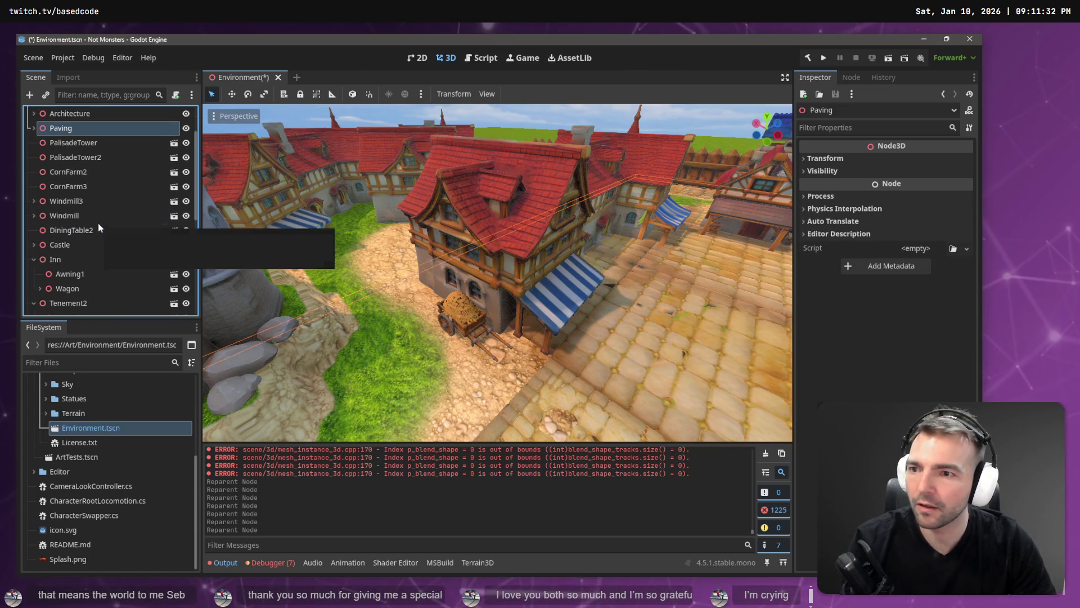
Select and frame PalisadeTower, then add PalisadeTower2 to the selection
{"action": "left_click", "coordinate": [84, 145]}
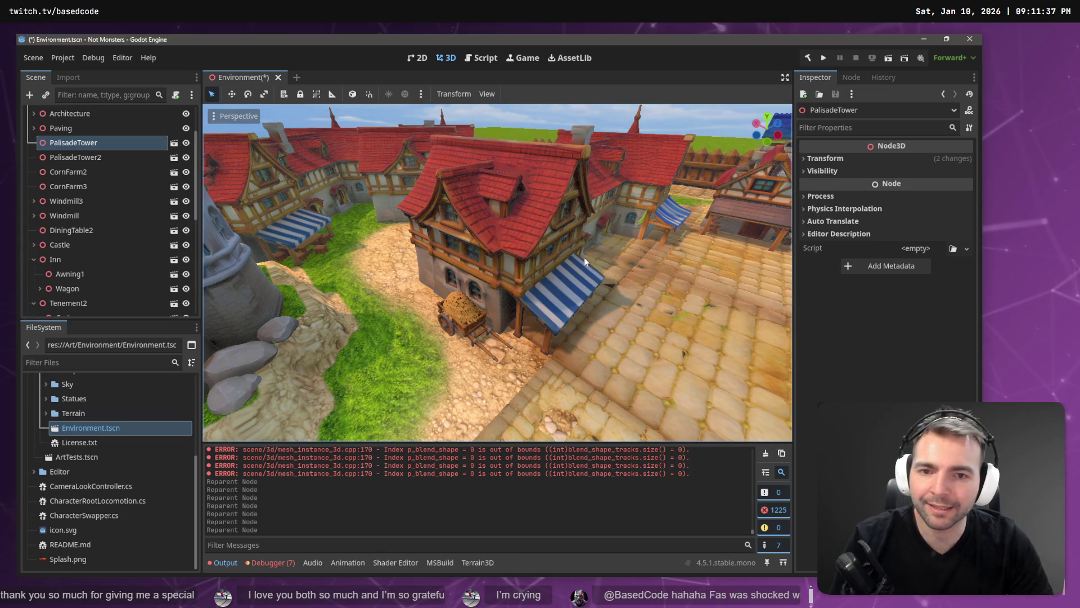
{"action": "key", "text": "f"}
{"action": "scroll", "coordinate": [584, 261], "scroll_direction": "down", "scroll_amount": 8}
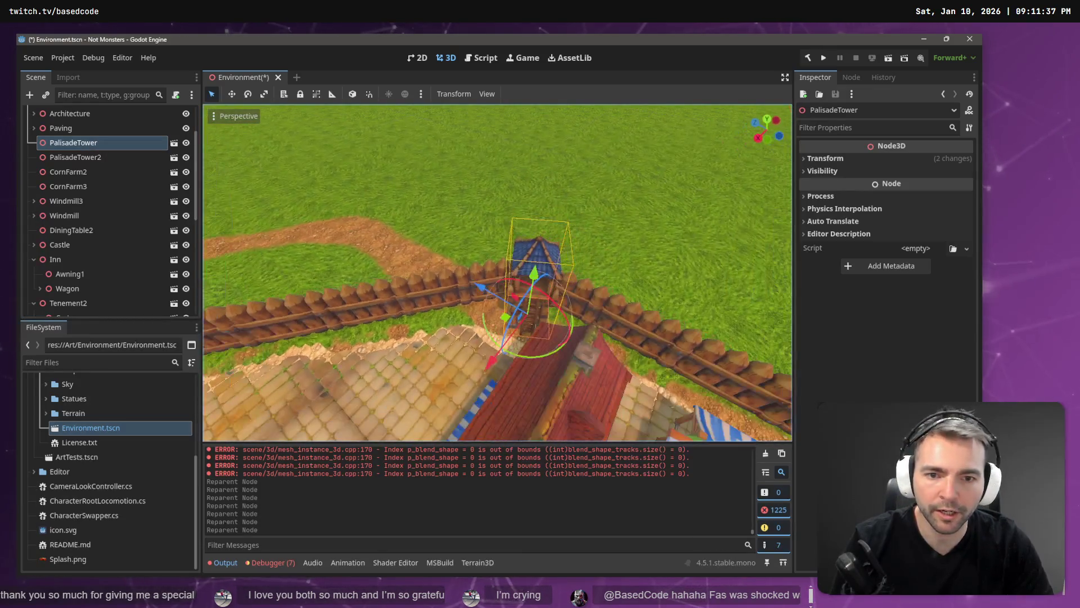
{"action": "right_click", "coordinate": [79, 143]}
{"action": "left_click", "coordinate": [71, 159]}
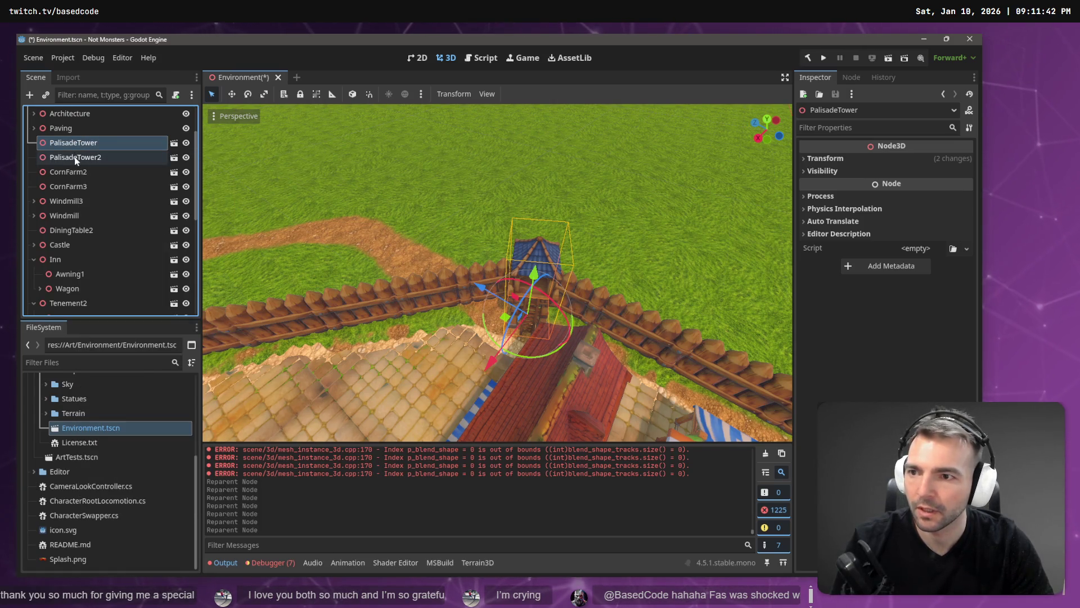
{"action": "left_click", "coordinate": [75, 161], "text": "ctrl"}
Reparent both palisade towers under Walls and collapse the Walls group
{"action": "right_click", "coordinate": [80, 145]}
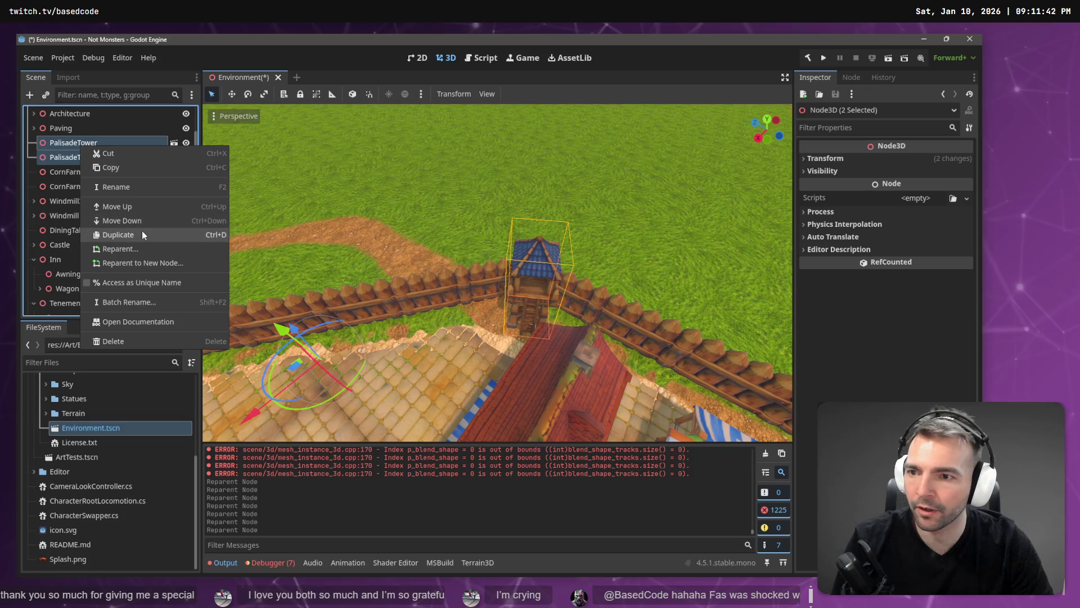
{"action": "left_click", "coordinate": [142, 248]}
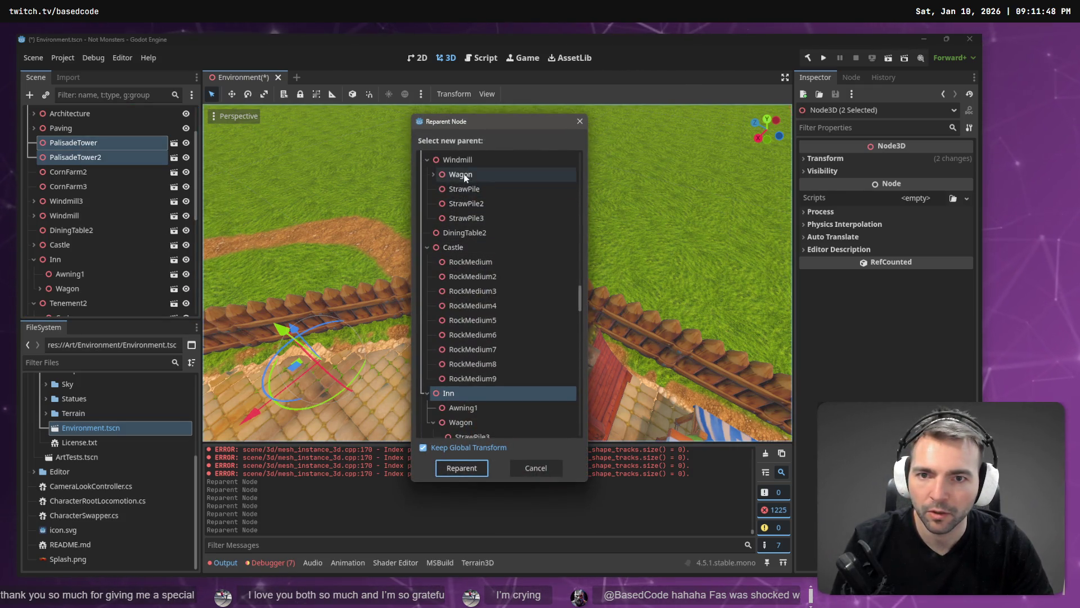
{"action": "scroll", "coordinate": [464, 174], "scroll_direction": "up", "scroll_amount": 5}
{"action": "scroll", "coordinate": [467, 225], "scroll_direction": "down", "scroll_amount": 4}
{"action": "left_click", "coordinate": [472, 277]}
{"action": "key", "text": "Page_Down"}
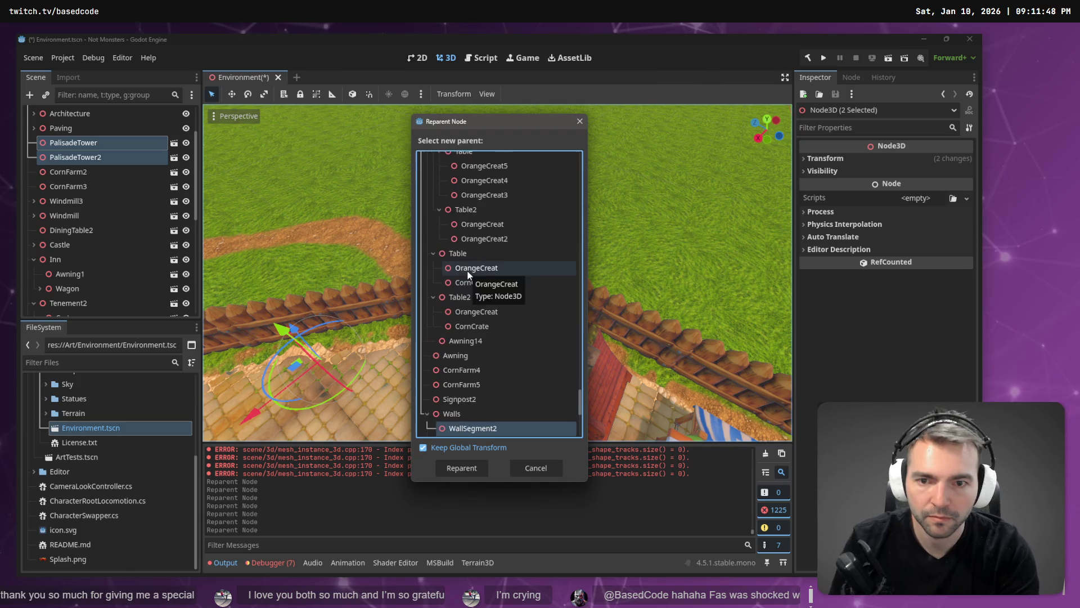
{"action": "key", "text": "Up"}
{"action": "key", "text": "Up"}
{"action": "key", "text": "Up"}
{"action": "key", "text": "Down"}
{"action": "key", "text": "Return"}
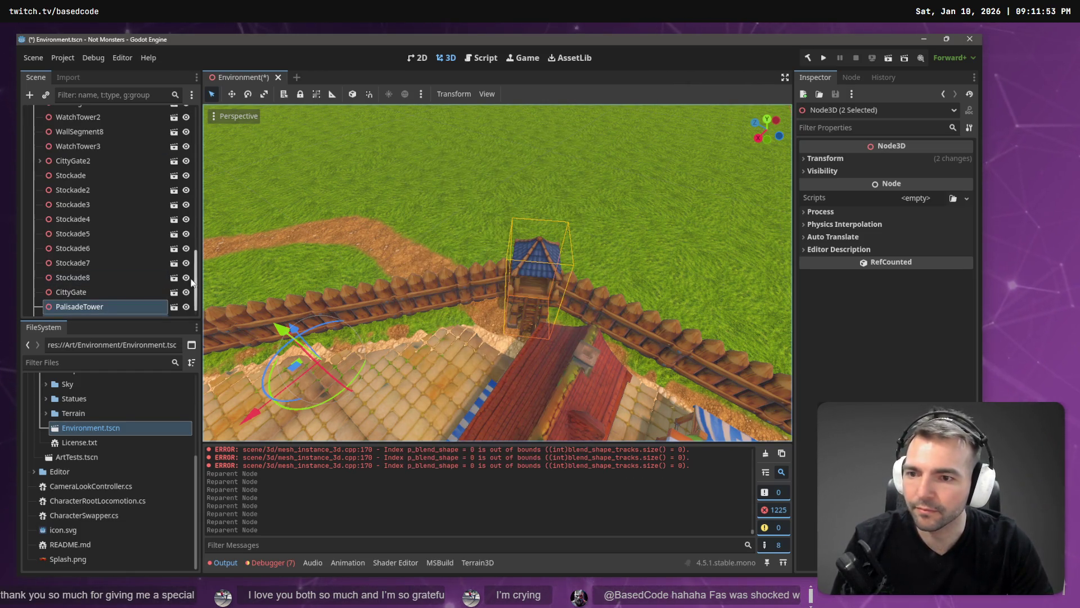
{"action": "key", "text": "Left"}
{"action": "key", "text": "Left"}
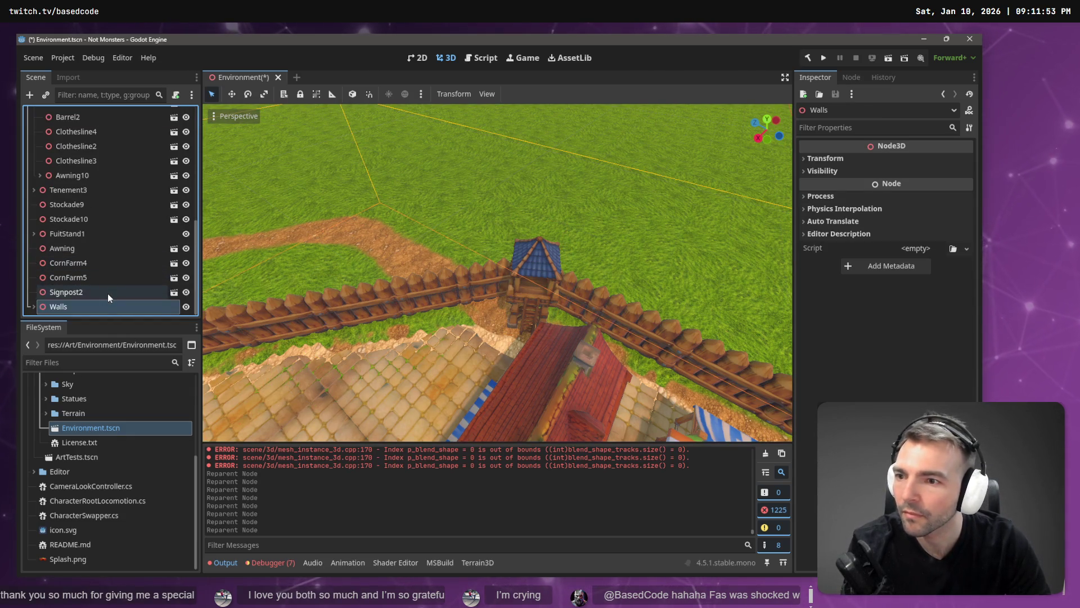
{"action": "left_click", "coordinate": [108, 293]}
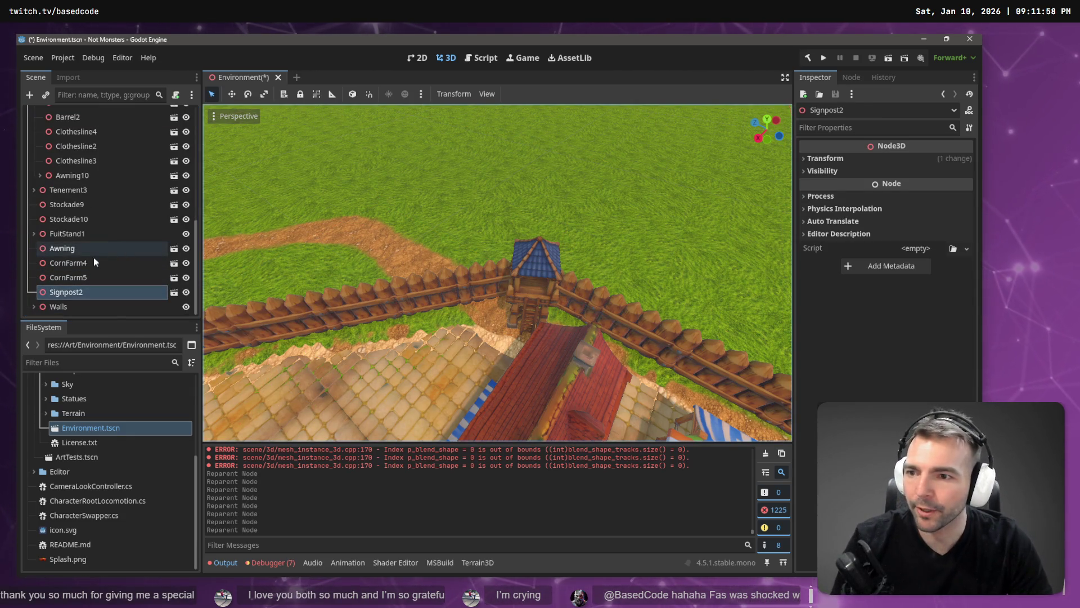
{"action": "left_click", "coordinate": [81, 249]}
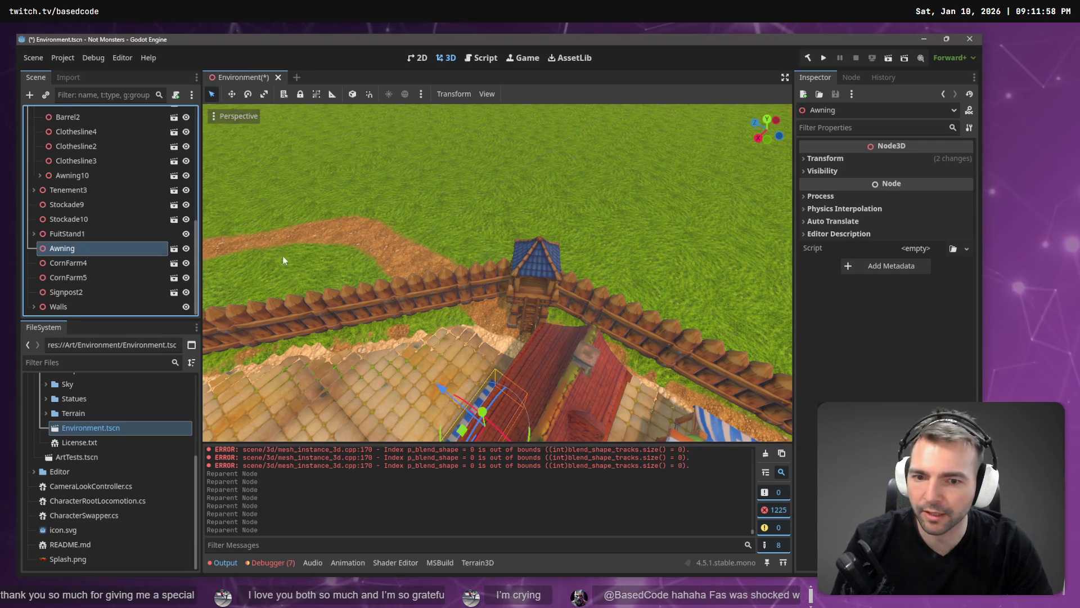
{"action": "key", "text": "f"}
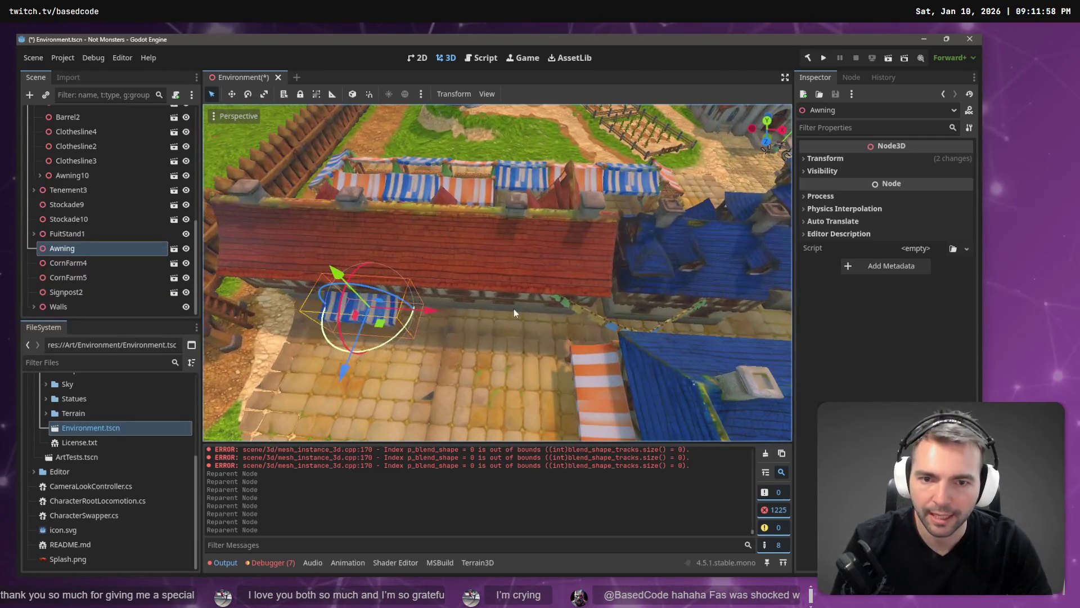
{"action": "left_click_drag", "start_coordinate": [504, 309], "coordinate": [425, 330]}
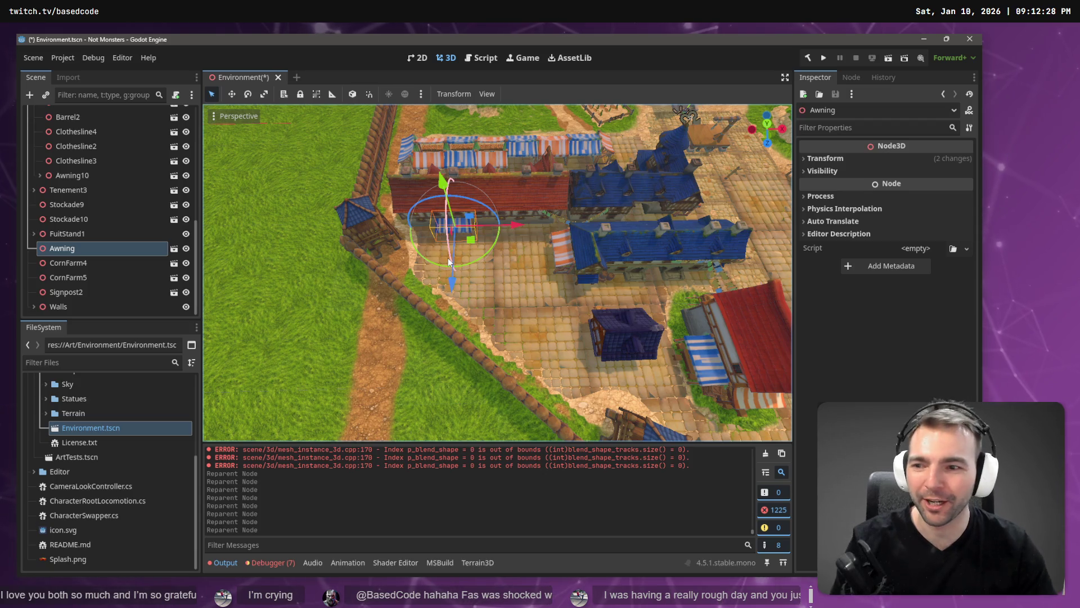
Drag Awning onto Tenement1 beside its two clotheslines, then collapse Tenement1
{"action": "left_click", "coordinate": [531, 184]}
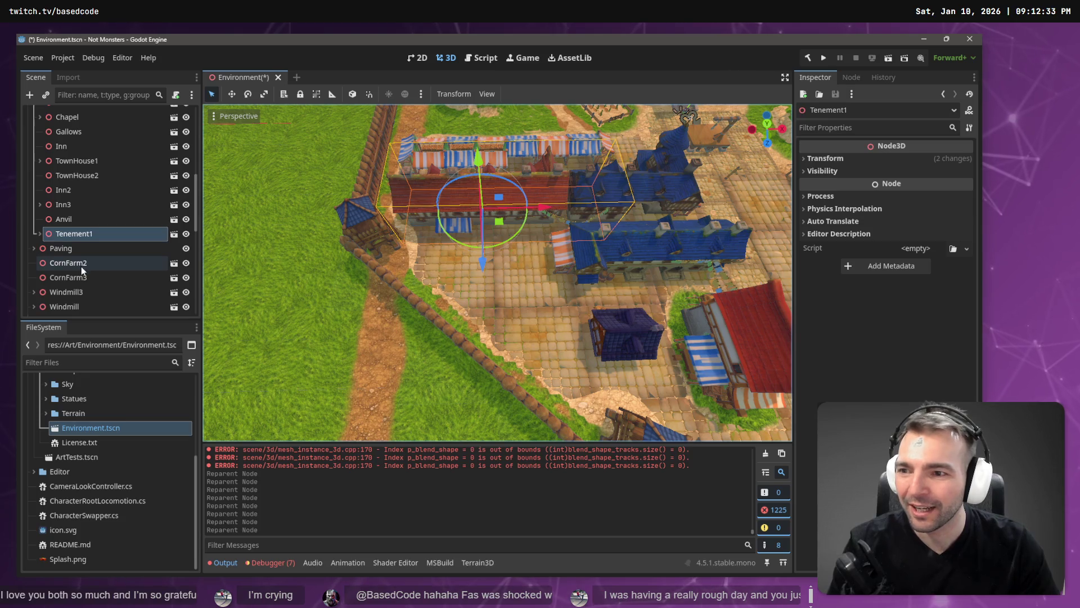
{"action": "scroll", "coordinate": [80, 266], "scroll_direction": "down", "scroll_amount": 8}
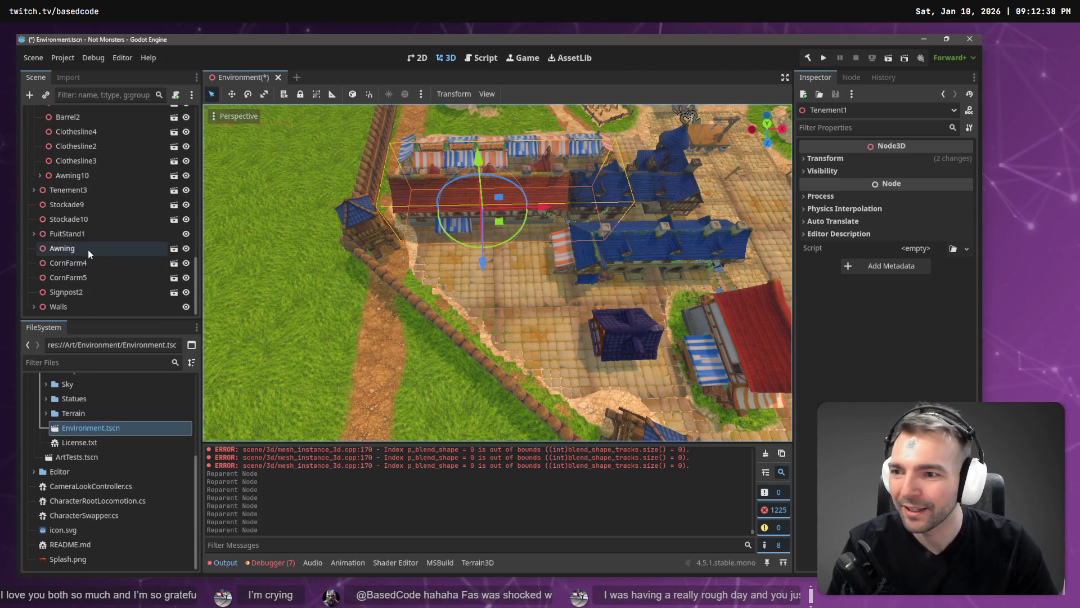
{"action": "left_click", "coordinate": [86, 248]}
{"action": "left_click", "coordinate": [538, 190]}
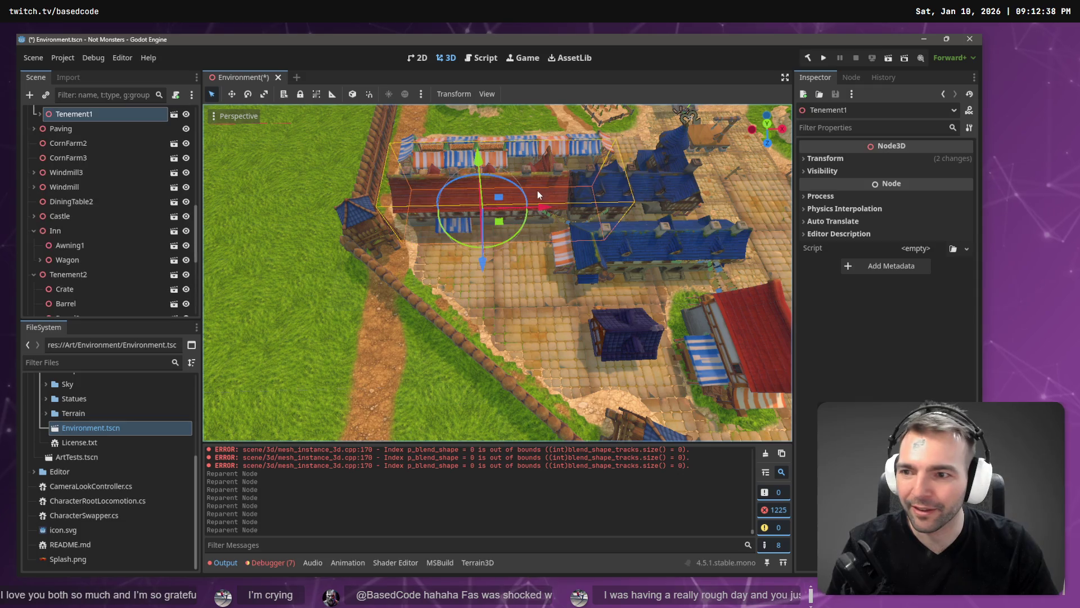
{"action": "scroll", "coordinate": [89, 217], "scroll_direction": "down", "scroll_amount": 3}
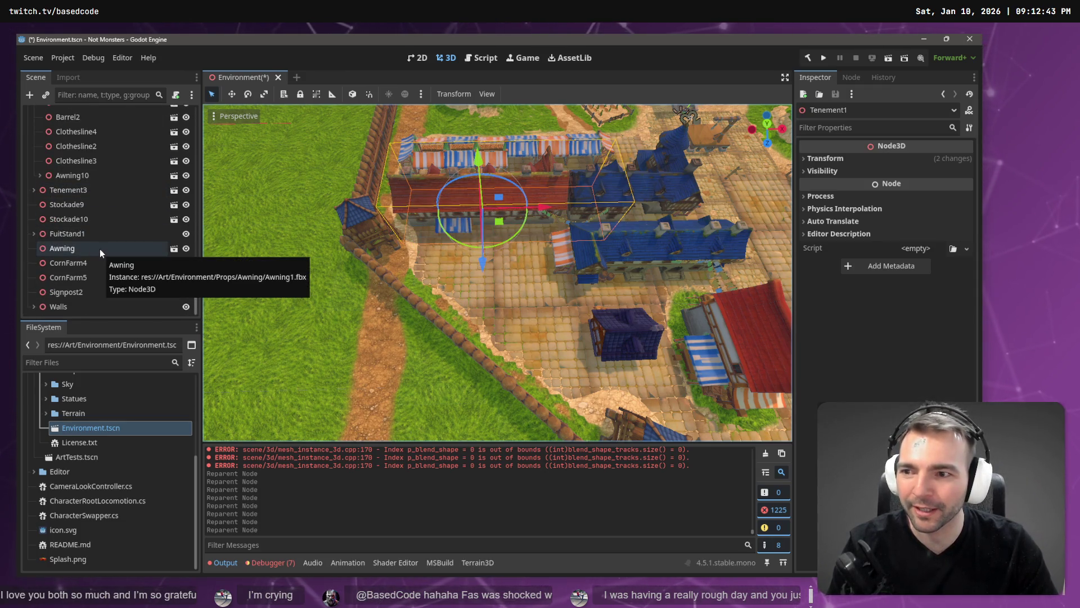
{"action": "left_click_drag", "start_coordinate": [100, 248], "coordinate": [107, 226]}
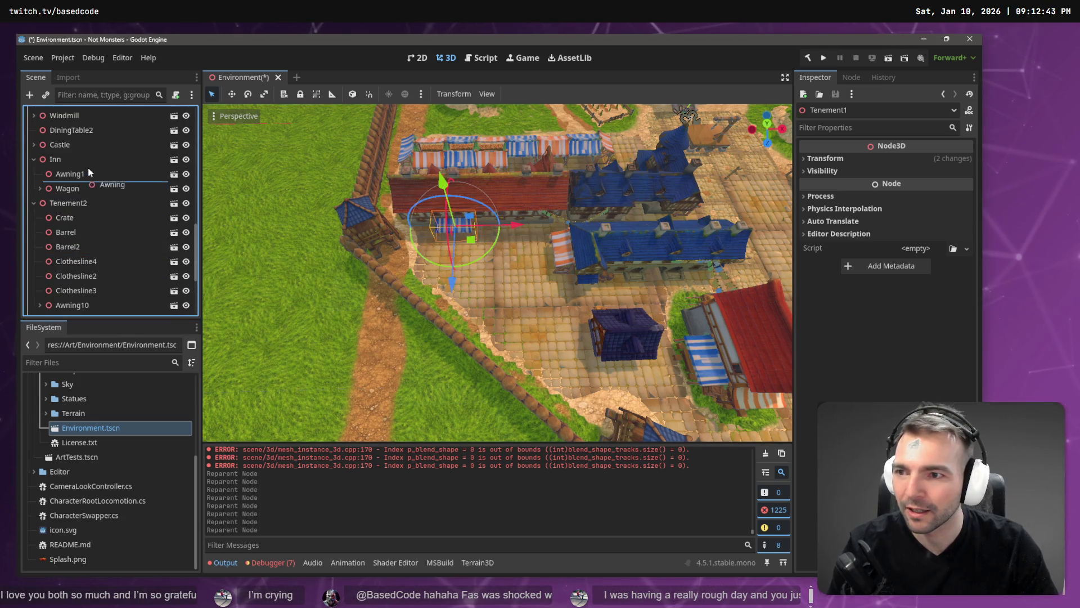
{"action": "mouse_move", "coordinate": [87, 160]}
{"action": "left_mouse_down"}
{"action": "mouse_move", "coordinate": [90, 202]}
{"action": "mouse_move", "coordinate": [69, 203]}
{"action": "left_mouse_up"}
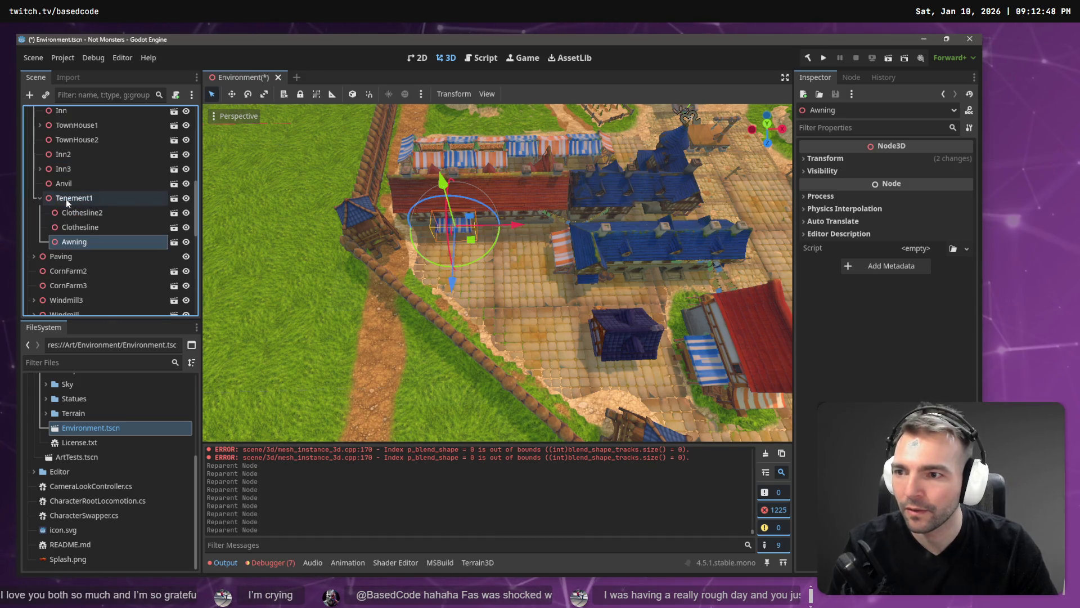
{"action": "left_click", "coordinate": [89, 211]}
{"action": "left_click", "coordinate": [91, 198]}
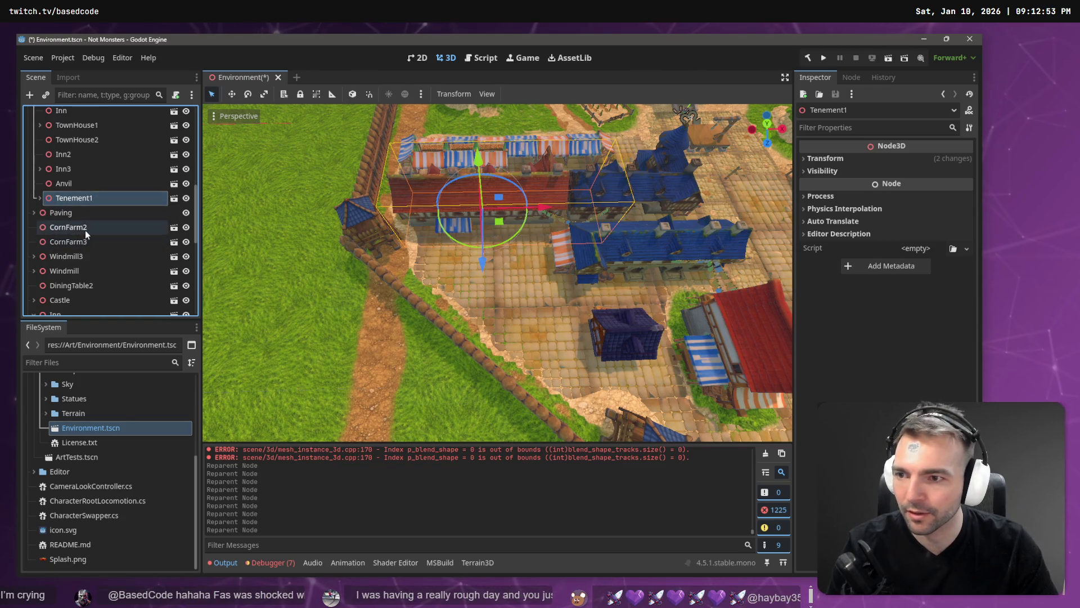
{"action": "left_click", "coordinate": [86, 240]}
{"action": "left_click", "coordinate": [81, 259]}
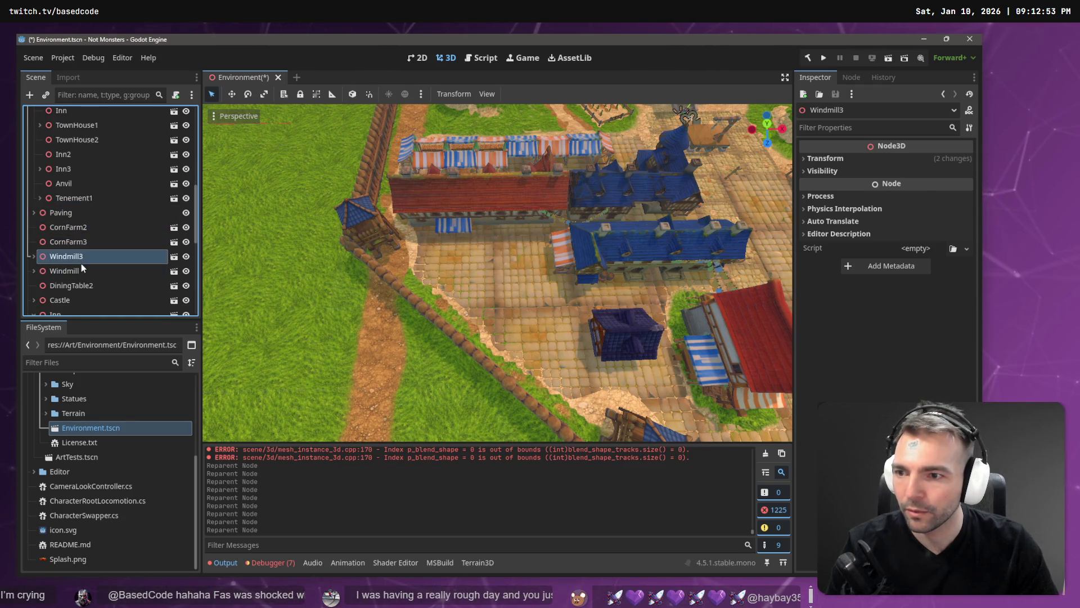
{"action": "scroll", "coordinate": [83, 270], "scroll_direction": "down", "scroll_amount": 1}
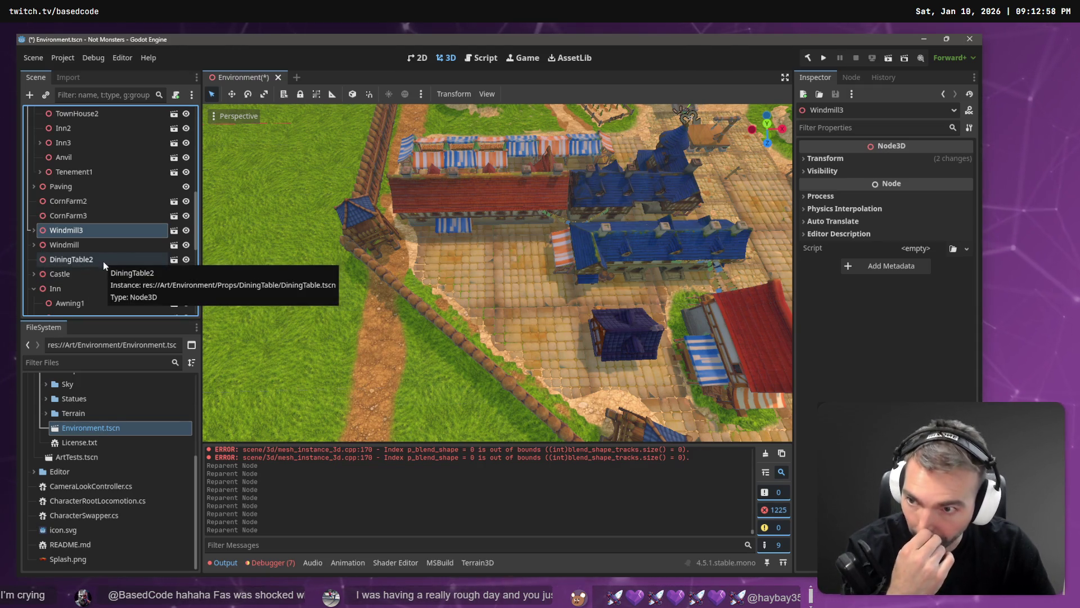
{"action": "left_click", "coordinate": [103, 262]}
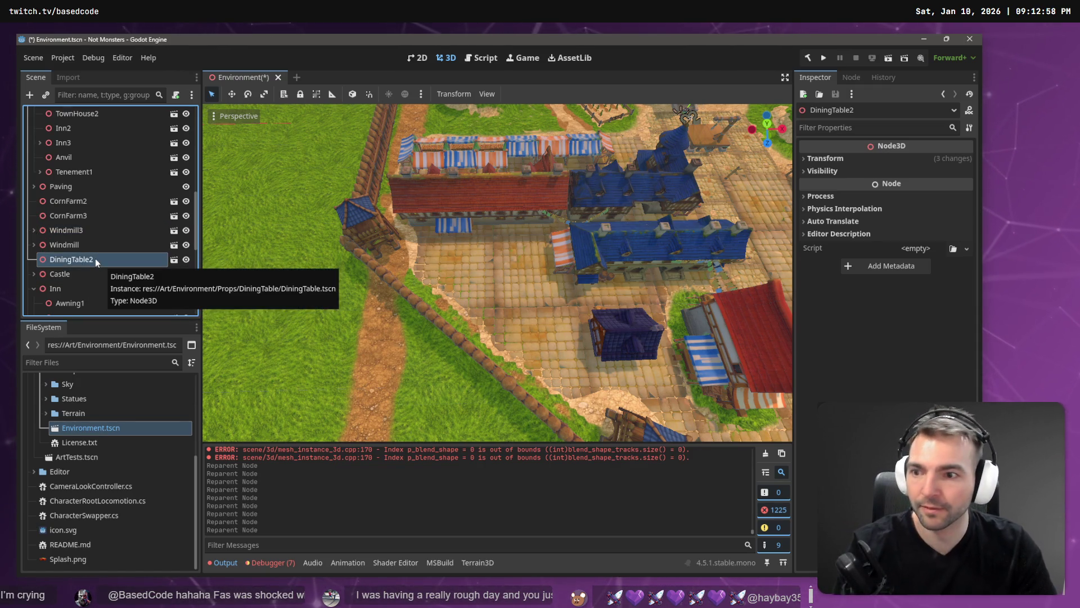
{"action": "key", "text": "f"}
{"action": "scroll", "coordinate": [497, 272], "scroll_direction": "down", "scroll_amount": 5}
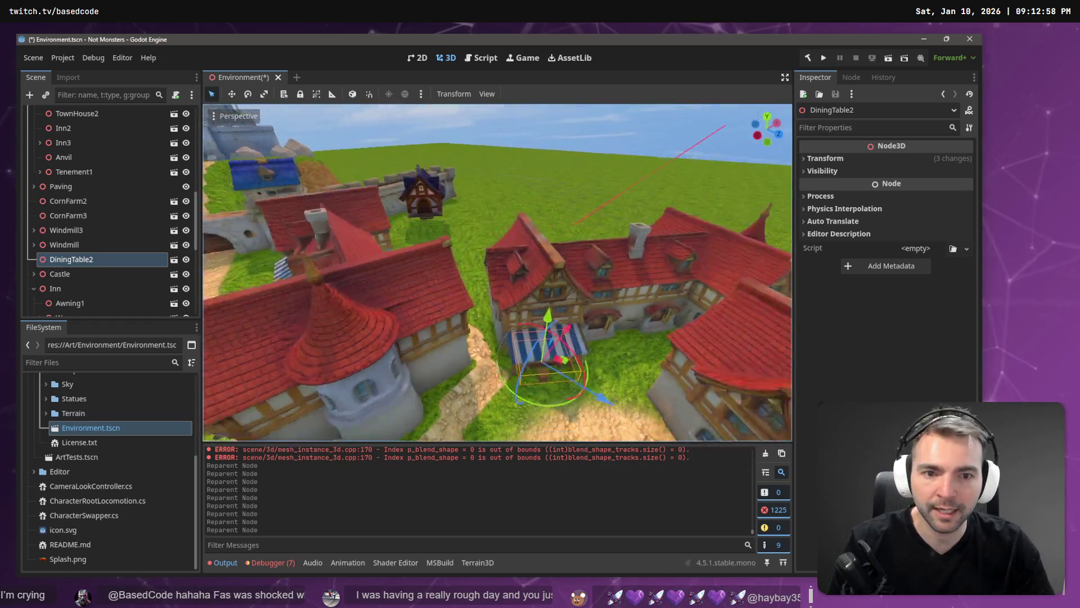
{"action": "scroll", "coordinate": [497, 272], "scroll_direction": "up", "scroll_amount": 5}
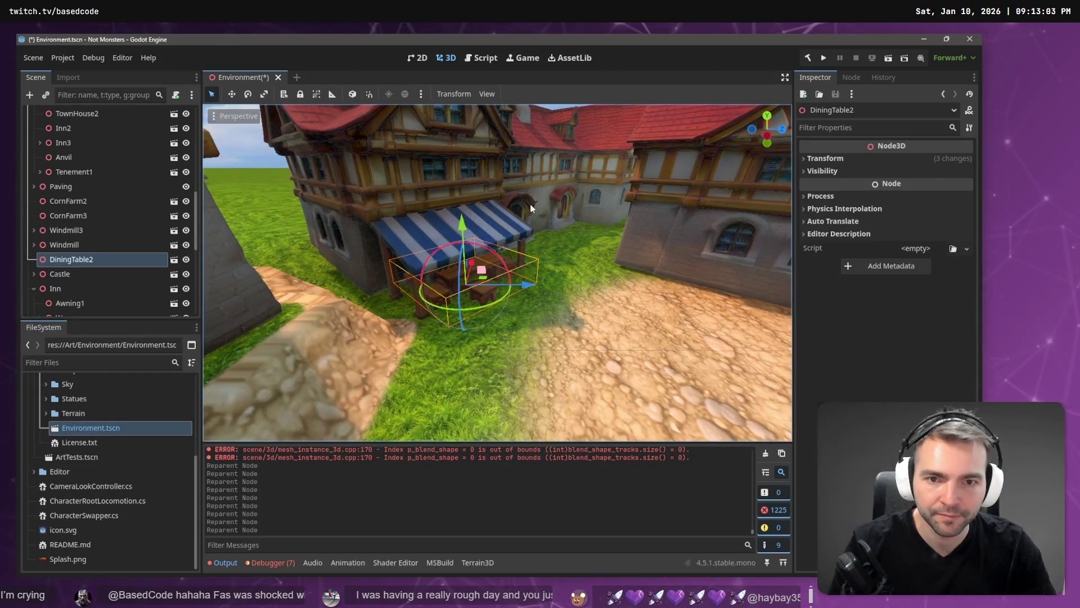
{"action": "scroll", "coordinate": [530, 188], "scroll_direction": "down", "scroll_amount": 5}
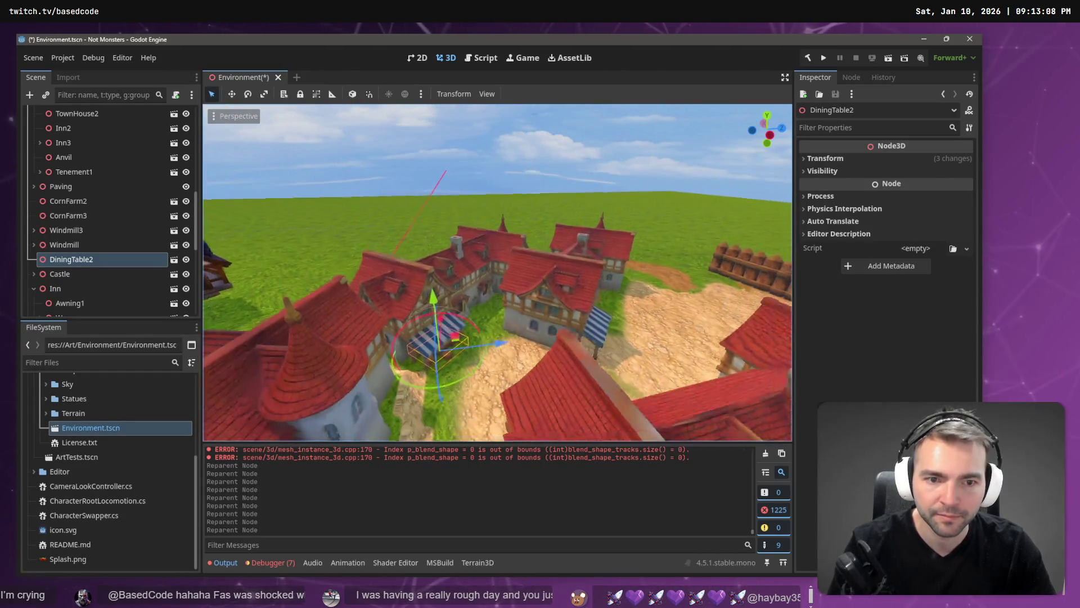
{"action": "scroll", "coordinate": [497, 272], "scroll_direction": "down", "scroll_amount": 5}
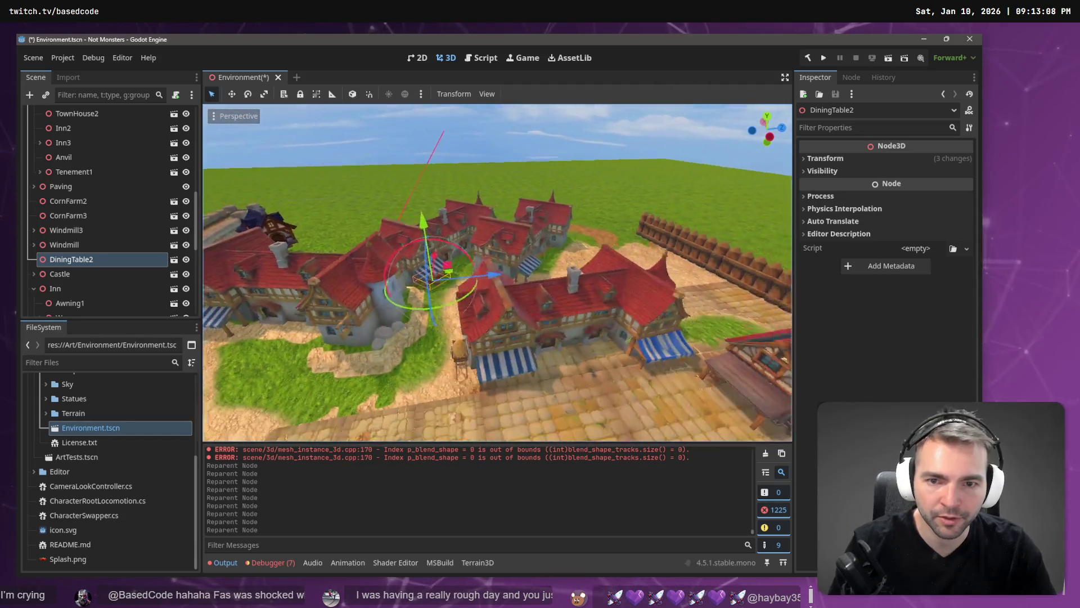
{"action": "scroll", "coordinate": [376, 274], "scroll_direction": "down", "scroll_amount": 3}
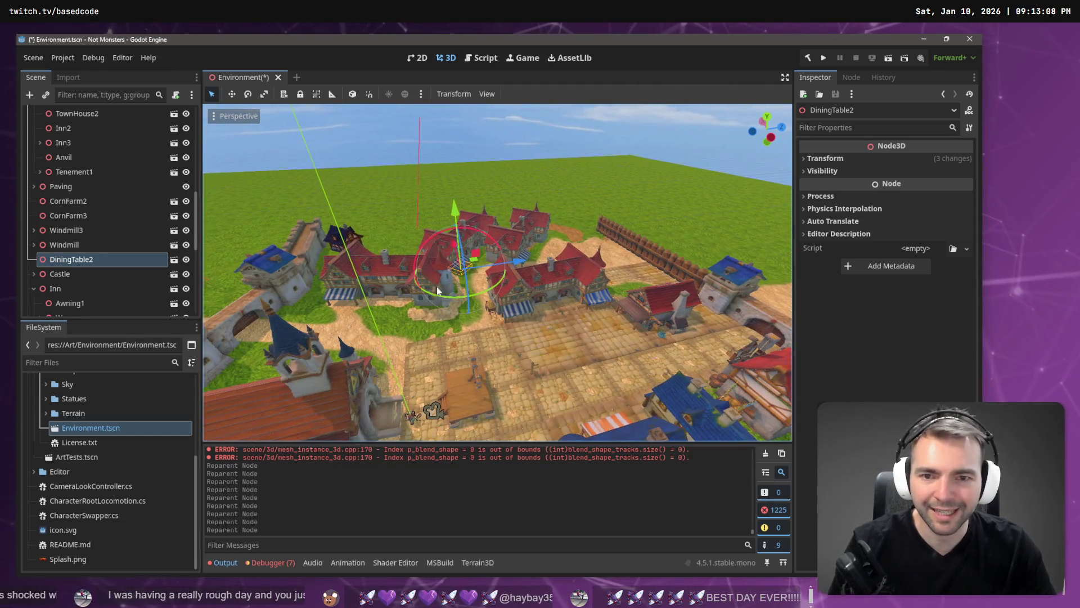
{"action": "scroll", "coordinate": [93, 232], "scroll_direction": "up", "scroll_amount": 5}
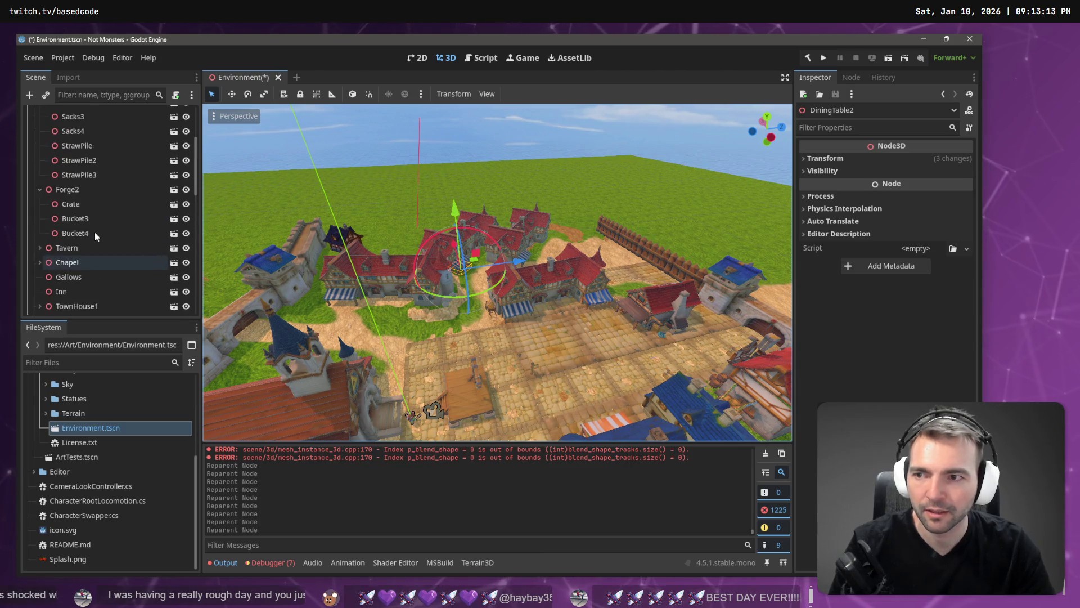
{"action": "double_click", "coordinate": [66, 194]}
{"action": "left_click", "coordinate": [76, 205]}
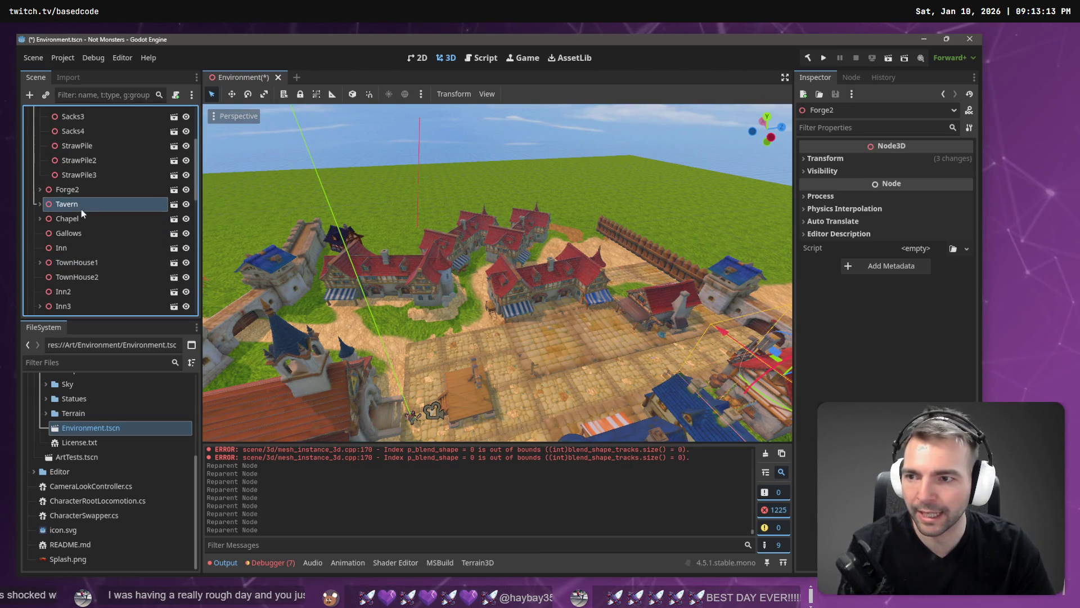
{"action": "left_click", "coordinate": [86, 222]}
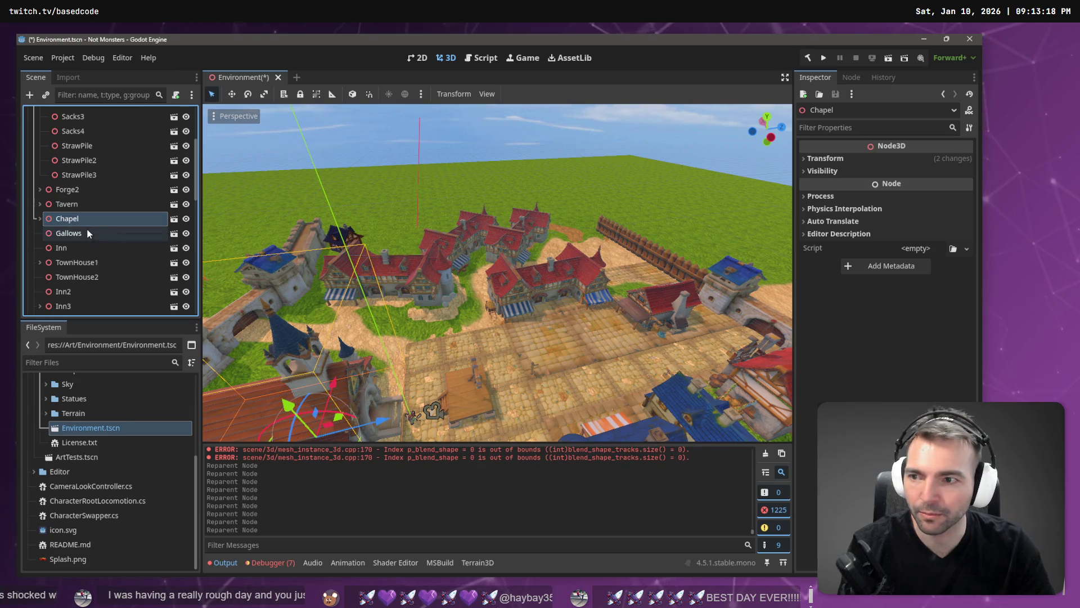
{"action": "scroll", "coordinate": [86, 214], "scroll_direction": "down", "scroll_amount": 1}
{"action": "left_click", "coordinate": [86, 208]}
{"action": "left_click", "coordinate": [88, 225]}
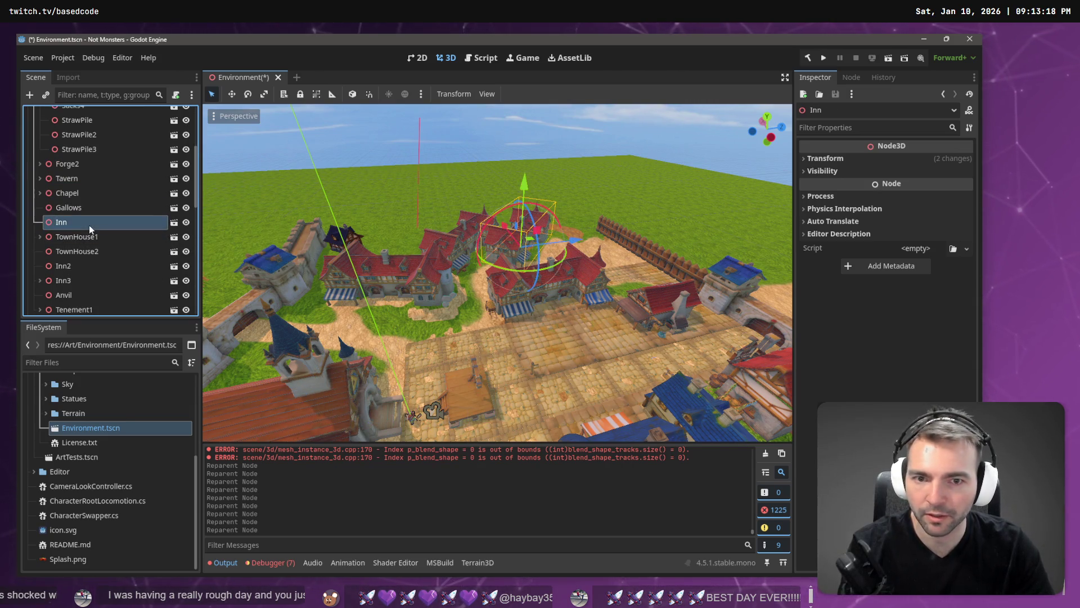
{"action": "left_click", "coordinate": [91, 252]}
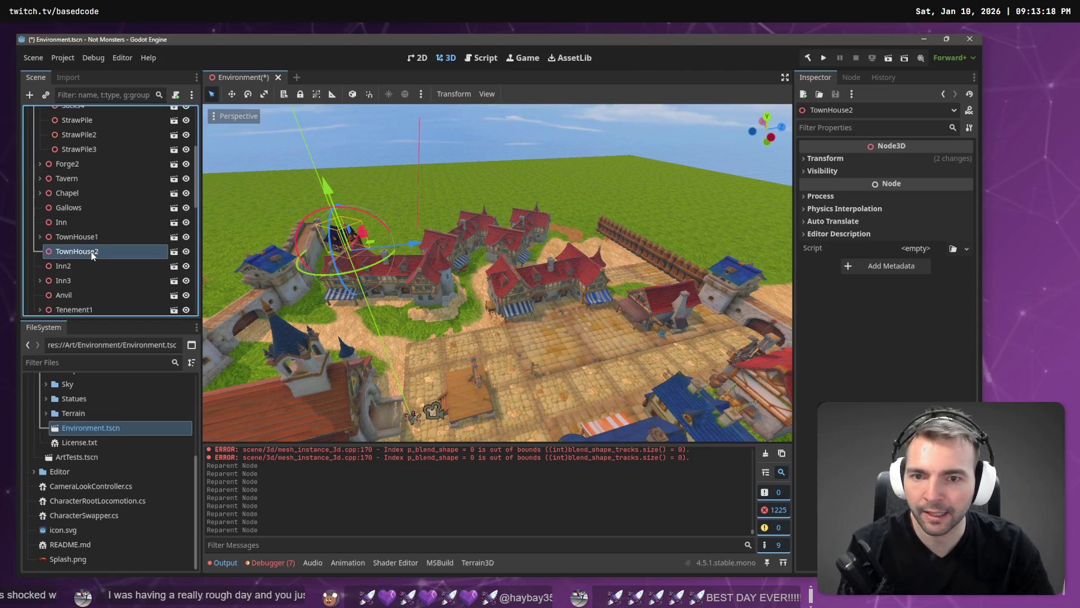
{"action": "left_click", "coordinate": [89, 267]}
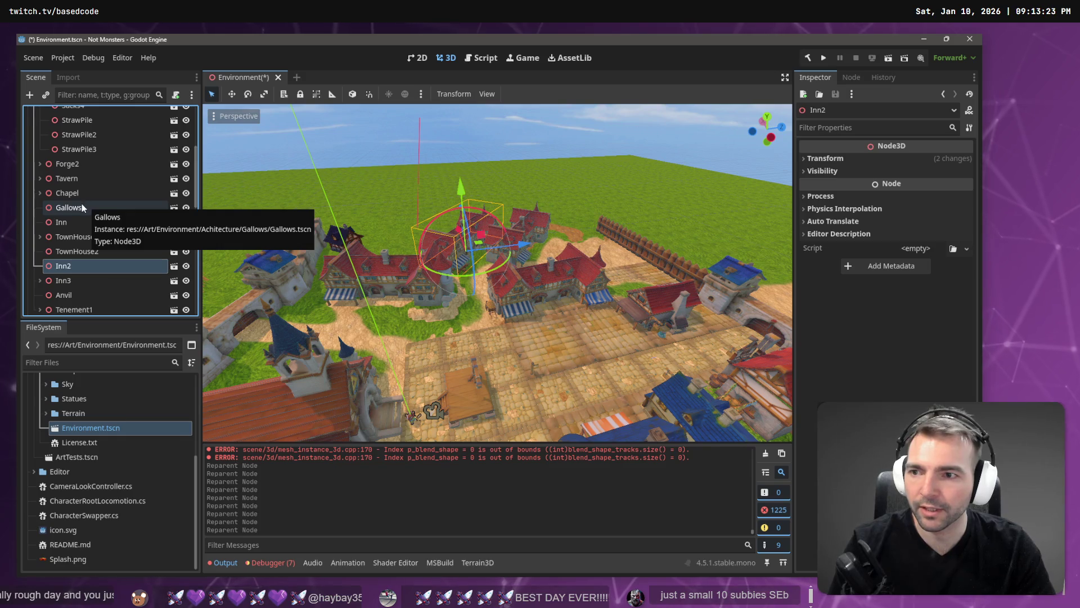
{"action": "scroll", "coordinate": [83, 204], "scroll_direction": "up", "scroll_amount": 5}
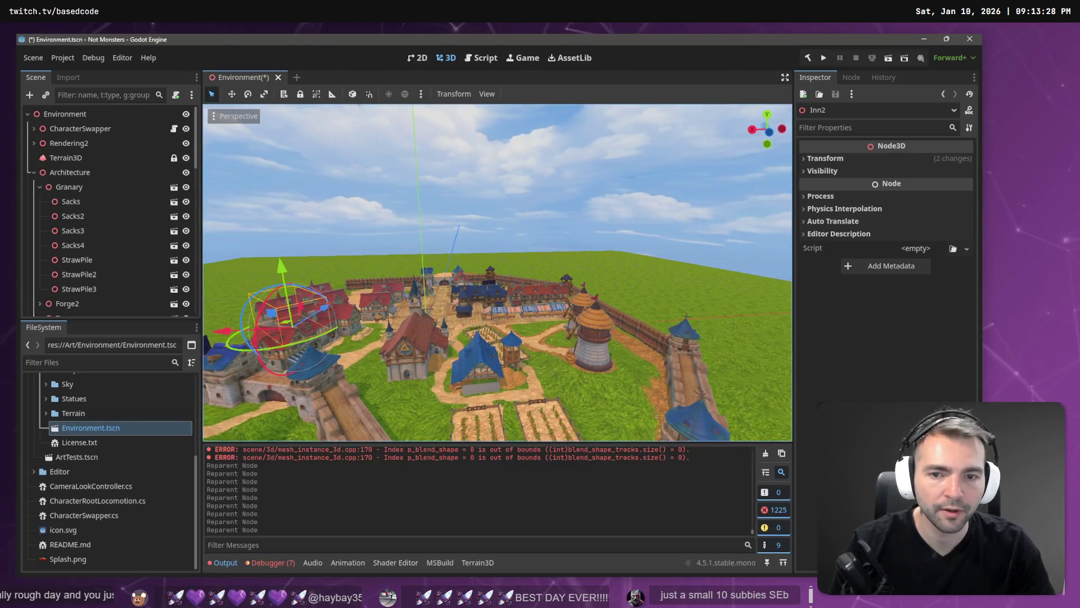
Add a plain Node3D as a child of the Architecture node
{"action": "left_click", "coordinate": [34, 172]}
{"action": "right_click", "coordinate": [63, 176]}
{"action": "left_click", "coordinate": [137, 185]}
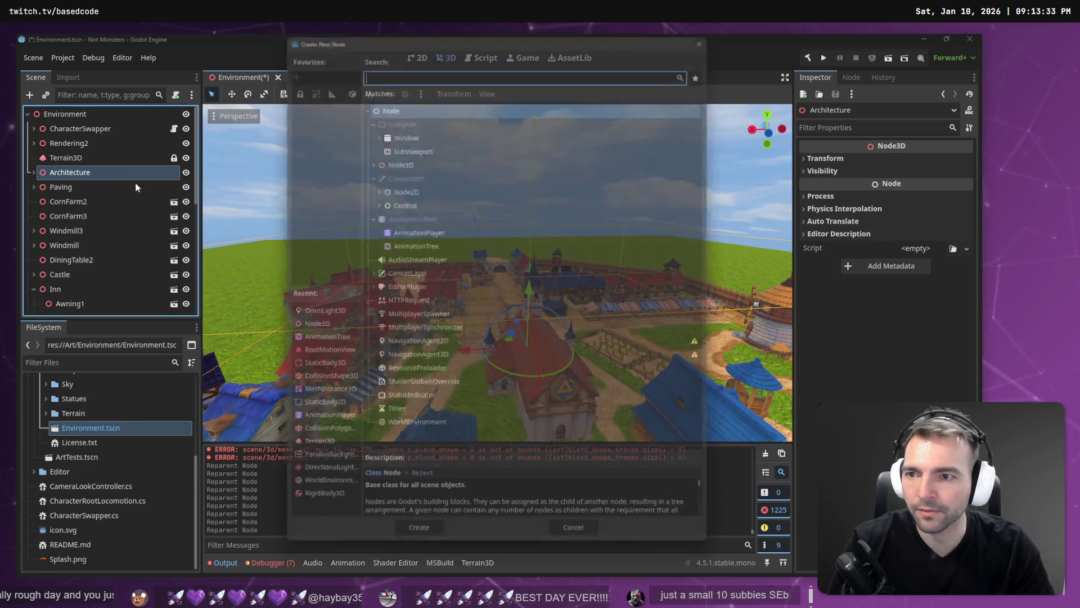
{"action": "double_click", "coordinate": [434, 151]}
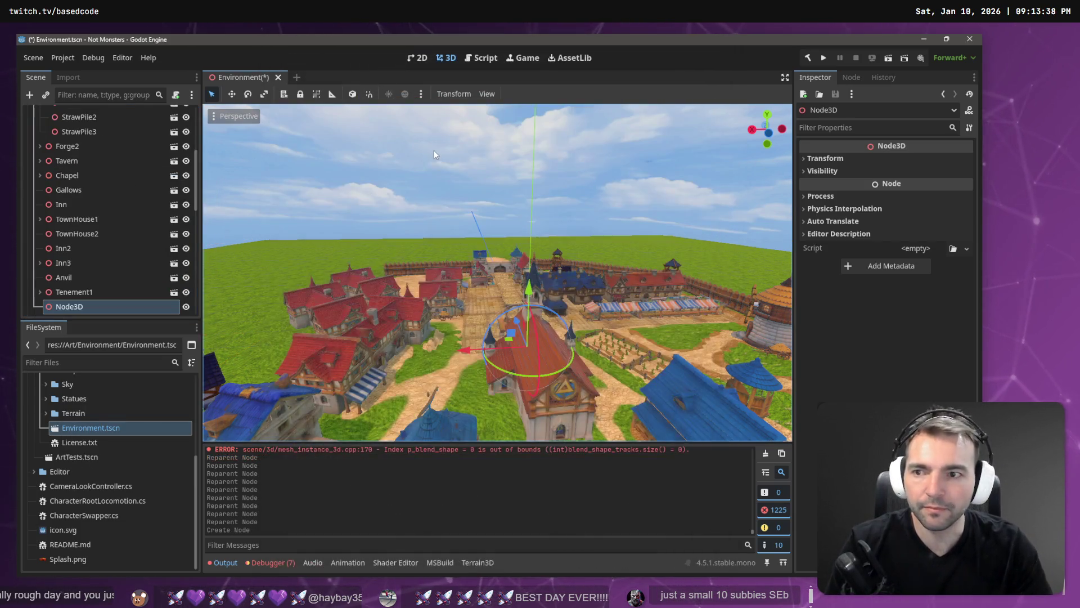
Rename the new Node3D to WestEnd_TODO
{"action": "double_click", "coordinate": [90, 308]}
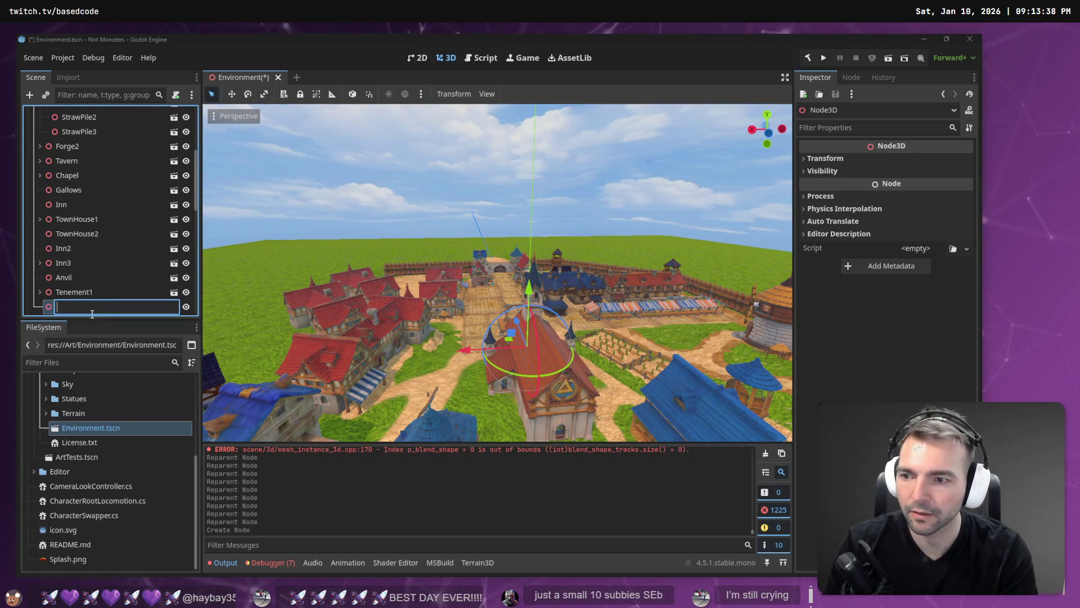
{"action": "type", "text": "WestEnd(TODO"}
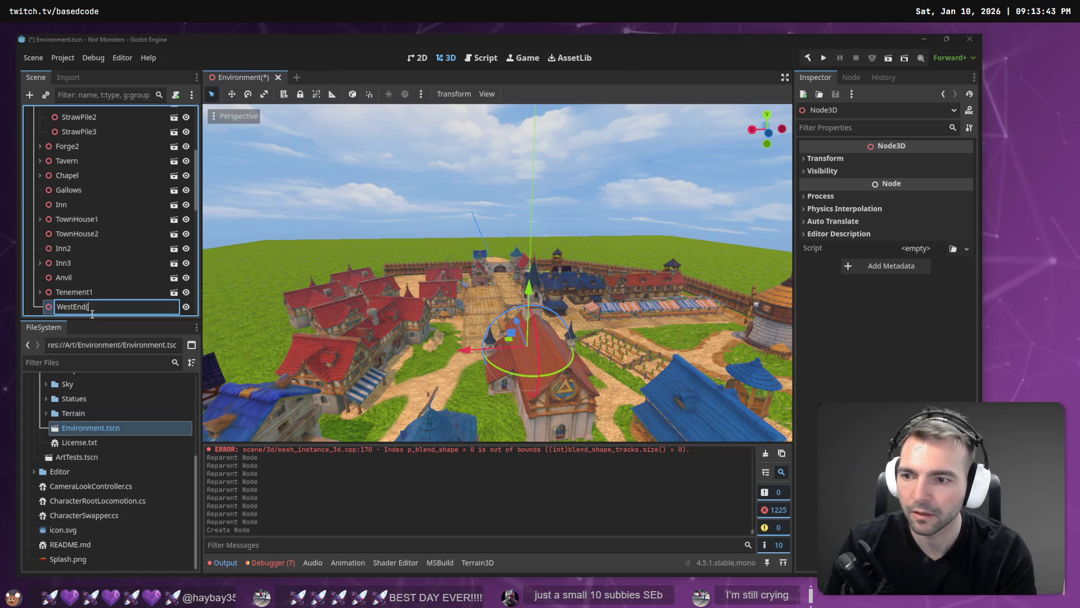
{"action": "key", "text": "BackSpace"}
{"action": "key", "text": "BackSpace"}
{"action": "type", "text": "_DO"}
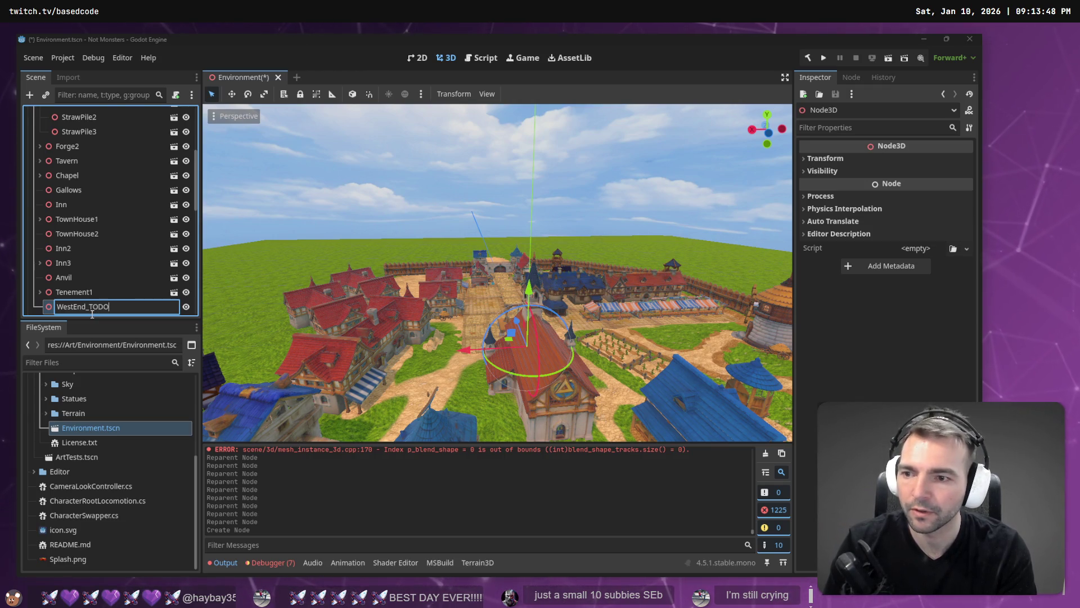
{"action": "key", "text": "Return"}
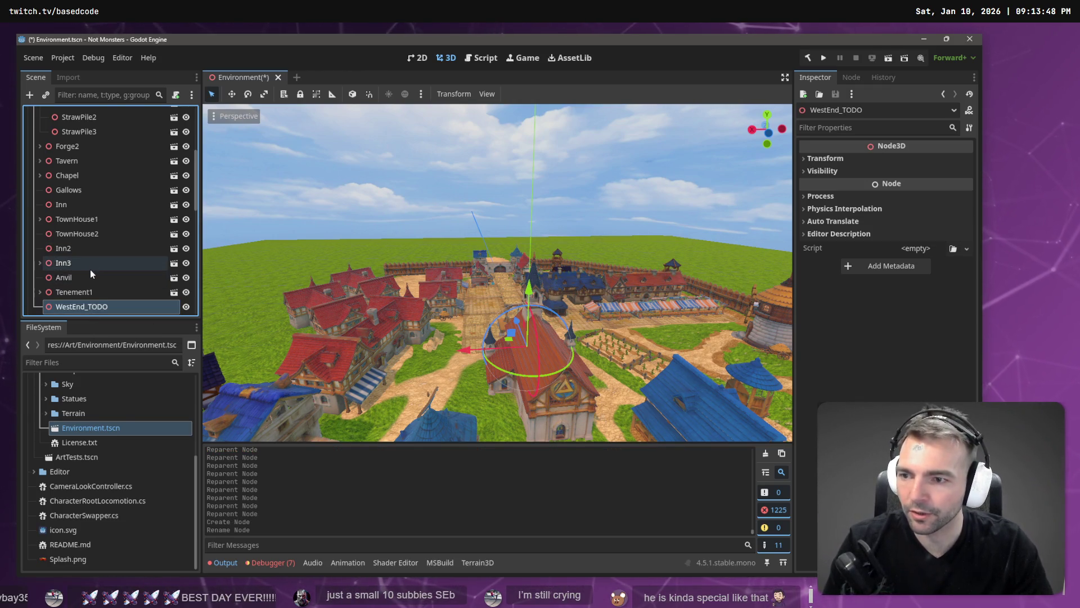
{"action": "left_click", "coordinate": [87, 274]}
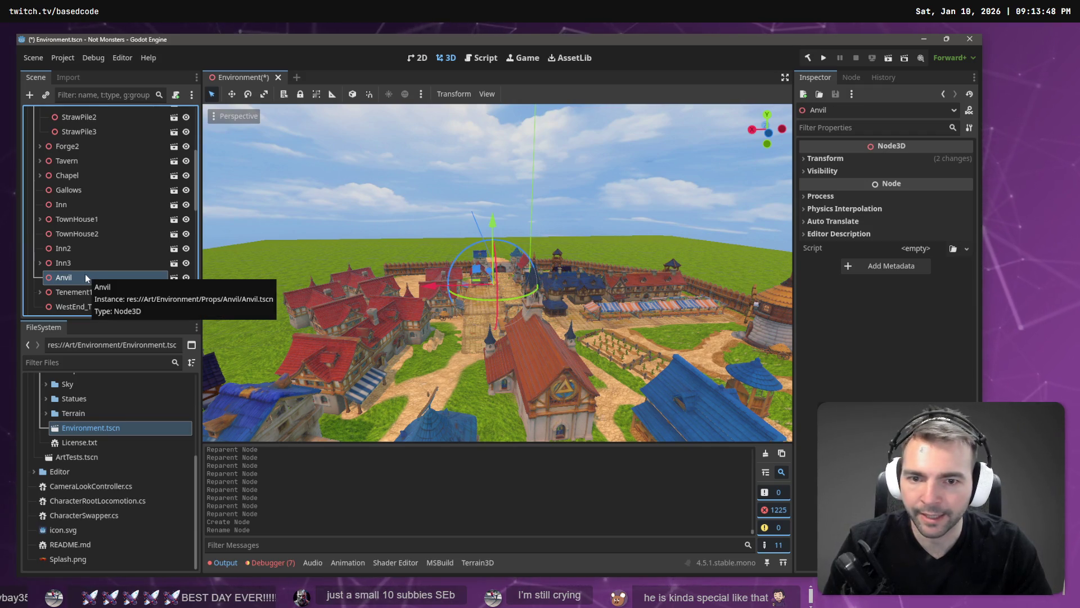
Reparent the Anvil node under Forge2
{"action": "right_click", "coordinate": [85, 275]}
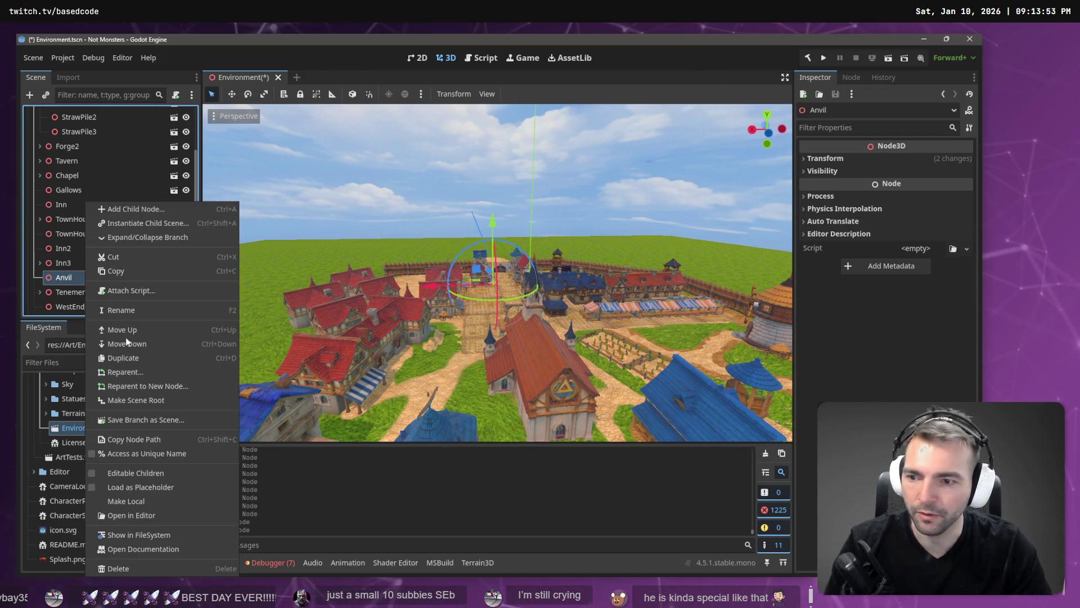
{"action": "left_click", "coordinate": [153, 369]}
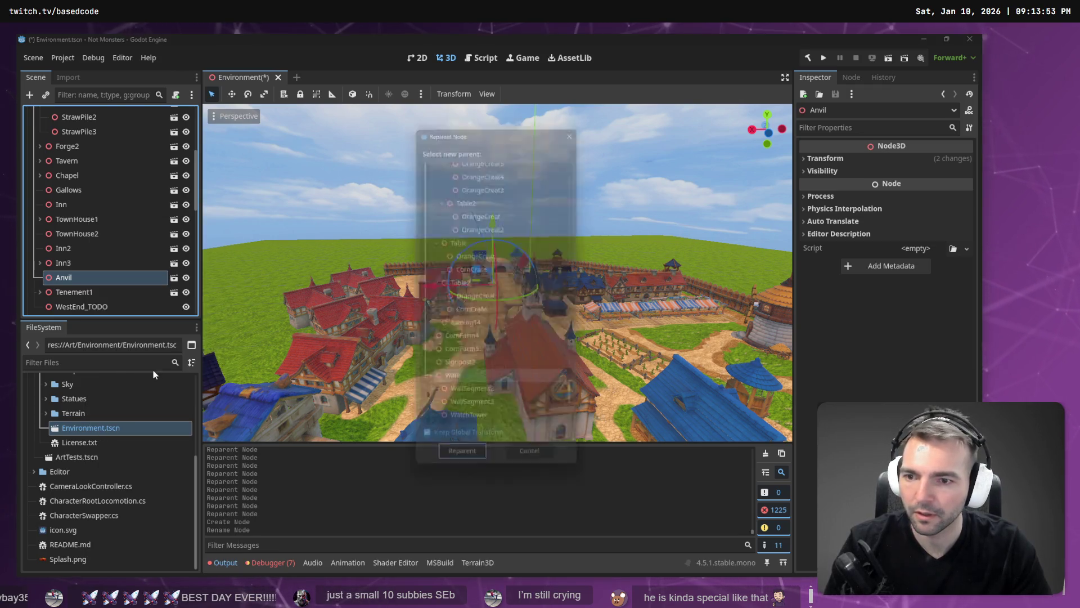
{"action": "left_click", "coordinate": [487, 215]}
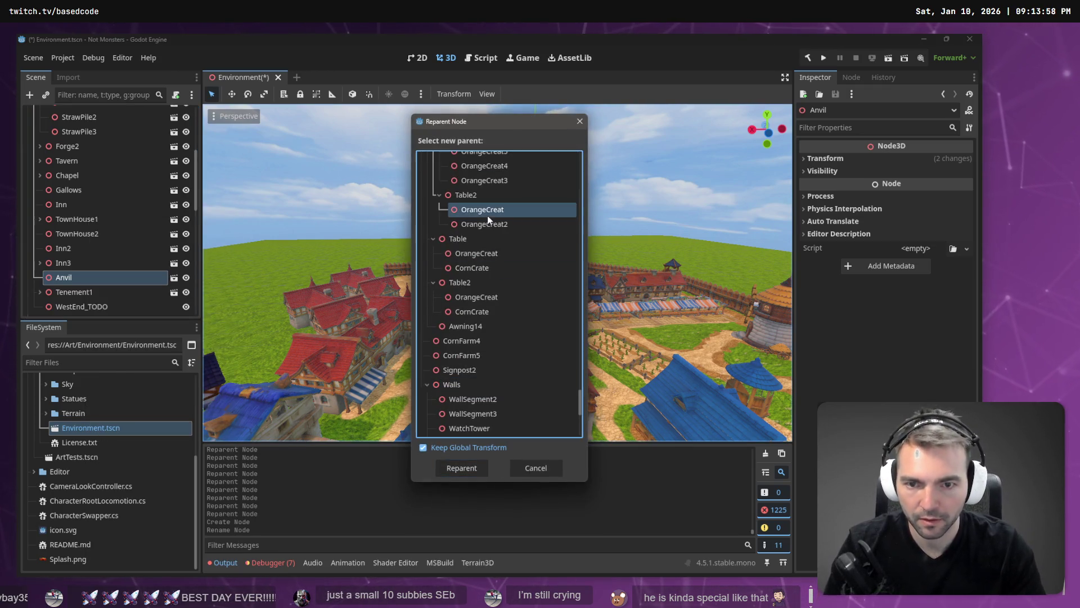
{"action": "type", "text": "forge"}
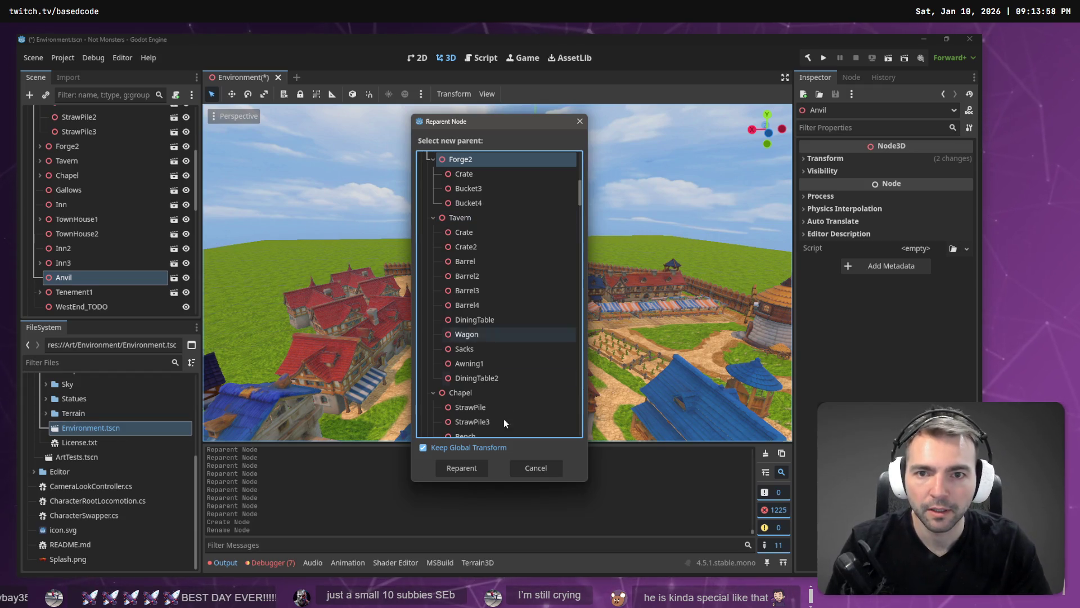
{"action": "left_click", "coordinate": [465, 468]}
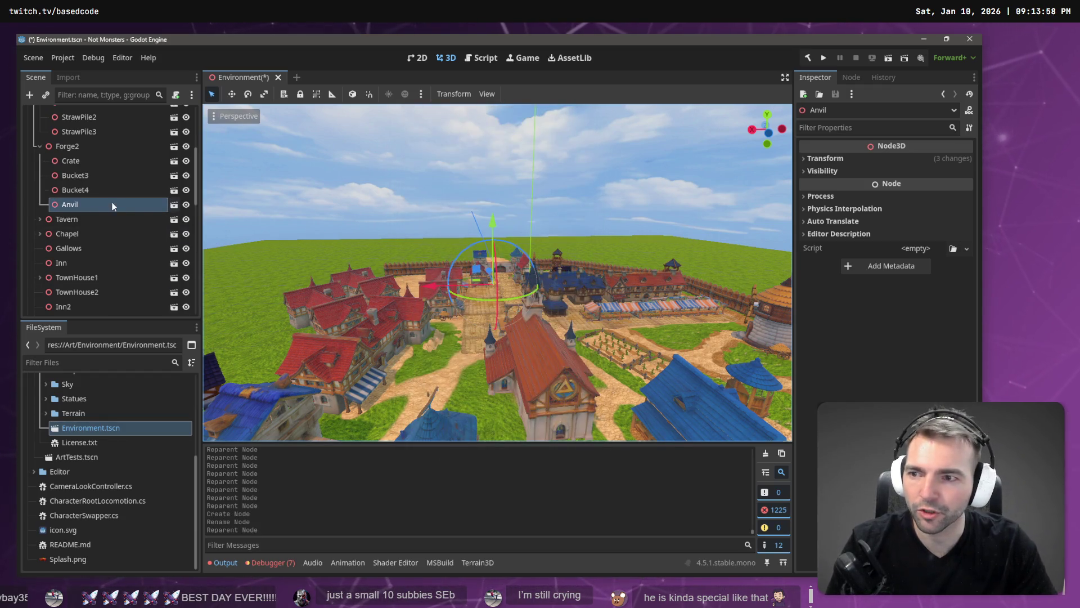
Select Inn and Inn2 together and reparent both under WestEnd_TODO
{"action": "left_click", "coordinate": [80, 248]}
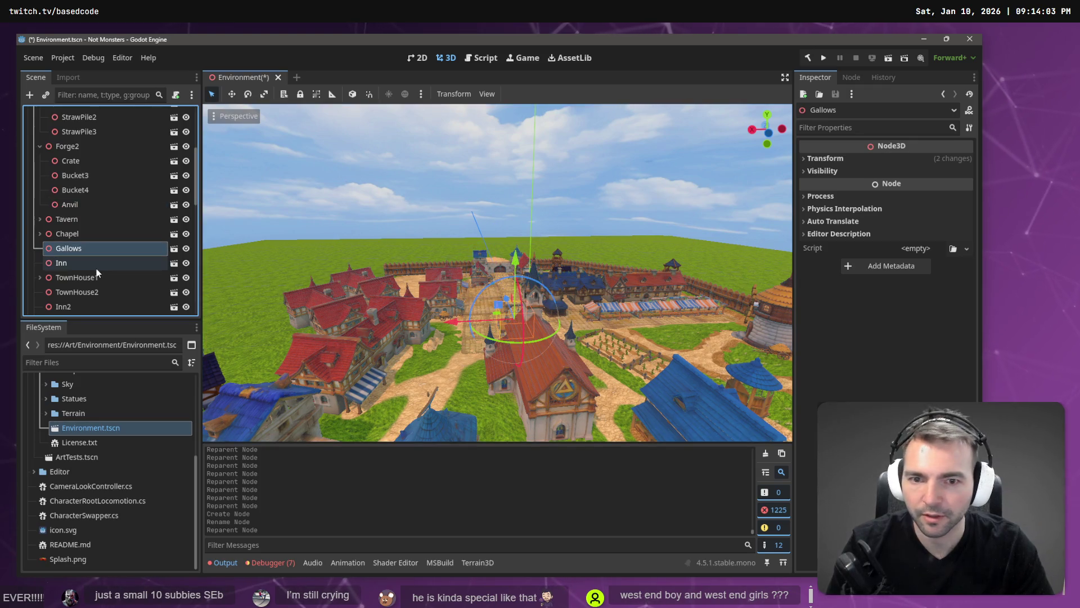
{"action": "left_click", "coordinate": [82, 262]}
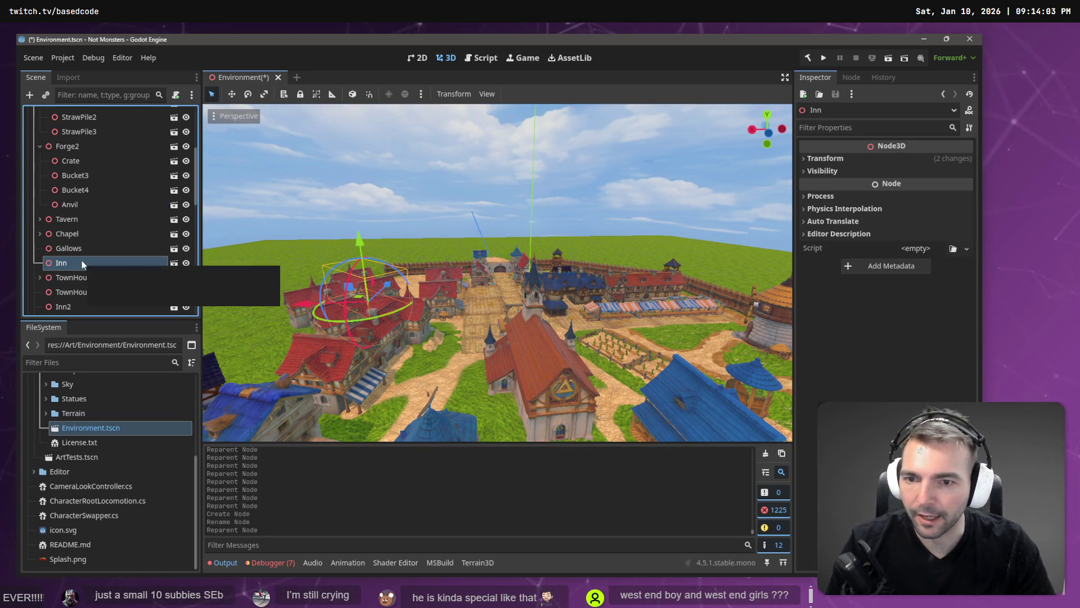
{"action": "right_click", "coordinate": [77, 263]}
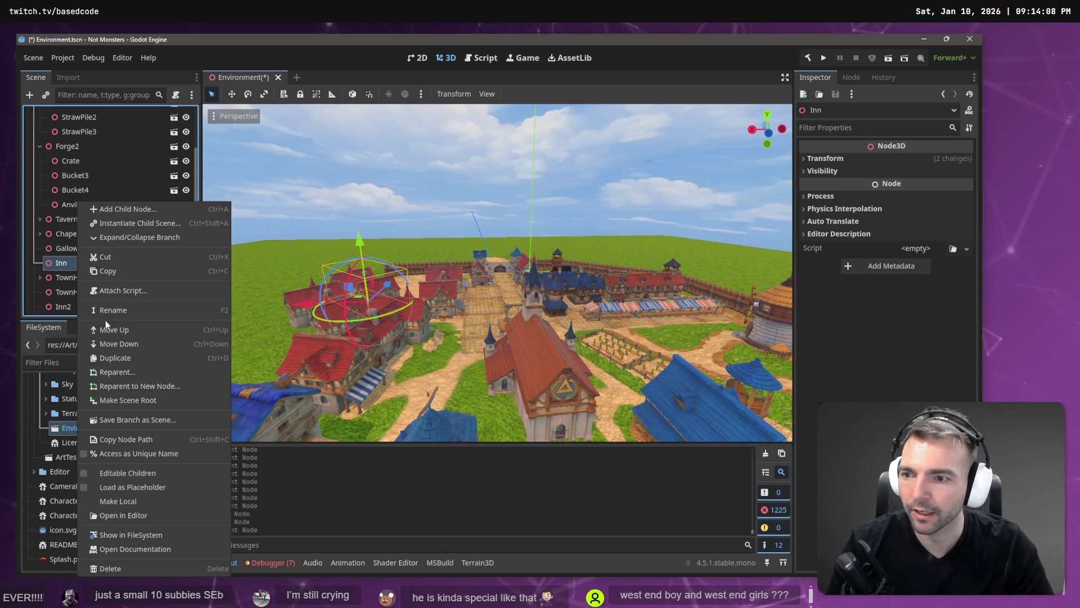
{"action": "left_click", "coordinate": [65, 307]}
{"action": "left_click", "coordinate": [66, 307]}
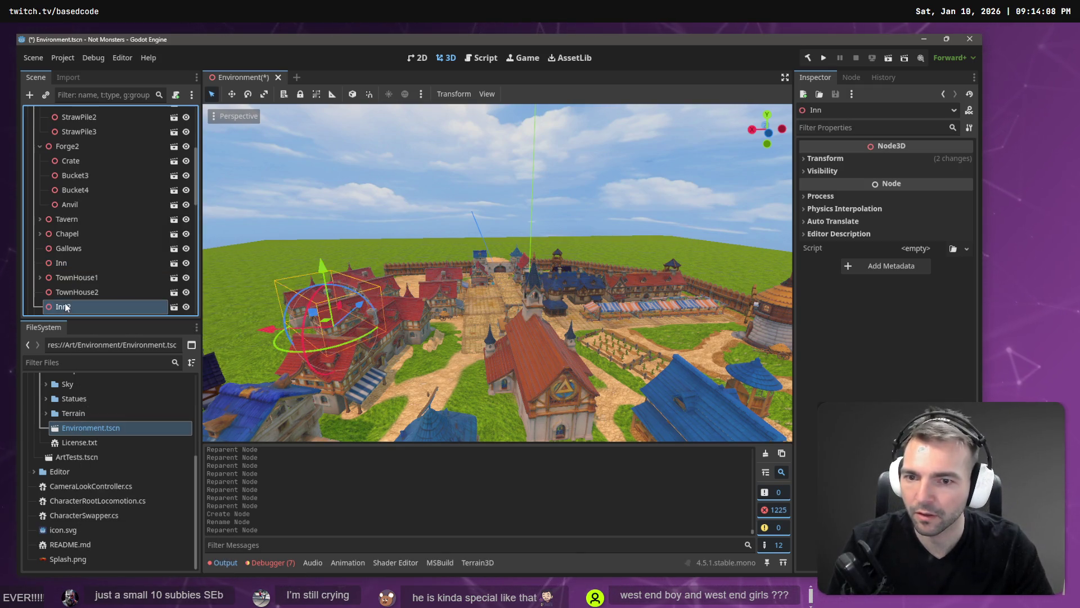
{"action": "left_click", "coordinate": [71, 262], "text": "ctrl"}
{"action": "right_click", "coordinate": [71, 262]}
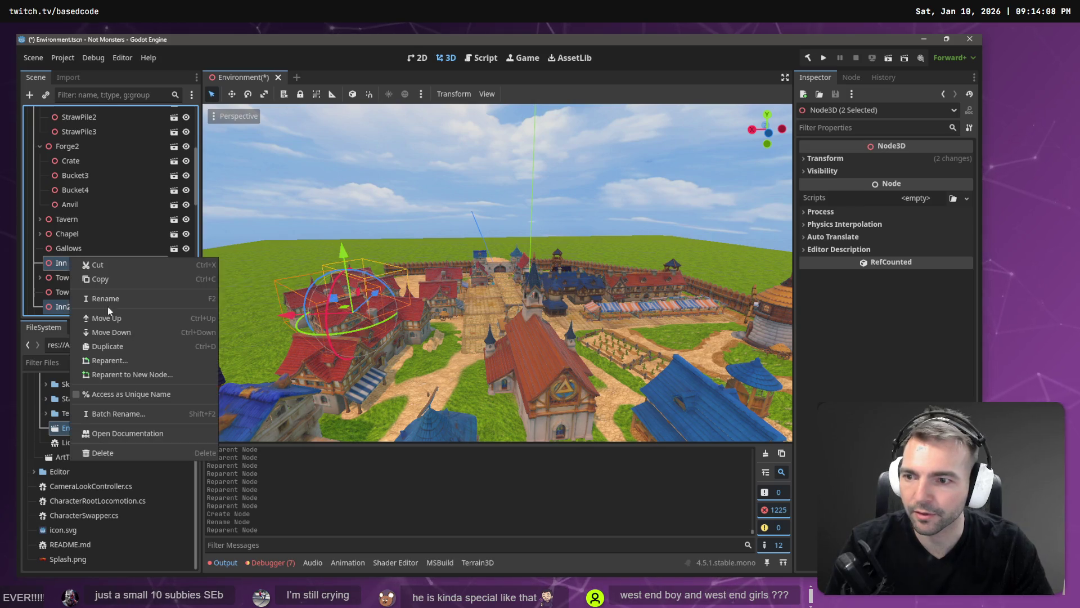
{"action": "left_click", "coordinate": [133, 354]}
{"action": "type", "text": "west"}
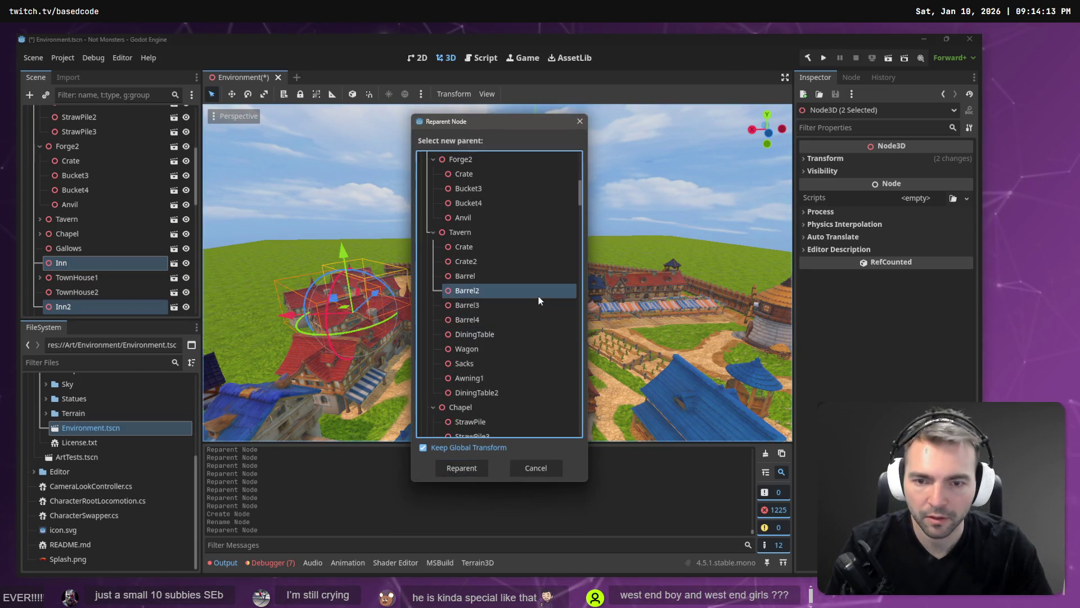
{"action": "key", "text": "Return"}
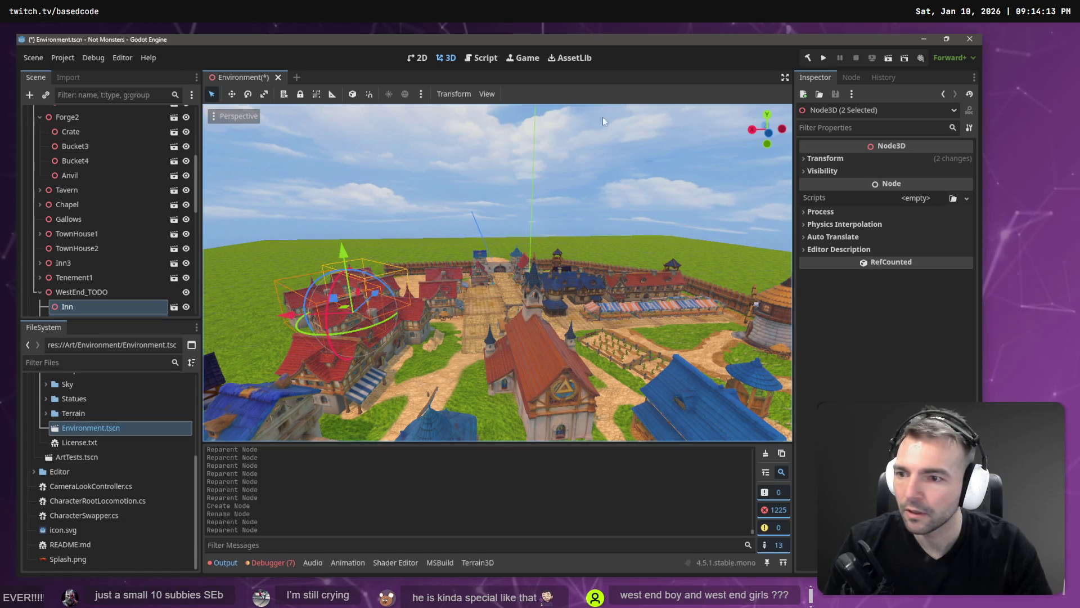
{"action": "left_click", "coordinate": [79, 277]}
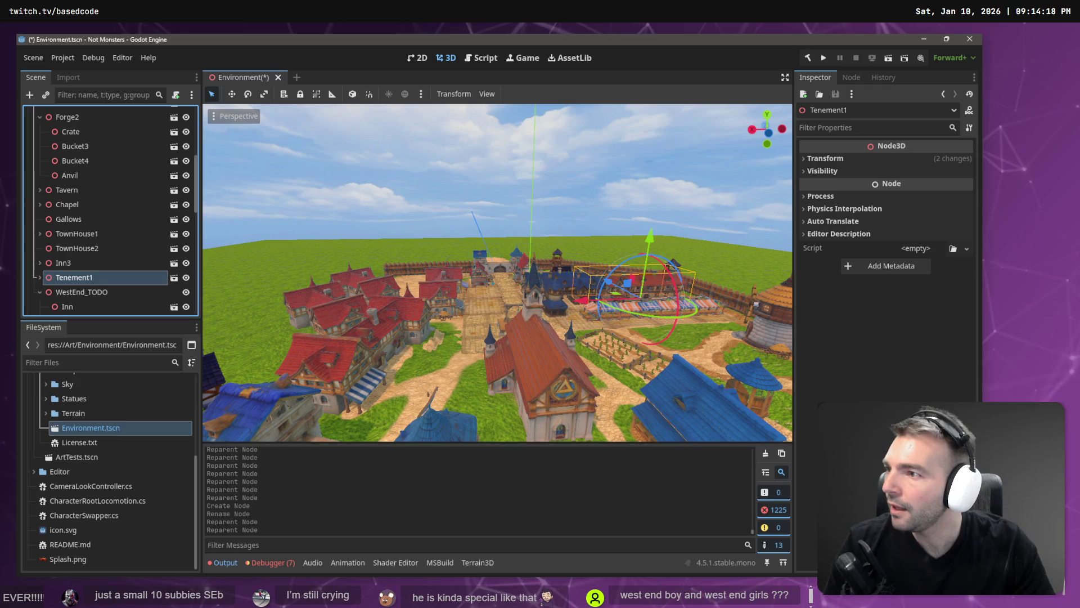
{"action": "key", "text": "alt+Tab"}
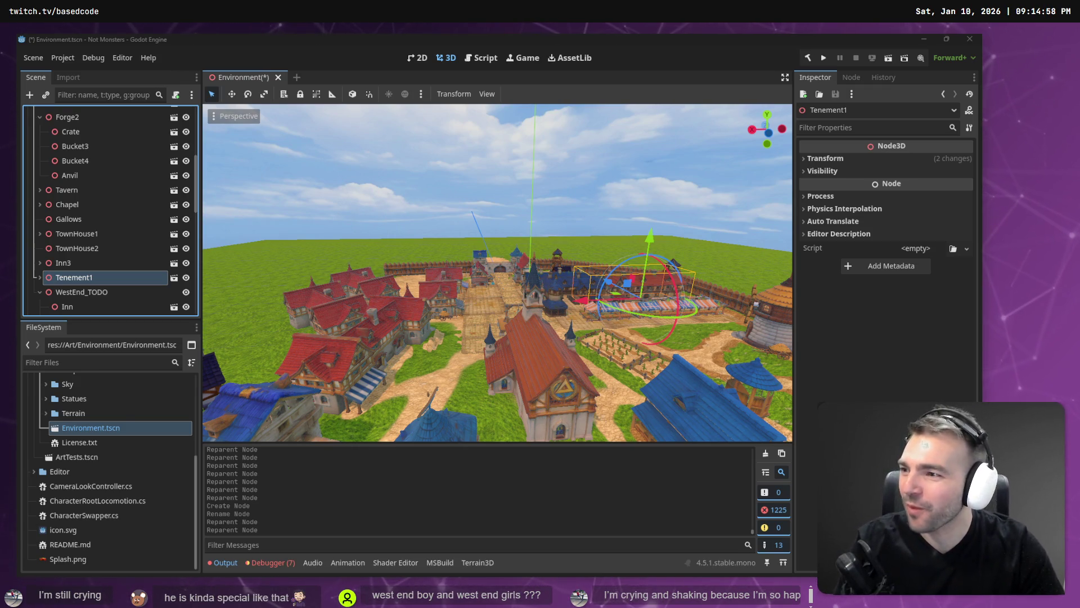
{"action": "key", "text": "w"}
{"action": "key", "text": "w"}
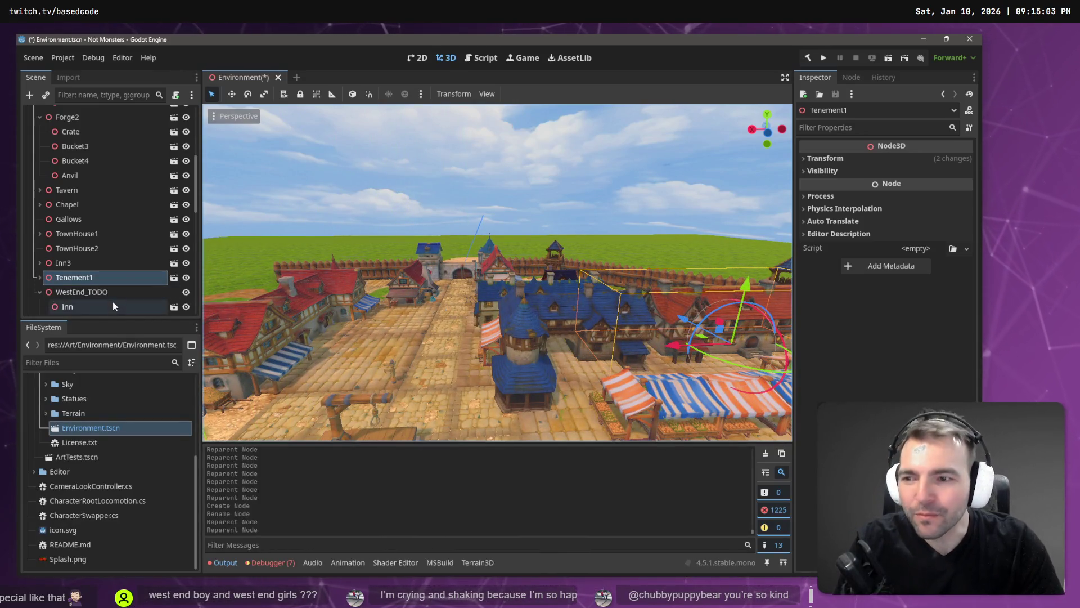
Frame CornFarm2 in the viewport and collapse the WestEnd_TODO, Granary and Forge2 nodes
{"action": "scroll", "coordinate": [113, 302], "scroll_direction": "down", "scroll_amount": 1}
{"action": "left_click", "coordinate": [39, 269]}
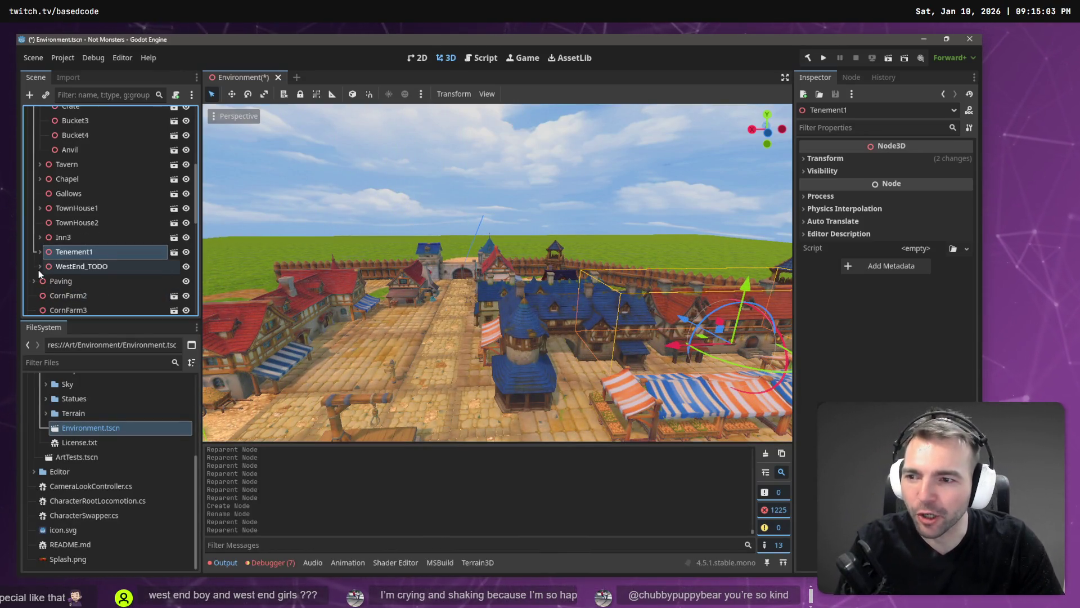
{"action": "left_click", "coordinate": [97, 295]}
{"action": "key", "text": "f"}
{"action": "left_click_drag", "start_coordinate": [393, 292], "coordinate": [352, 299]}
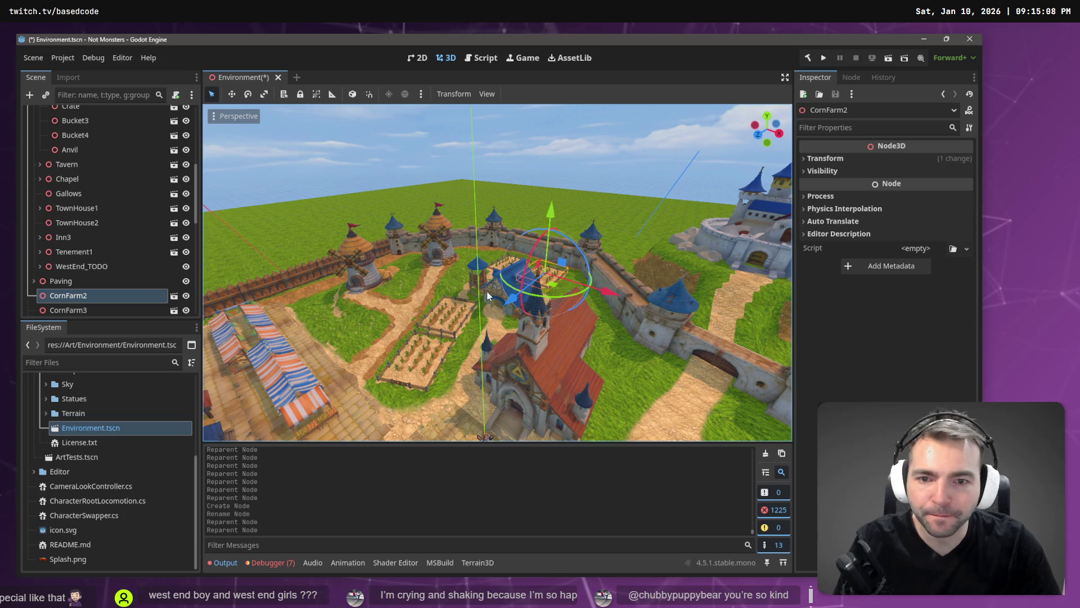
{"action": "left_click", "coordinate": [489, 294]}
{"action": "scroll", "coordinate": [90, 175], "scroll_direction": "up", "scroll_amount": 3}
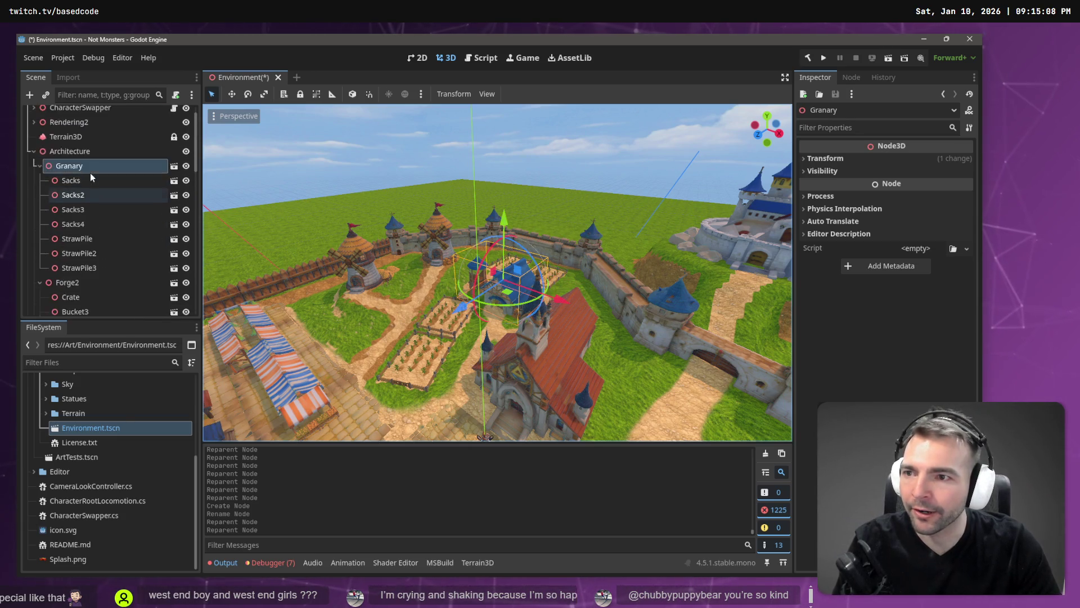
{"action": "left_click", "coordinate": [39, 185]}
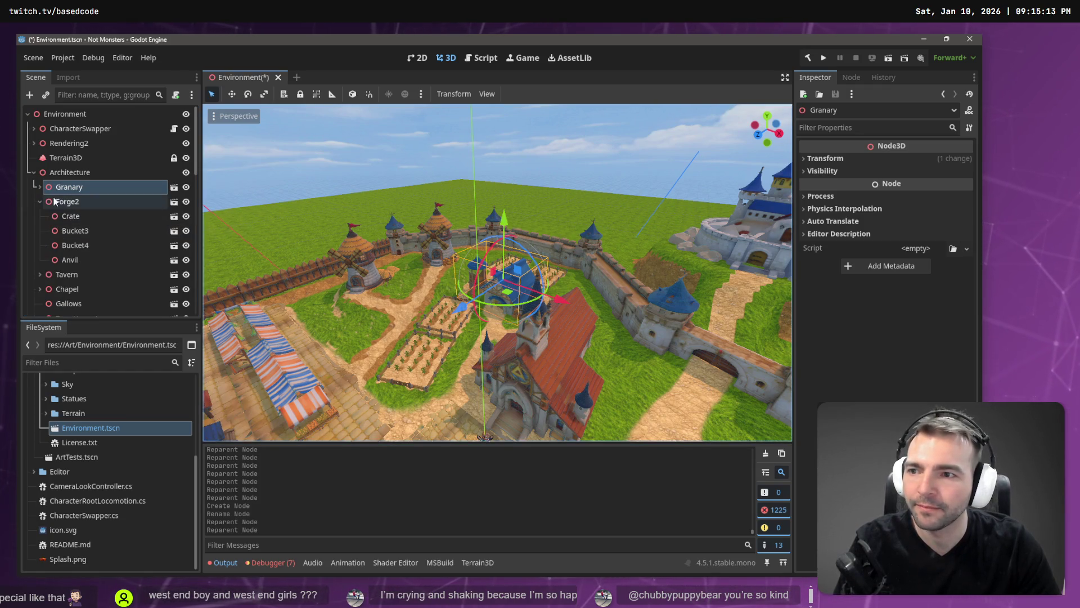
{"action": "left_click", "coordinate": [39, 201]}
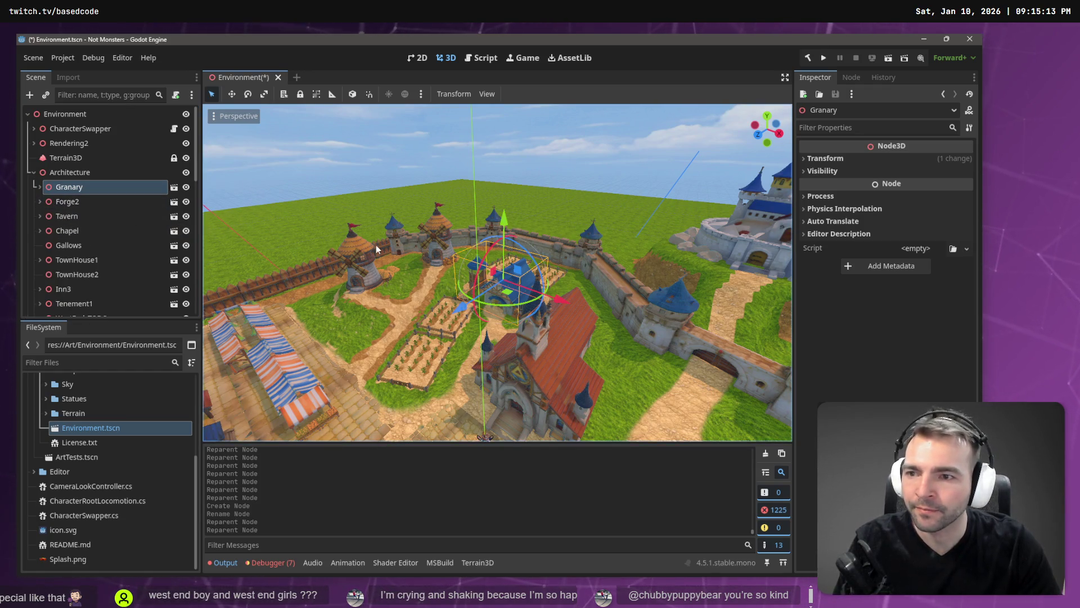
Reparent Windmill and Windmill3 together under the Architecture node
{"action": "left_click", "coordinate": [349, 256]}
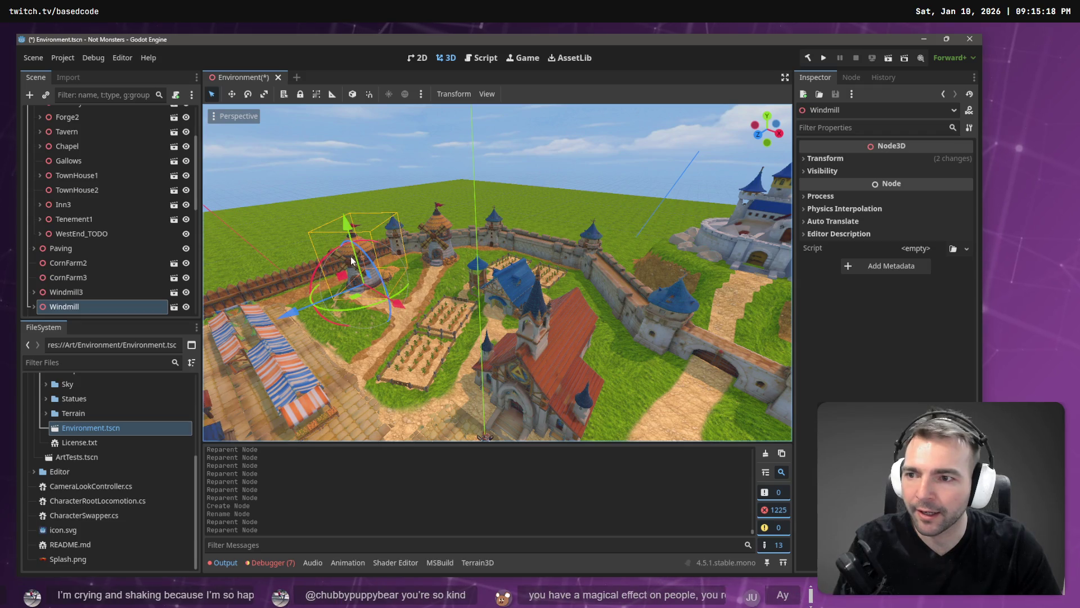
{"action": "left_click", "coordinate": [86, 293], "text": "ctrl"}
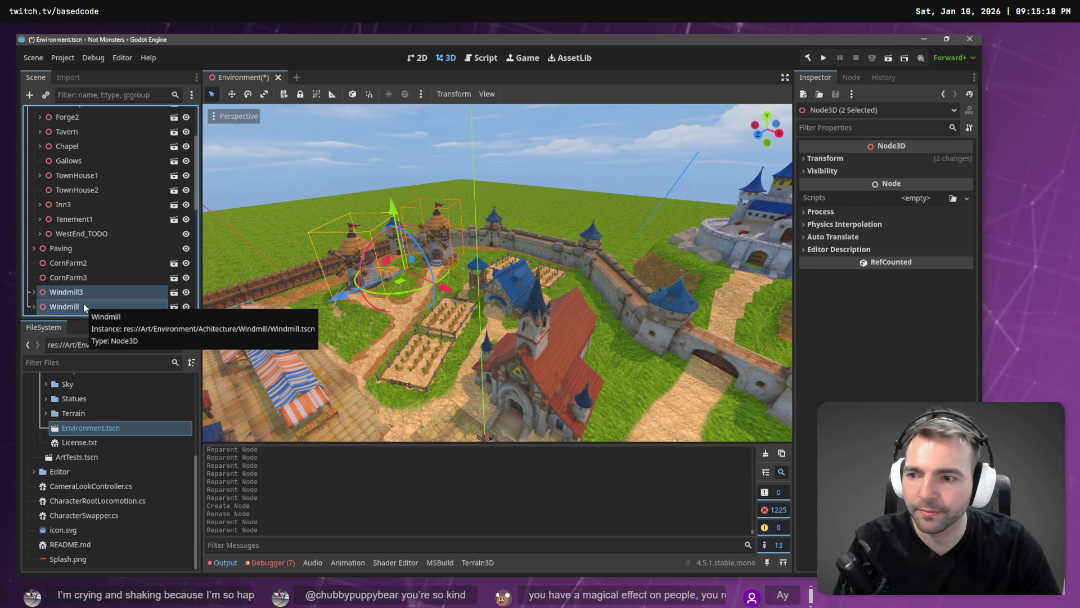
{"action": "right_click", "coordinate": [86, 307]}
{"action": "left_click", "coordinate": [141, 412]}
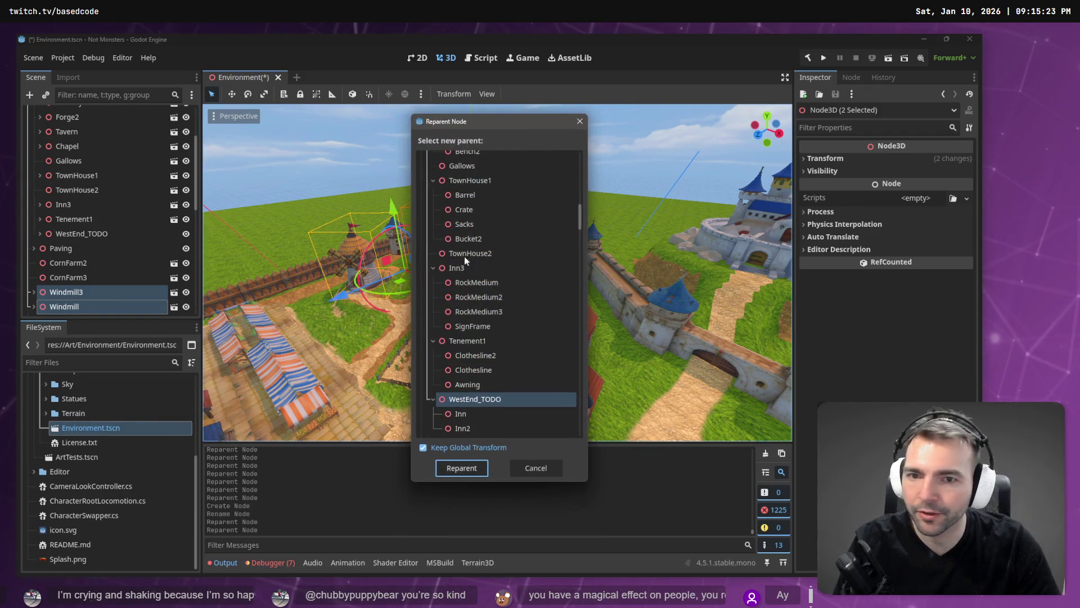
{"action": "scroll", "coordinate": [472, 225], "scroll_direction": "up", "scroll_amount": 10}
{"action": "scroll", "coordinate": [467, 236], "scroll_direction": "down", "scroll_amount": 5}
{"action": "double_click", "coordinate": [454, 217]}
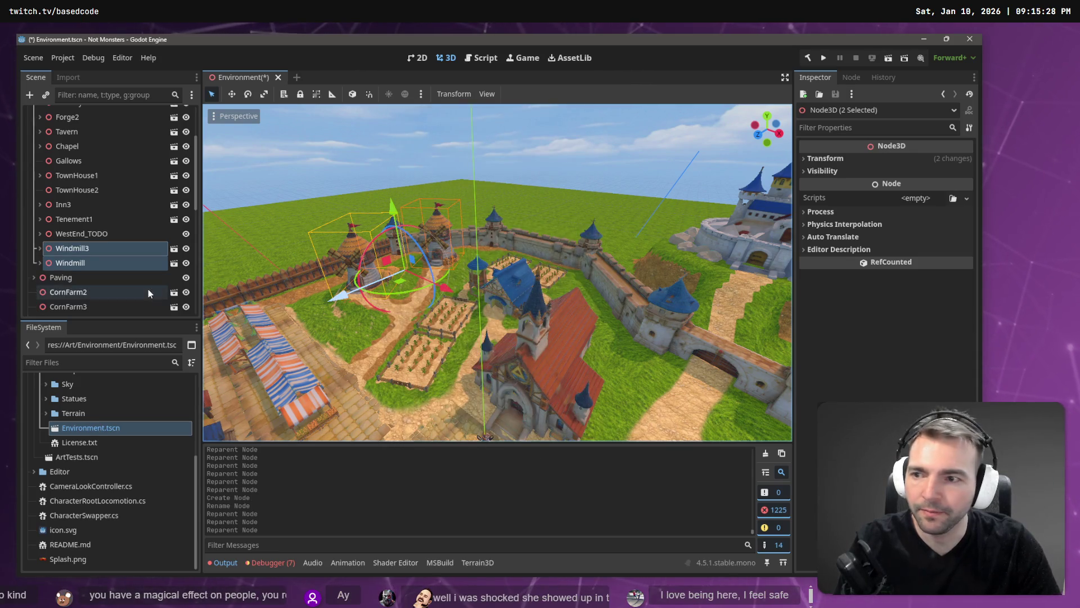
{"action": "left_click", "coordinate": [66, 281]}
{"action": "left_click", "coordinate": [68, 292]}
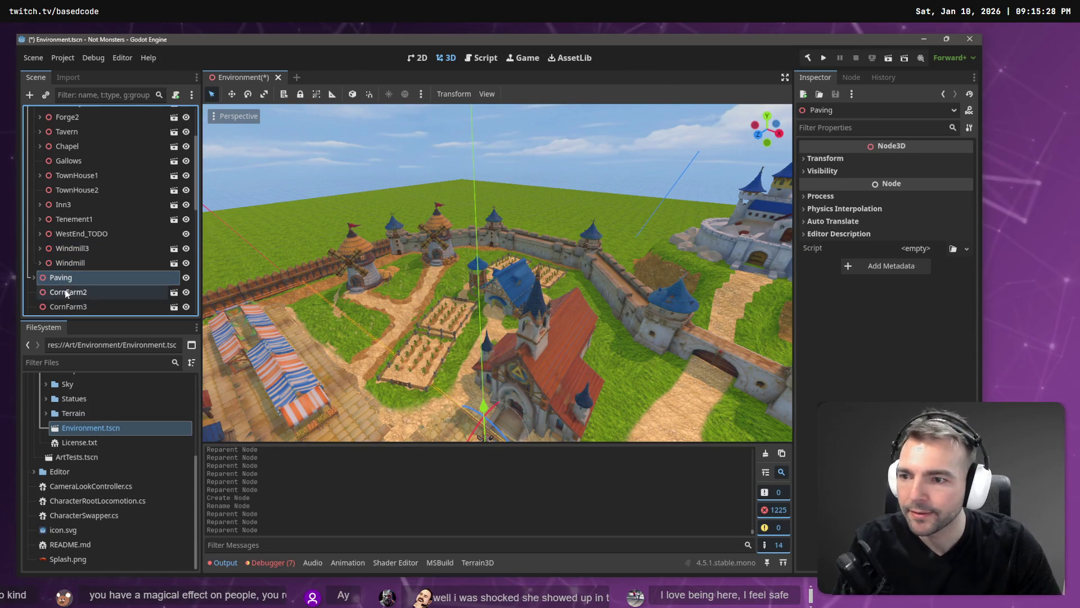
{"action": "scroll", "coordinate": [76, 302], "scroll_direction": "down", "scroll_amount": 4}
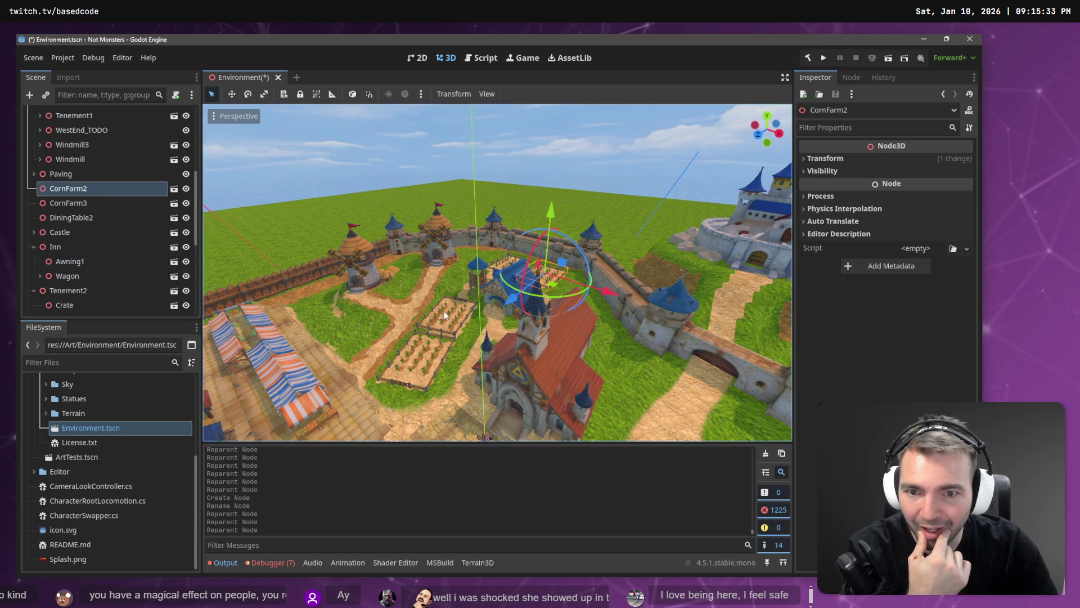
{"action": "left_click", "coordinate": [493, 298]}
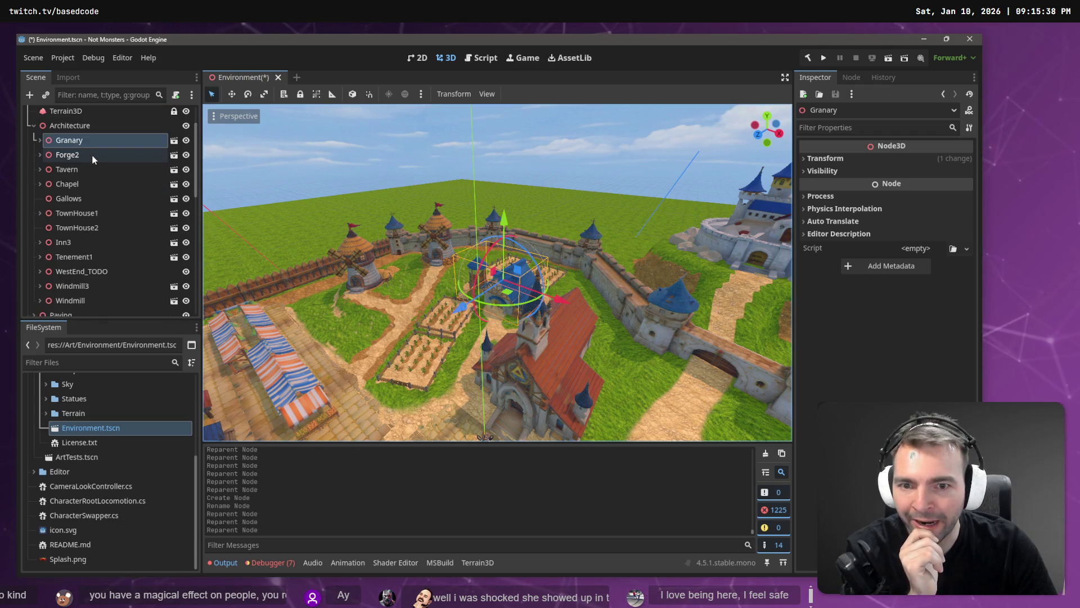
{"action": "scroll", "coordinate": [63, 200], "scroll_direction": "up", "scroll_amount": 3}
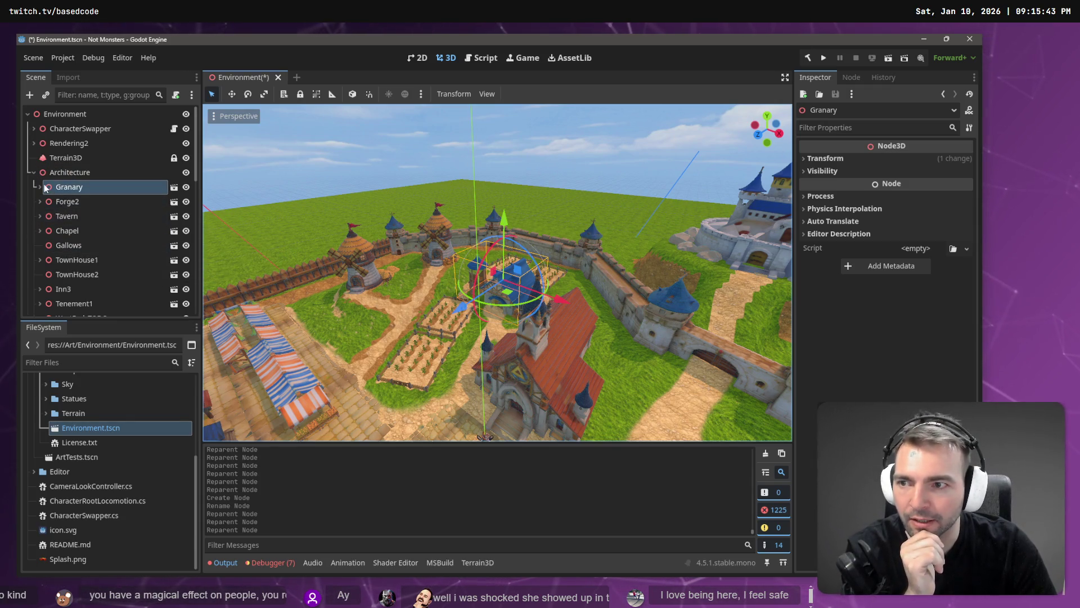
{"action": "left_click_drag", "start_coordinate": [195, 140], "coordinate": [189, 314]}
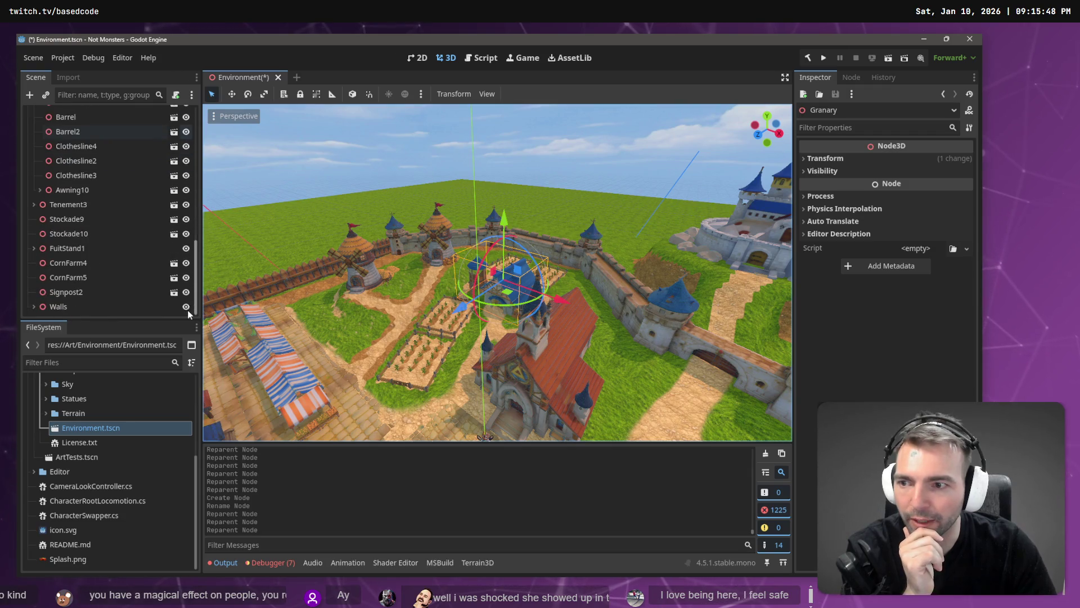
{"action": "scroll", "coordinate": [185, 266], "scroll_direction": "up", "scroll_amount": 10}
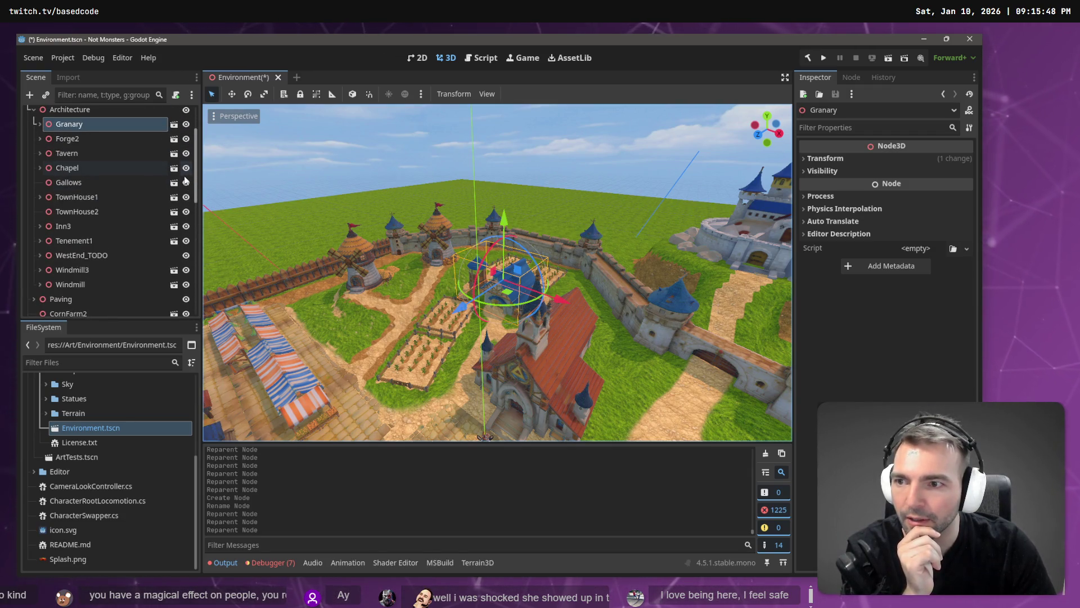
Reparent the Walls node under Architecture using the Reparent Node dialog
{"action": "scroll", "coordinate": [76, 233], "scroll_direction": "down", "scroll_amount": 10}
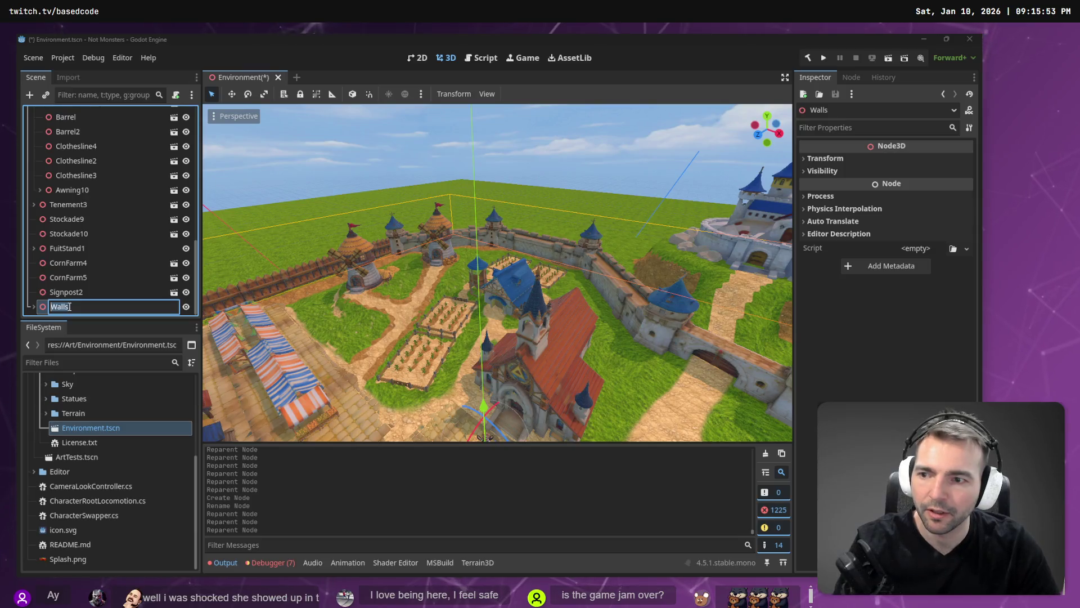
{"action": "right_click", "coordinate": [68, 306]}
{"action": "left_click", "coordinate": [128, 447]}
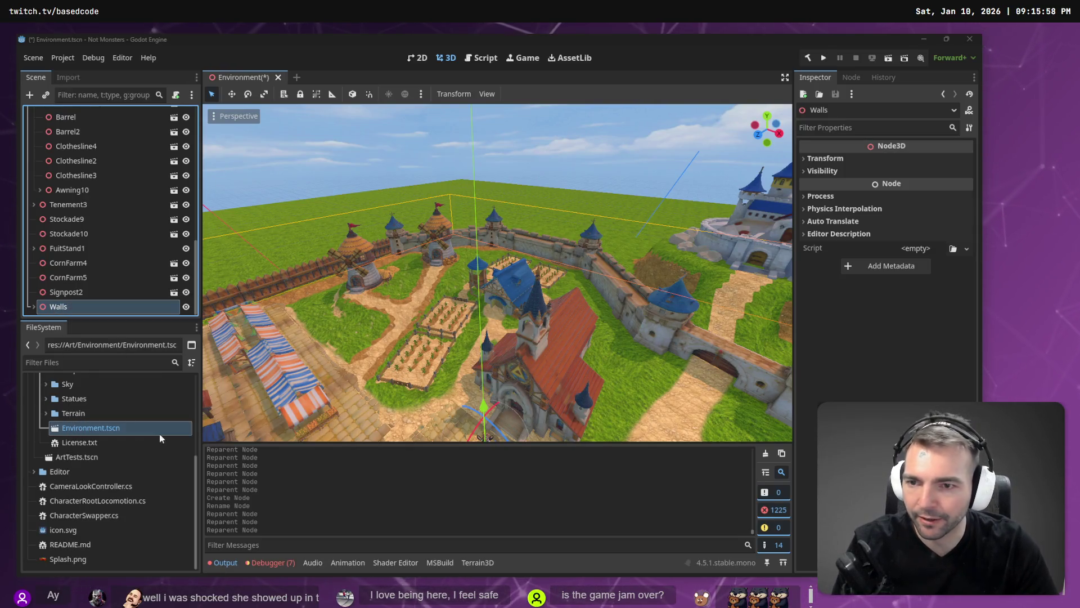
{"action": "left_click", "coordinate": [465, 216]}
{"action": "left_click", "coordinate": [426, 215]}
{"action": "left_click", "coordinate": [426, 229]}
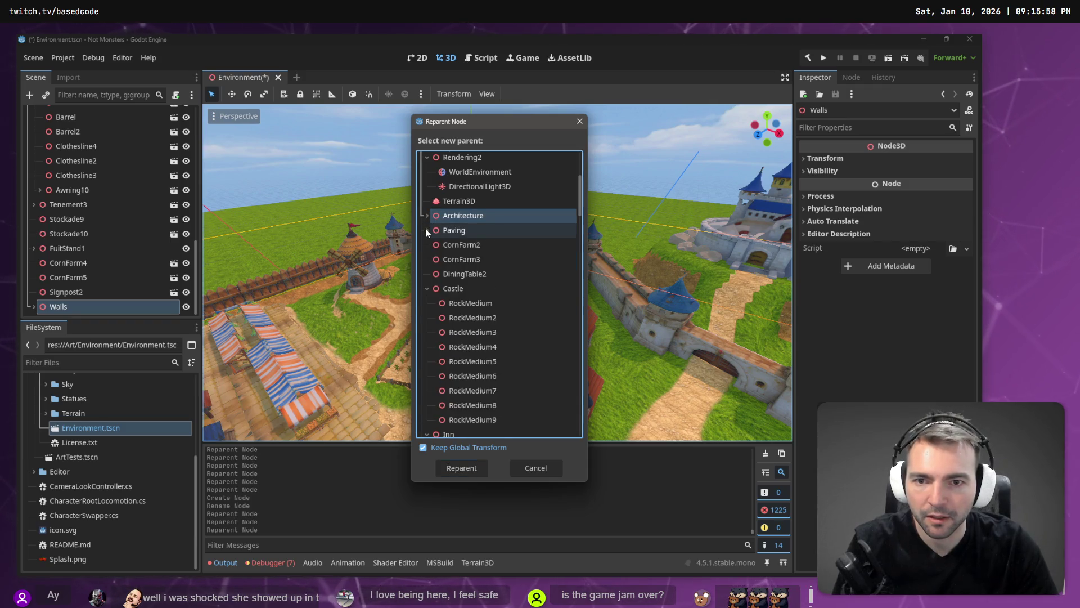
{"action": "left_click", "coordinate": [426, 289]}
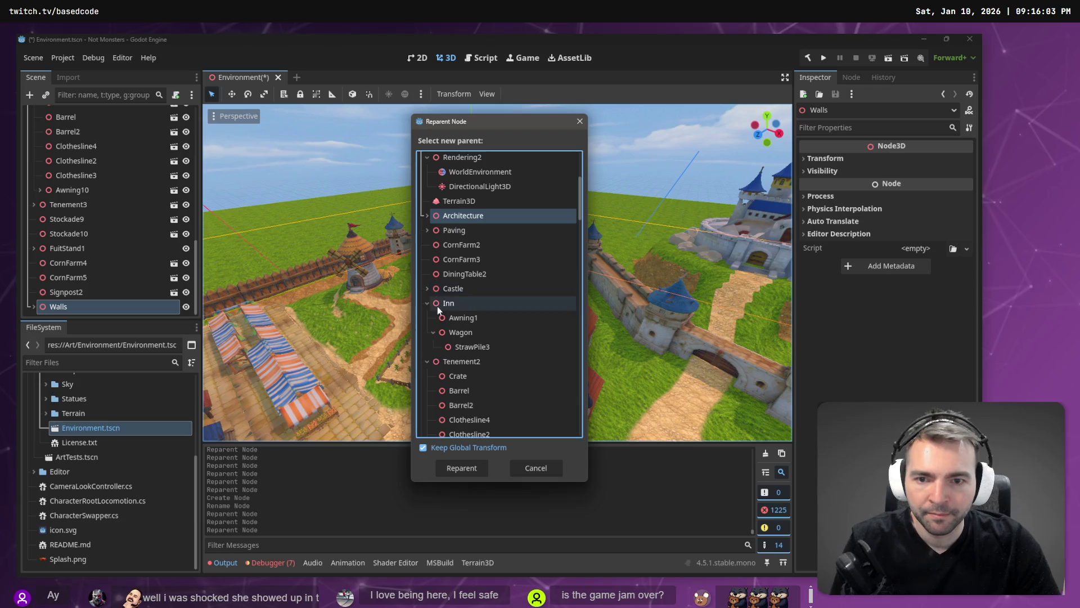
{"action": "left_click", "coordinate": [427, 303]}
{"action": "left_click", "coordinate": [427, 317]}
{"action": "left_click", "coordinate": [427, 332]}
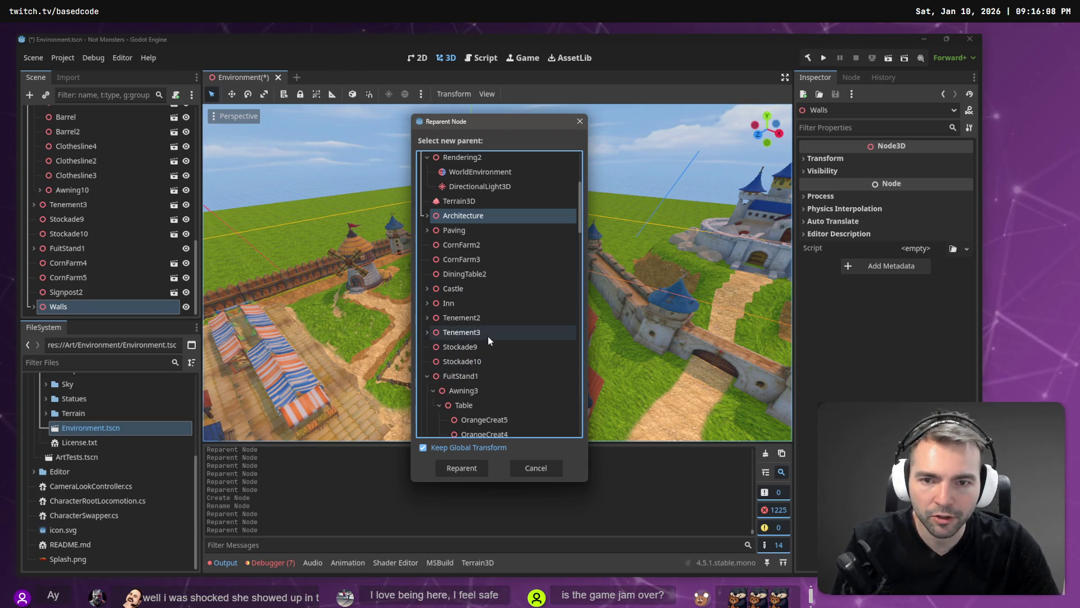
{"action": "scroll", "coordinate": [497, 353], "scroll_direction": "down", "scroll_amount": 3}
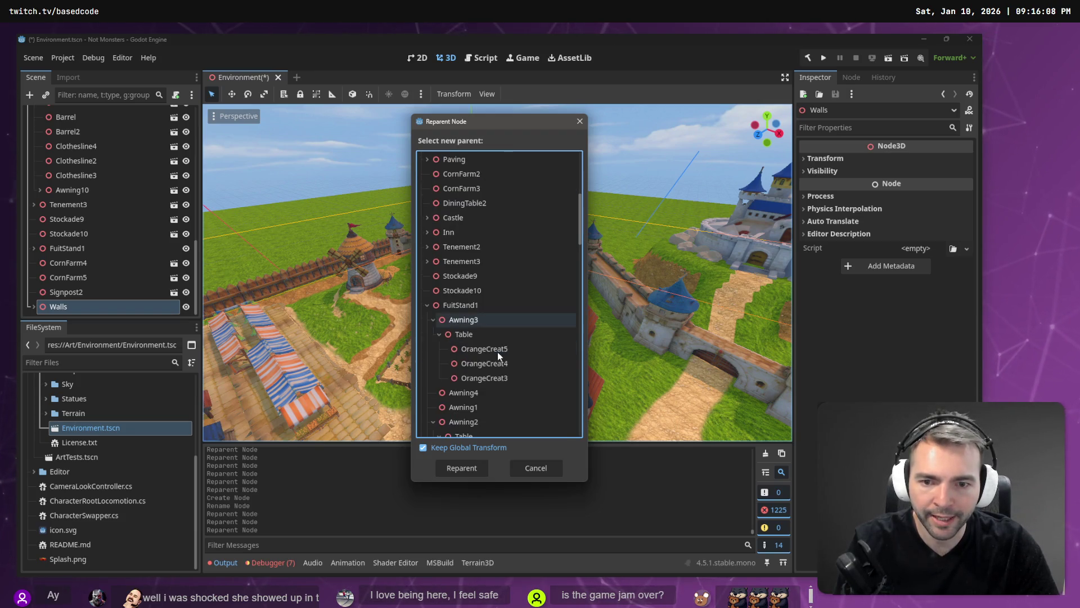
{"action": "scroll", "coordinate": [497, 352], "scroll_direction": "up", "scroll_amount": 5}
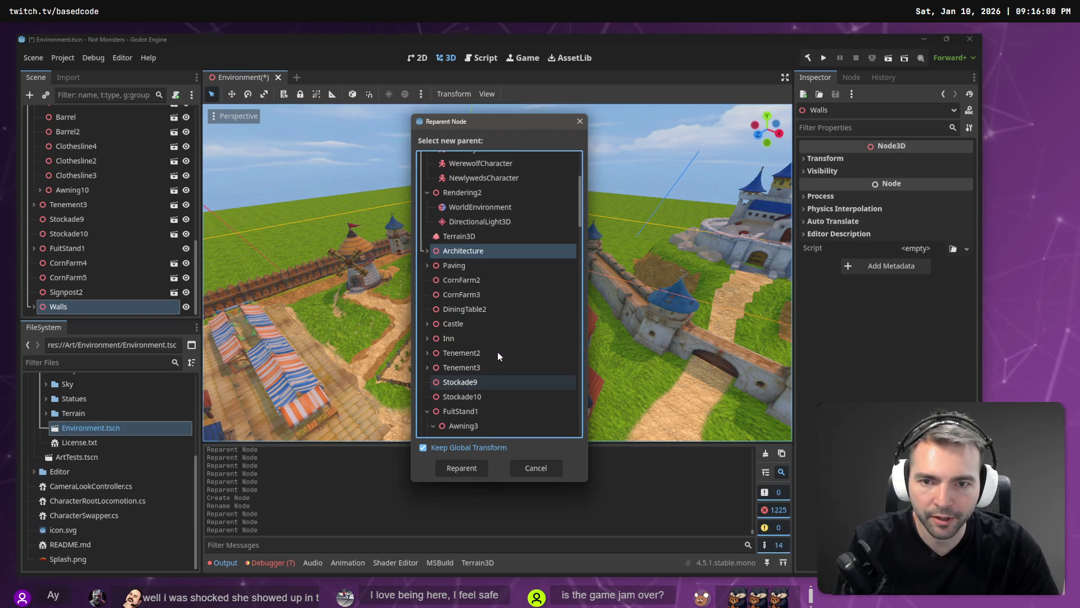
{"action": "left_click", "coordinate": [462, 469]}
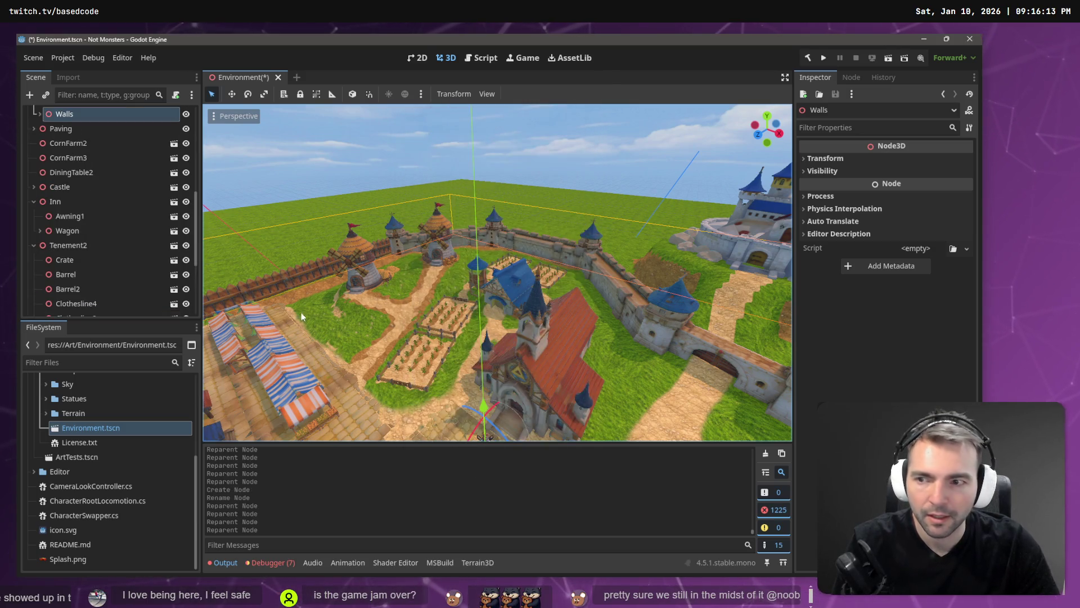
{"action": "scroll", "coordinate": [90, 157], "scroll_direction": "down", "scroll_amount": 5}
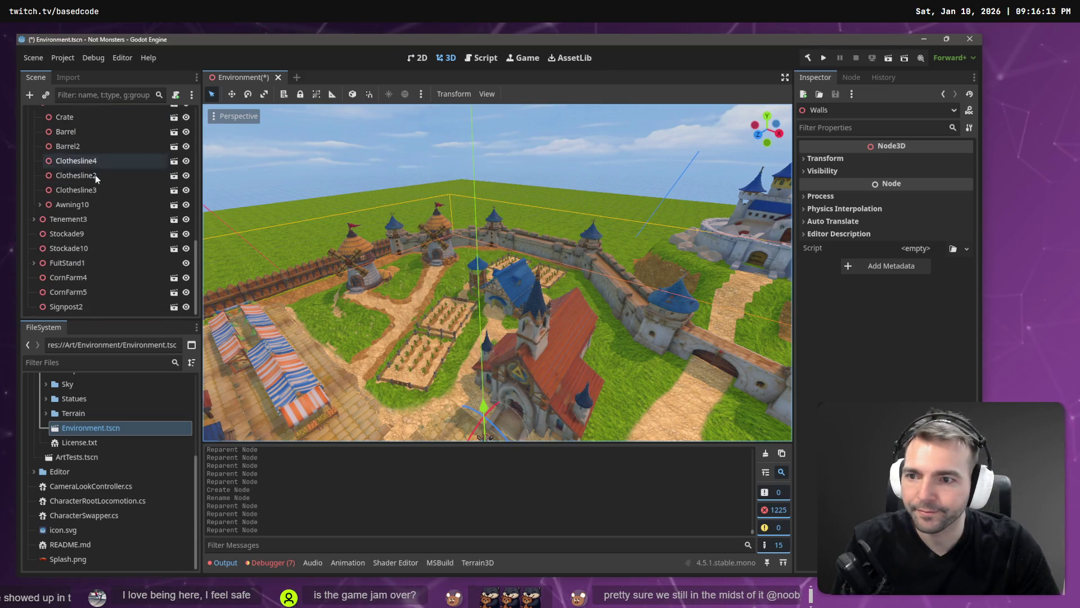
{"action": "left_click", "coordinate": [72, 305]}
{"action": "left_click", "coordinate": [85, 292]}
{"action": "left_click", "coordinate": [93, 278]}
{"action": "left_click", "coordinate": [100, 264]}
{"action": "scroll", "coordinate": [102, 276], "scroll_direction": "up", "scroll_amount": 10}
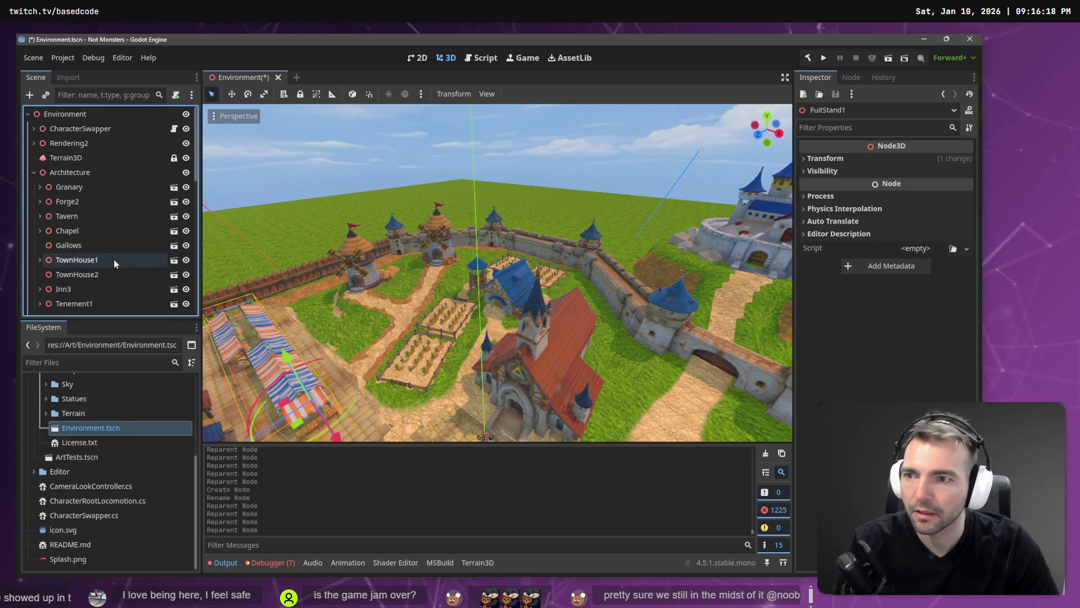
{"action": "left_click", "coordinate": [47, 172]}
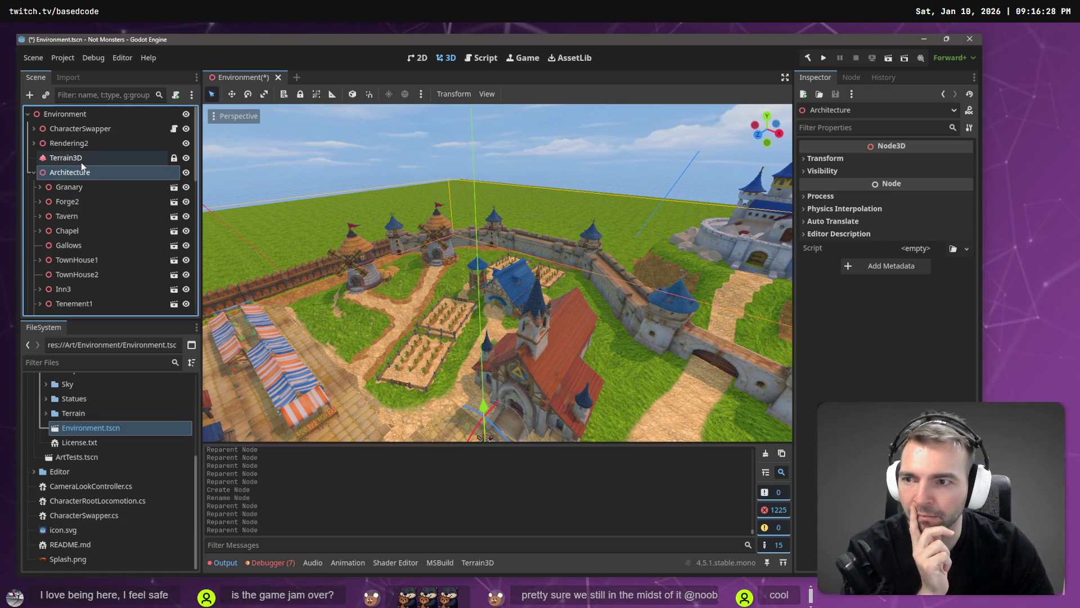
{"action": "left_click", "coordinate": [81, 159]}
{"action": "left_click", "coordinate": [79, 118]}
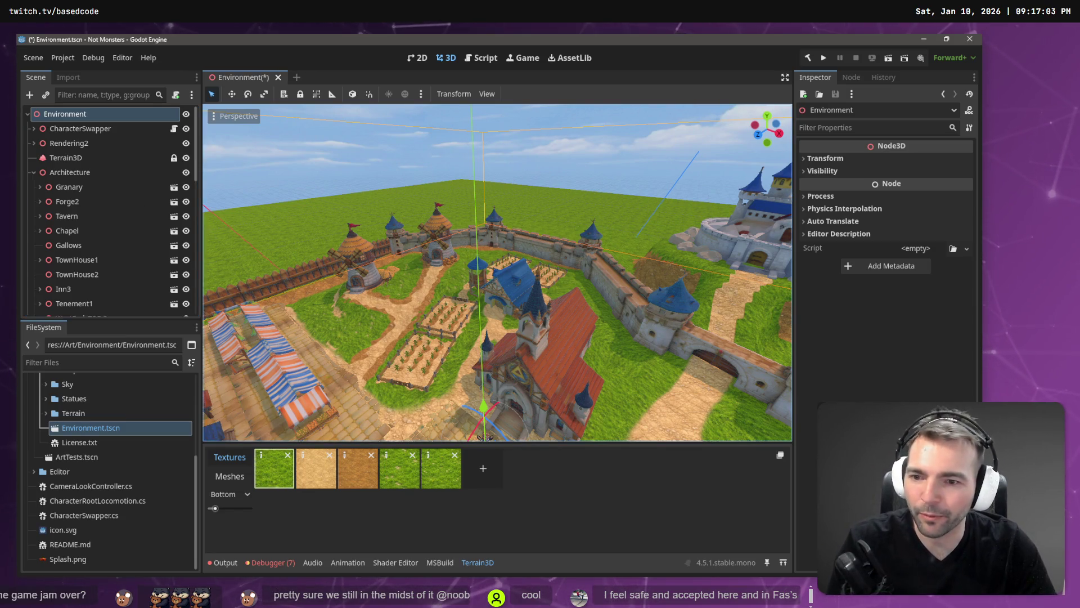
{"action": "scroll", "coordinate": [473, 254], "scroll_direction": "up", "scroll_amount": 1}
{"action": "left_click", "coordinate": [35, 172]}
{"action": "left_click", "coordinate": [62, 187]}
{"action": "left_click", "coordinate": [93, 201]}
{"action": "left_click", "coordinate": [95, 216]}
{"action": "left_click", "coordinate": [95, 230]}
{"action": "left_click", "coordinate": [89, 245]}
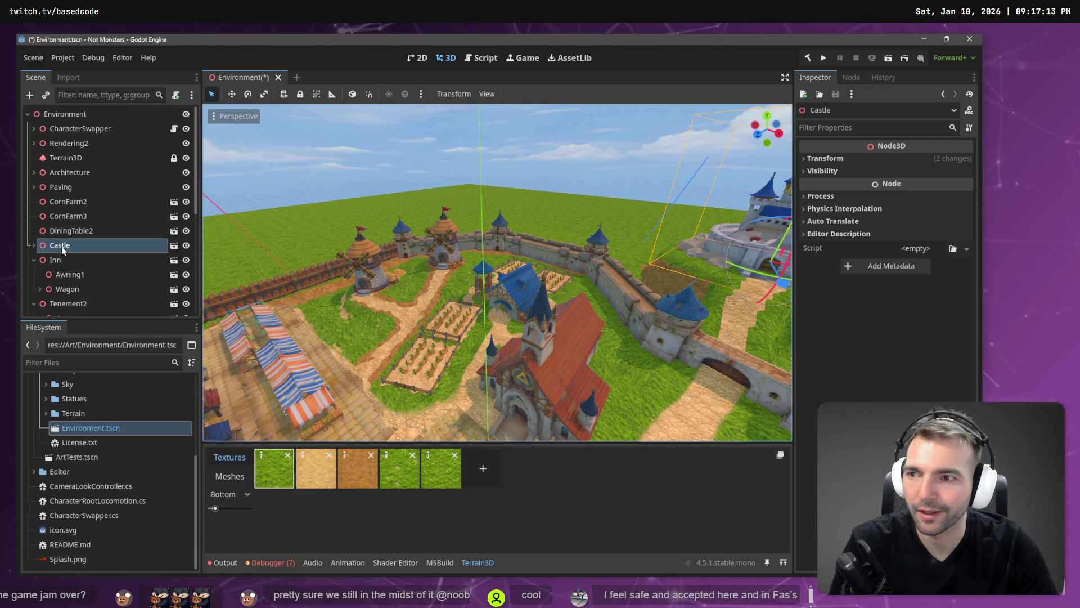
{"action": "left_click", "coordinate": [71, 175]}
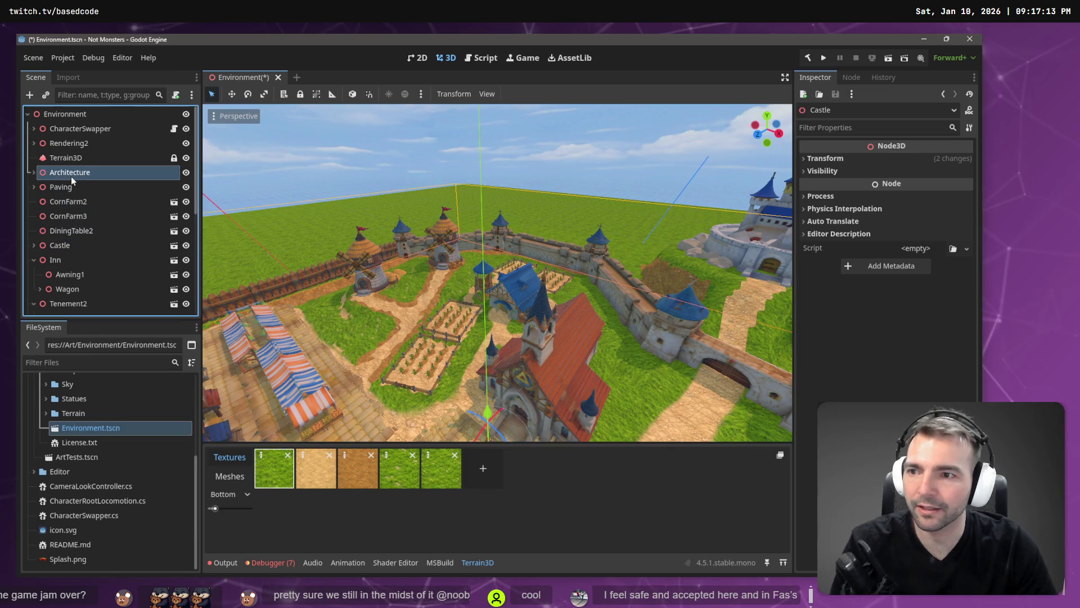
{"action": "left_click", "coordinate": [88, 114]}
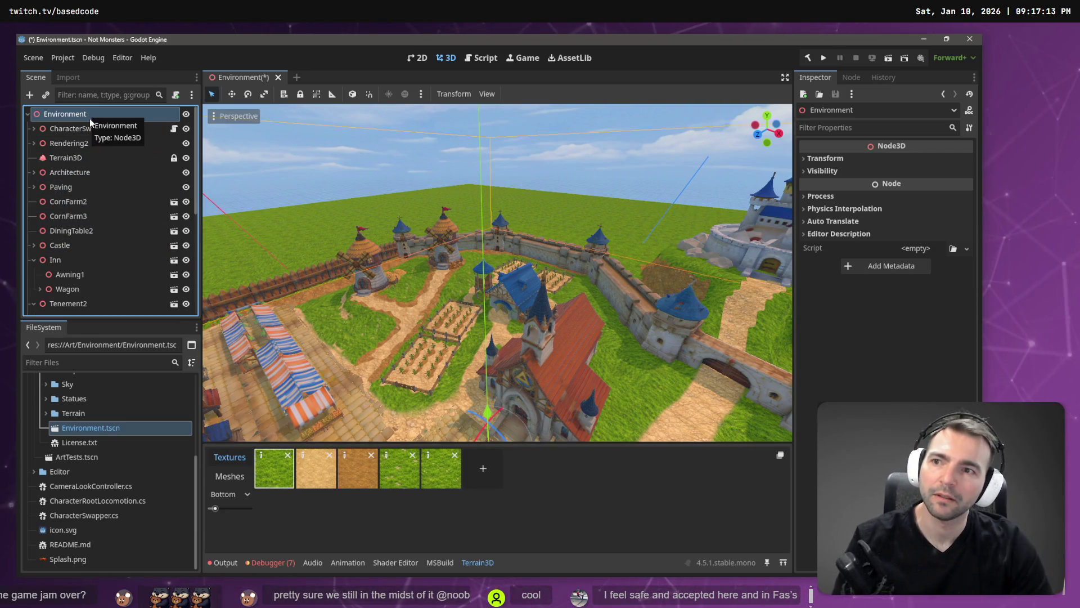
Rename the scene's root node to Main and save the scene
{"action": "left_click", "coordinate": [89, 114]}
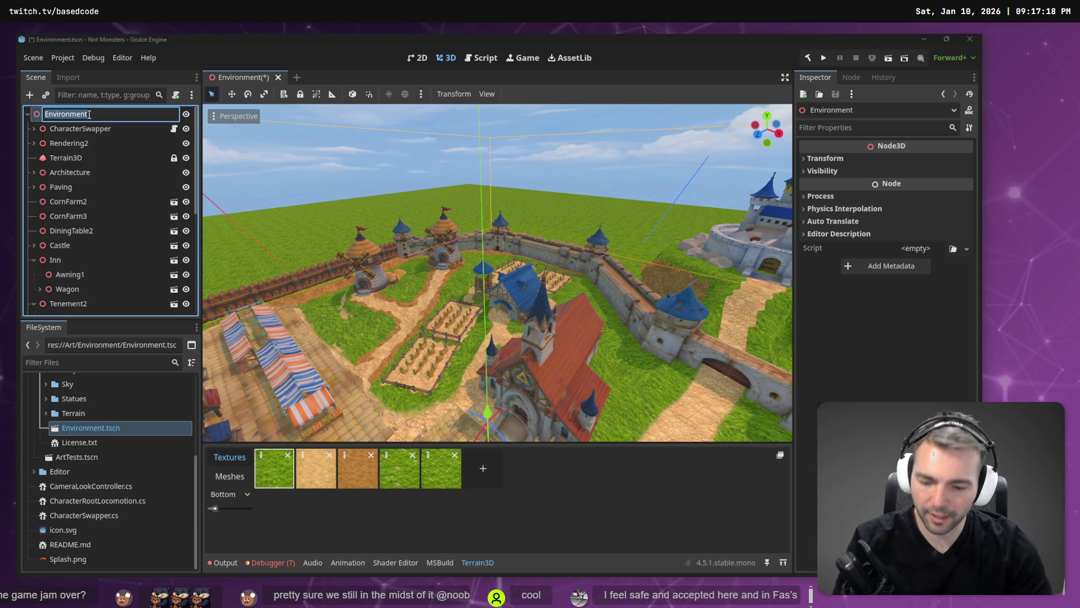
{"action": "type", "text": "Main"}
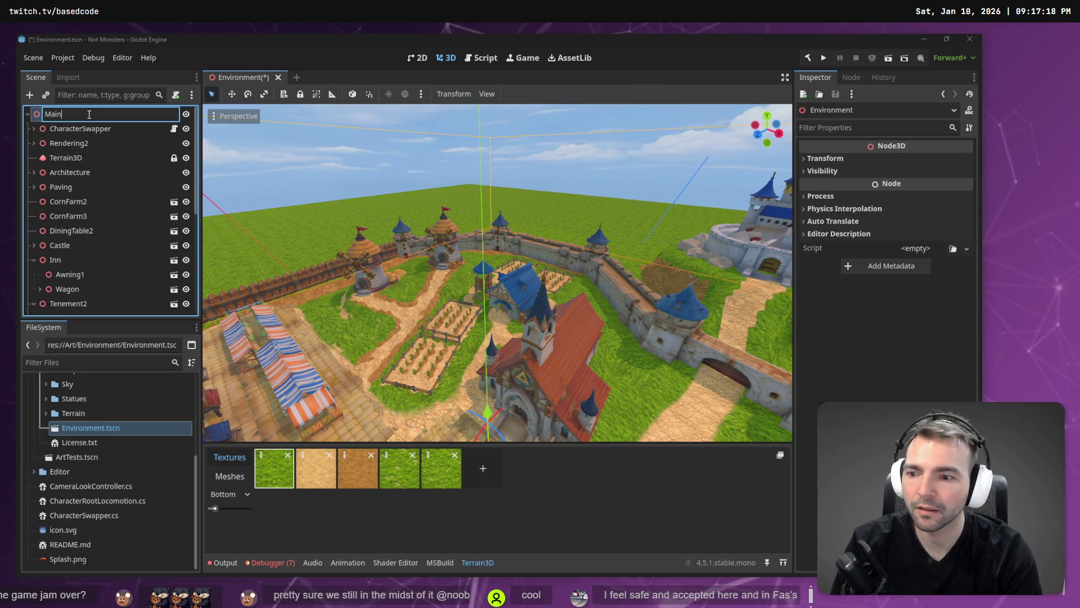
{"action": "key", "text": "Return"}
{"action": "key", "text": "ctrl+s"}
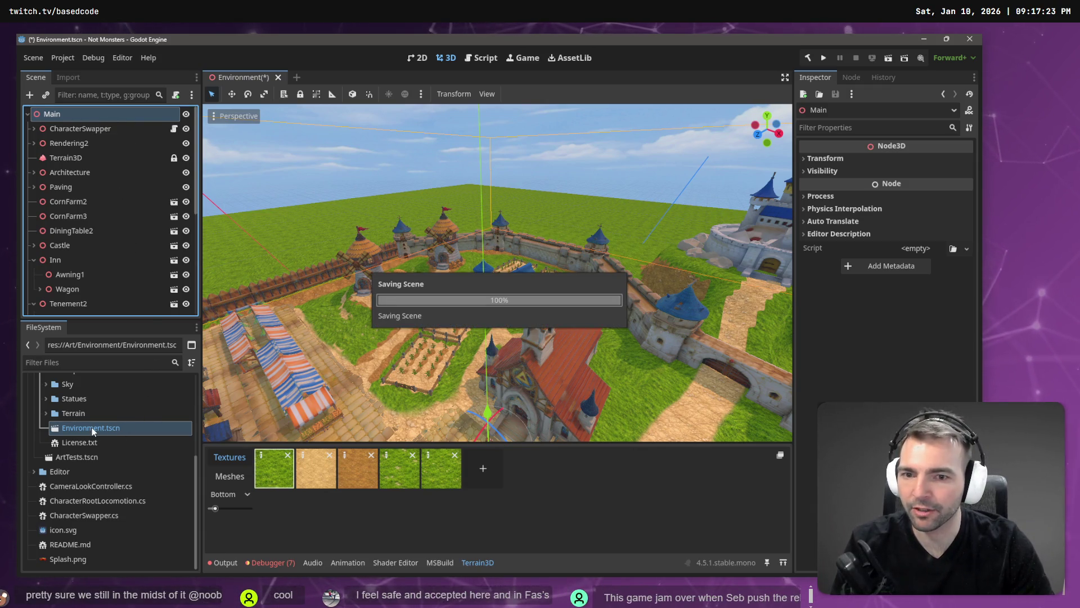
Rename the scene file to Main.tscn and move it into the project's root folder
{"action": "key", "text": "F2"}
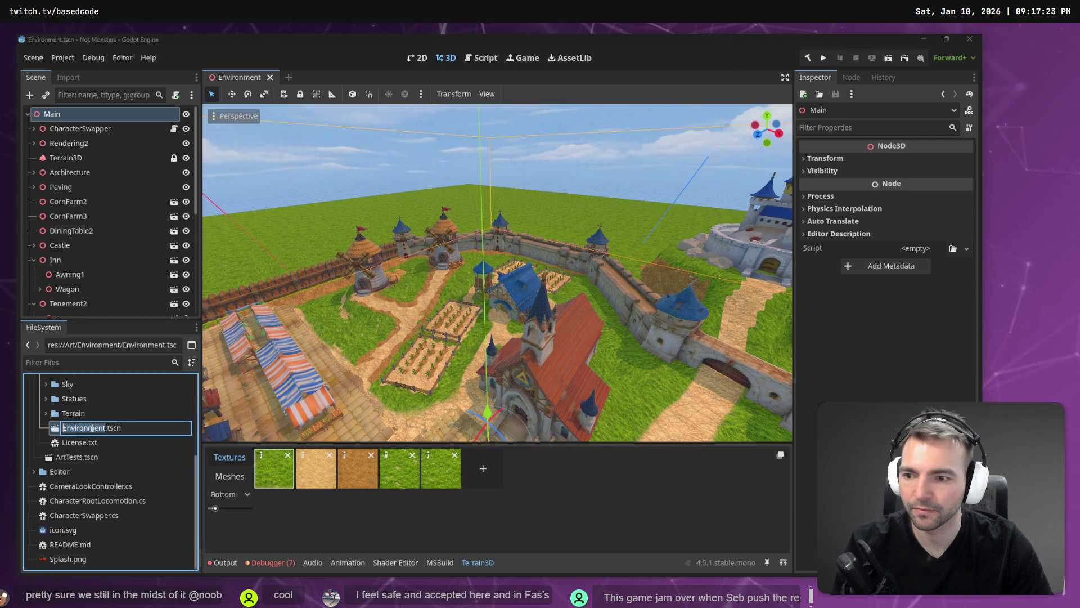
{"action": "type", "text": "Main"}
{"action": "key", "text": "Return"}
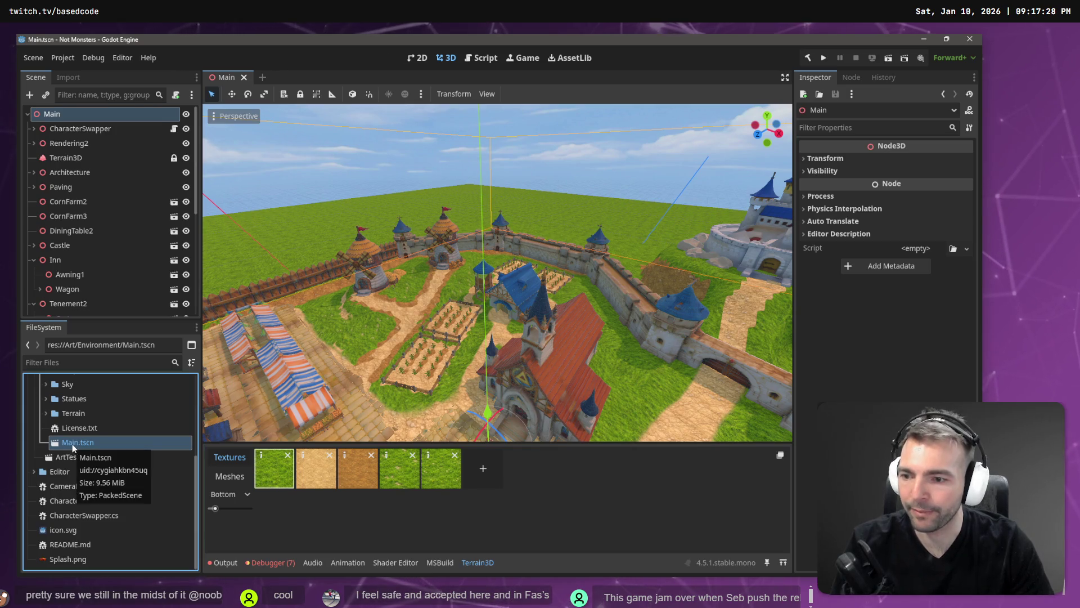
{"action": "scroll", "coordinate": [74, 433], "scroll_direction": "up", "scroll_amount": 5}
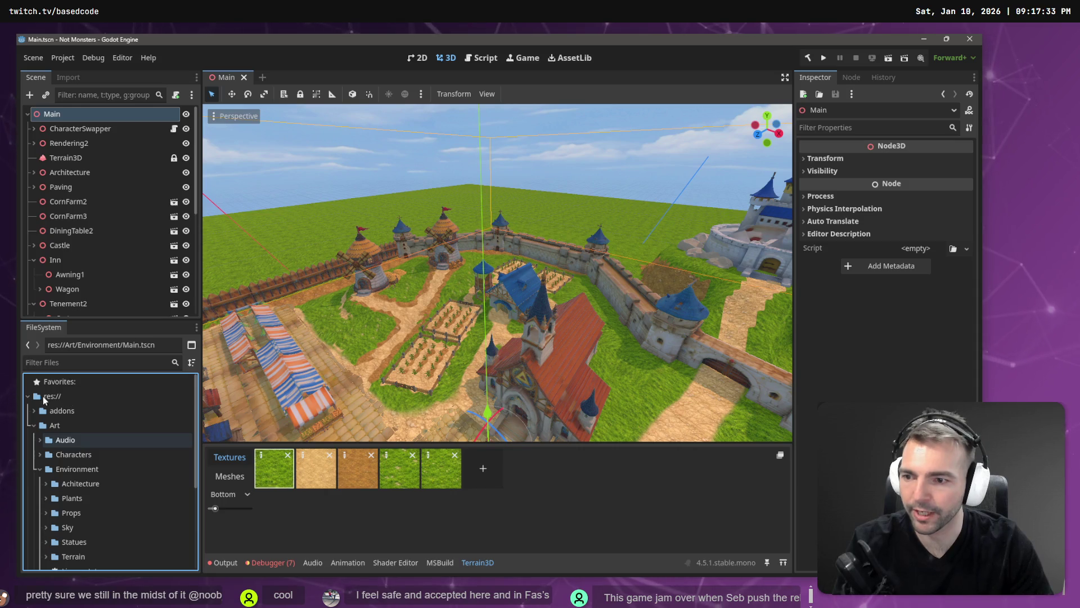
{"action": "mouse_move", "coordinate": [65, 406]}
{"action": "left_mouse_down"}
{"action": "mouse_move", "coordinate": [95, 393]}
{"action": "mouse_move", "coordinate": [62, 399]}
{"action": "mouse_move", "coordinate": [96, 410]}
{"action": "left_mouse_up"}
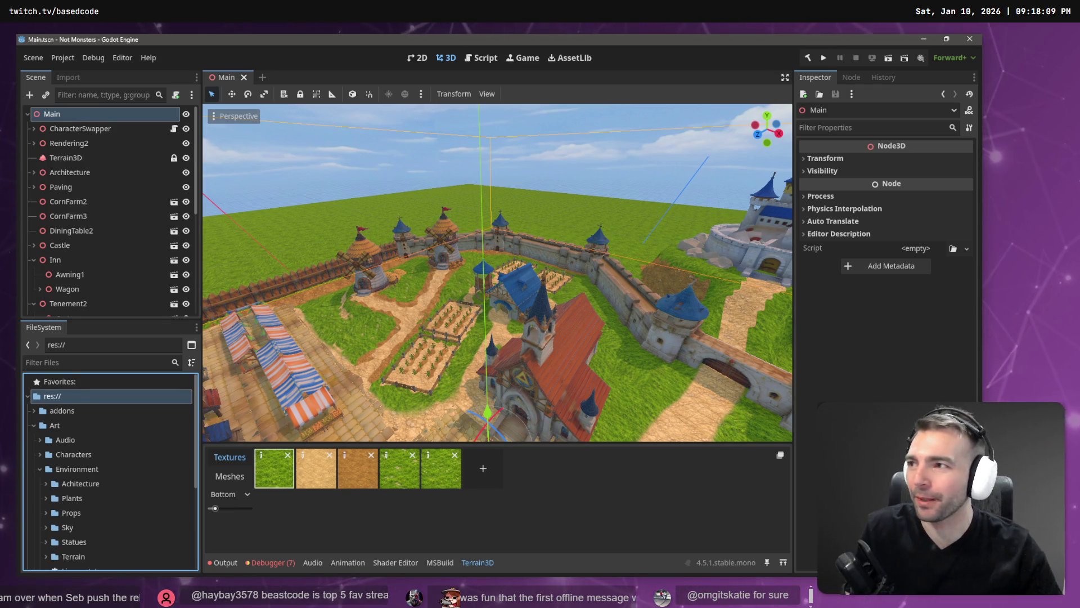
Rename the Architecture node to Environment
{"action": "left_click", "coordinate": [60, 262]}
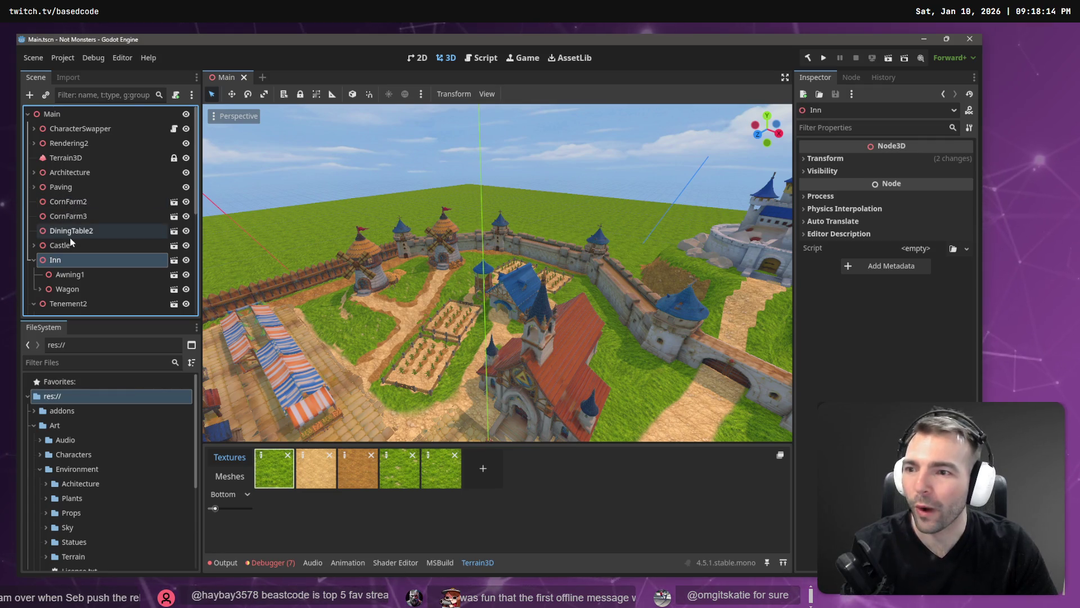
{"action": "left_click", "coordinate": [79, 174]}
{"action": "left_click", "coordinate": [84, 174]}
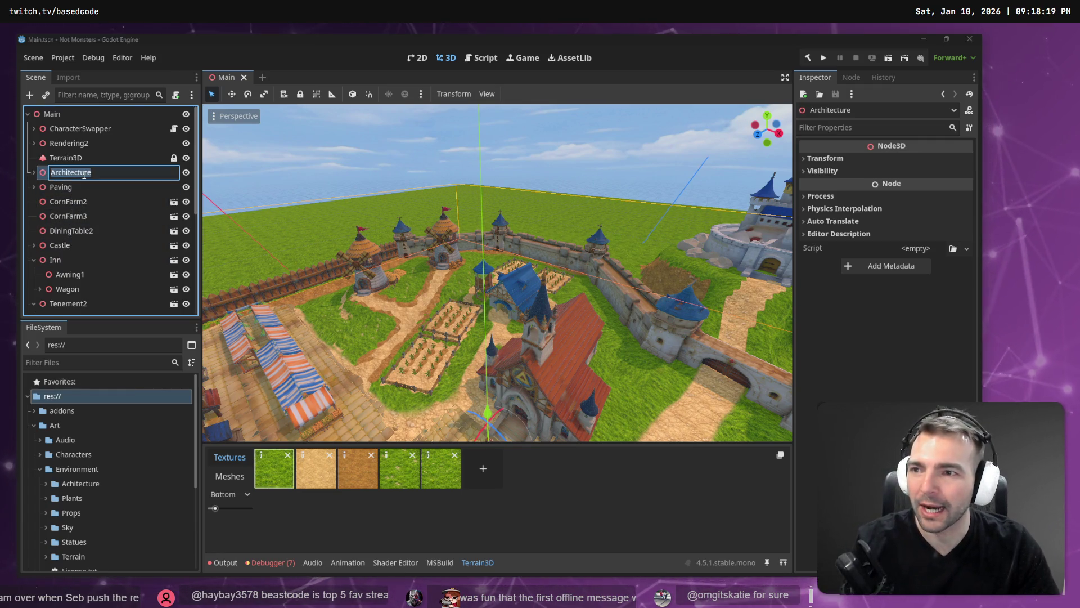
{"action": "type", "text": "Envirn"}
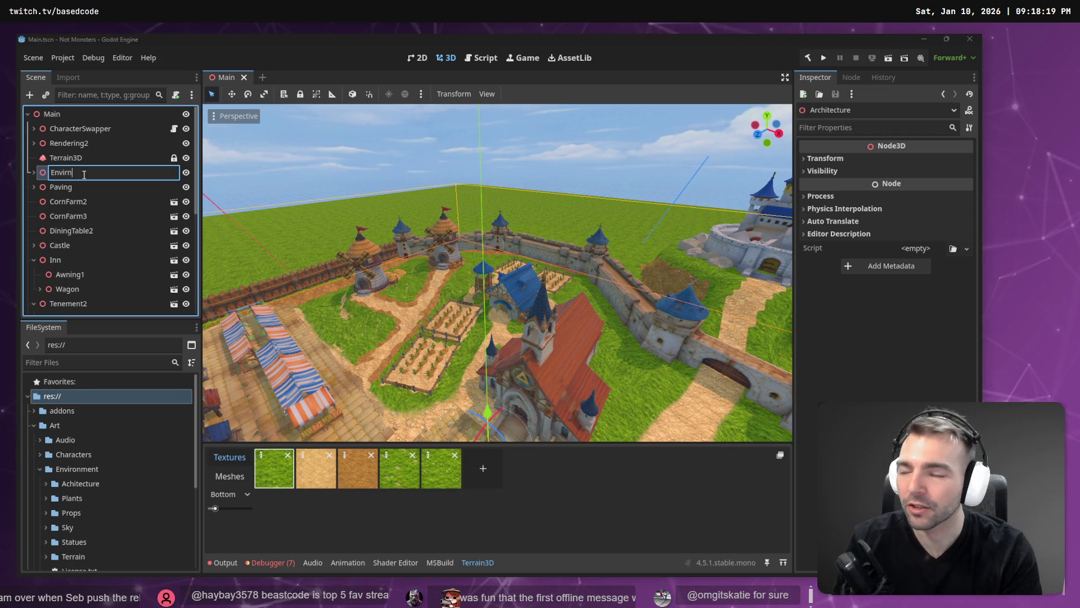
{"action": "key", "text": "ctrl+BackSpace"}
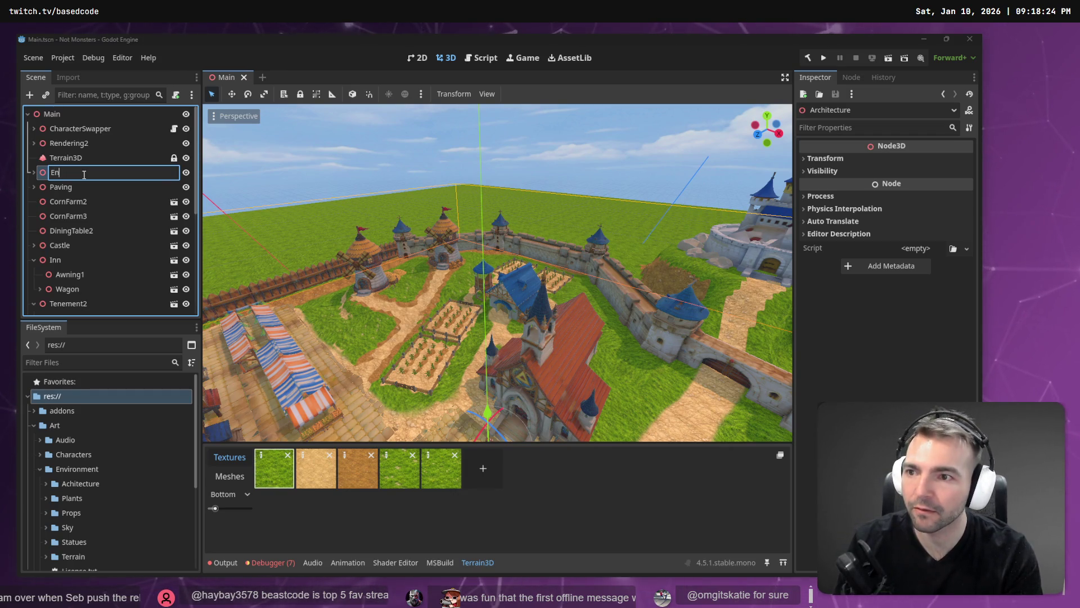
{"action": "type", "text": "ronment"}
{"action": "key", "text": "Return"}
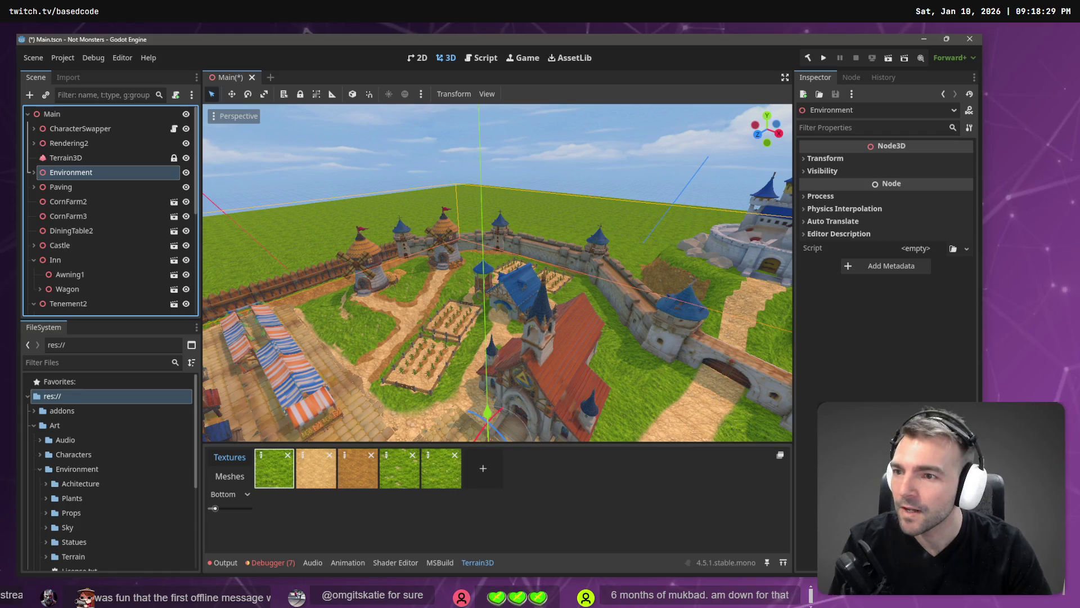
Move Paving under Environment as its first child
{"action": "left_click", "coordinate": [64, 259]}
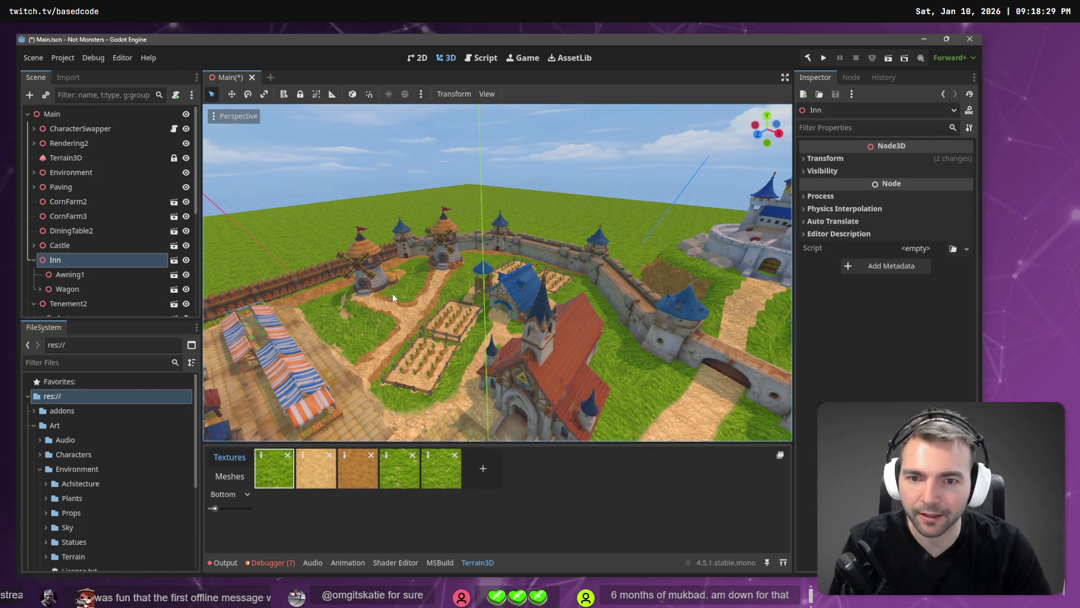
{"action": "key", "text": "f"}
{"action": "scroll", "coordinate": [427, 298], "scroll_direction": "down", "scroll_amount": 10}
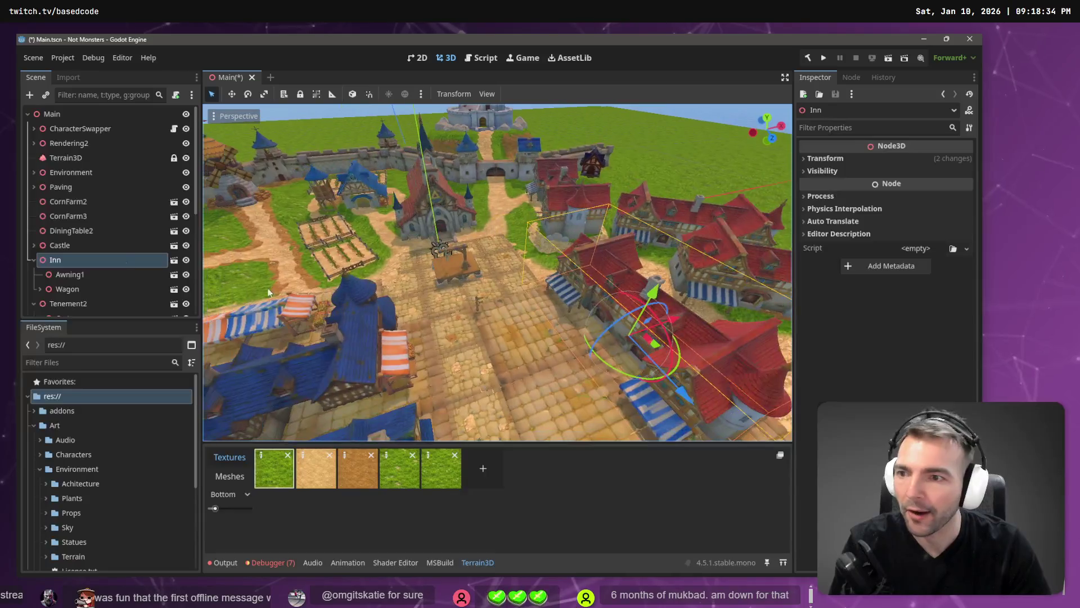
{"action": "left_click", "coordinate": [60, 190]}
{"action": "left_click_drag", "start_coordinate": [61, 192], "coordinate": [78, 173]}
{"action": "left_click_drag", "start_coordinate": [85, 308], "coordinate": [99, 183]}
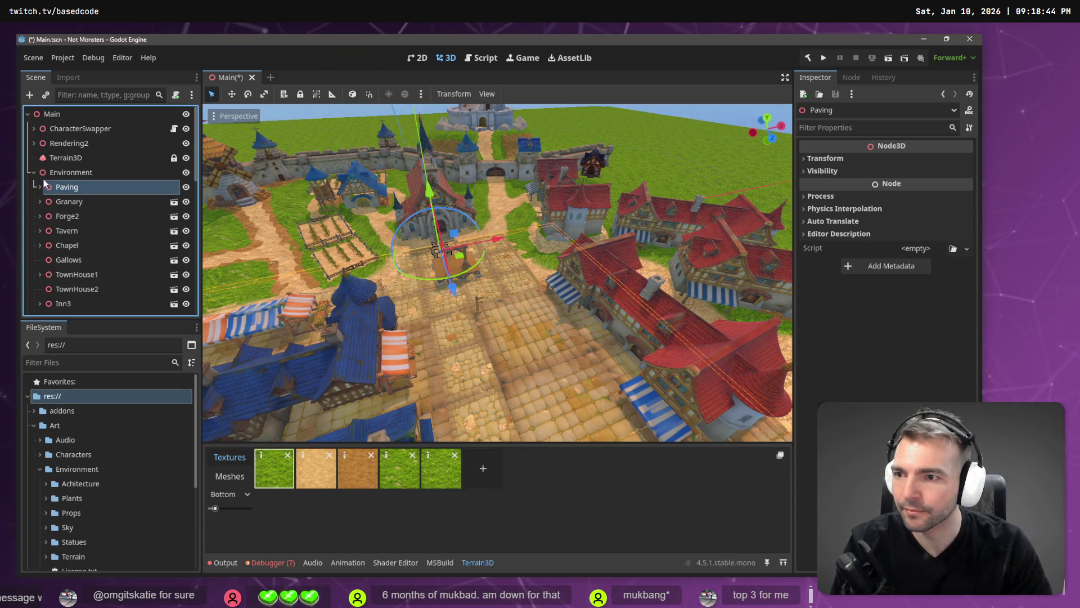
Reparent Castle and Inn together under Environment
{"action": "scroll", "coordinate": [83, 219], "scroll_direction": "down", "scroll_amount": 5}
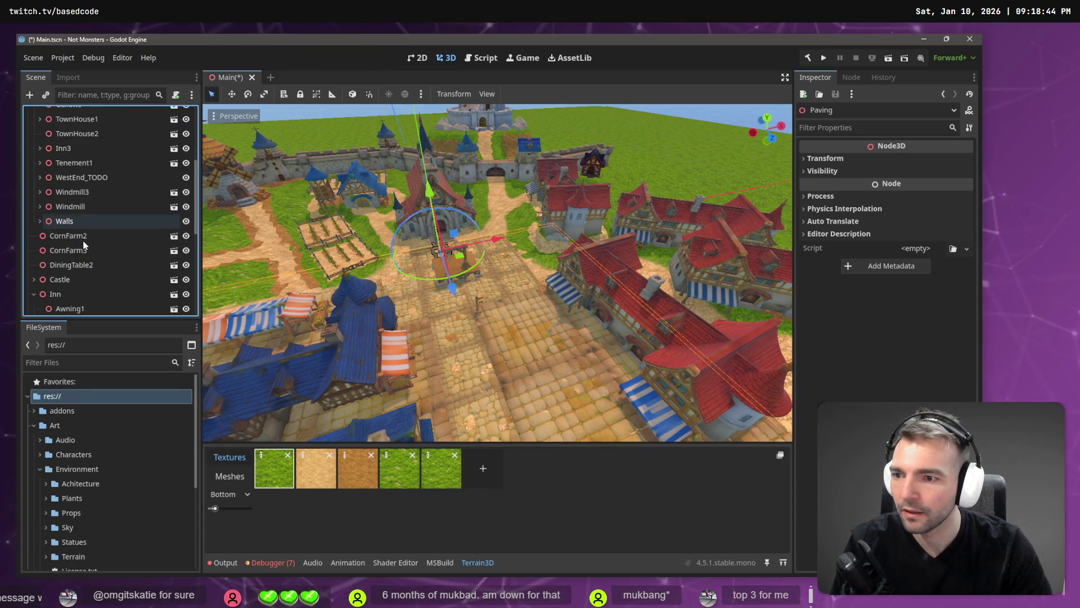
{"action": "left_click", "coordinate": [85, 240]}
{"action": "scroll", "coordinate": [99, 273], "scroll_direction": "down", "scroll_amount": 2}
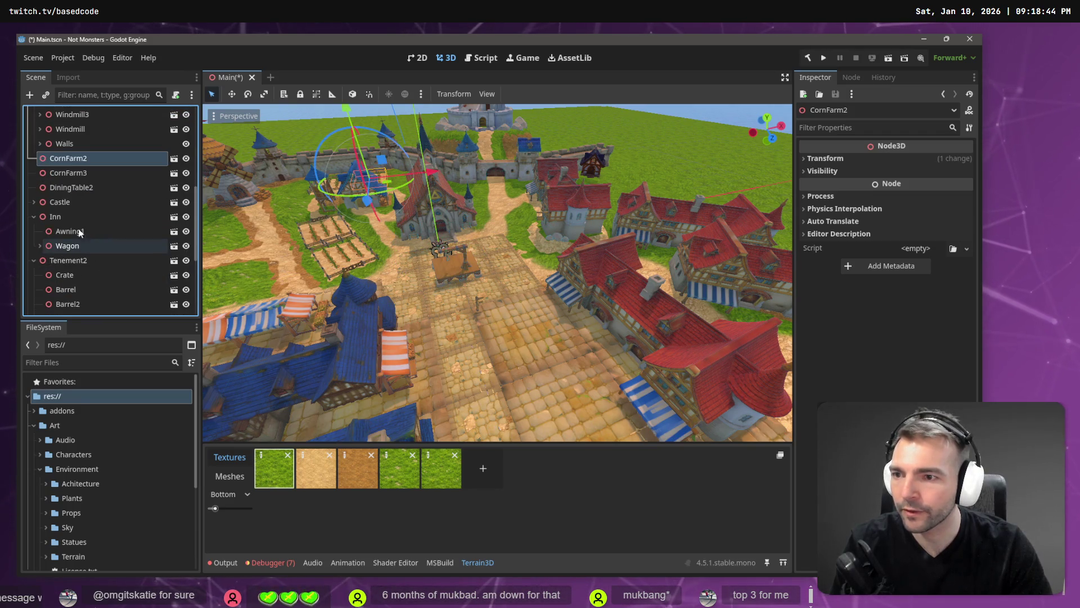
{"action": "left_click", "coordinate": [71, 203]}
{"action": "scroll", "coordinate": [134, 212], "scroll_direction": "up", "scroll_amount": 10}
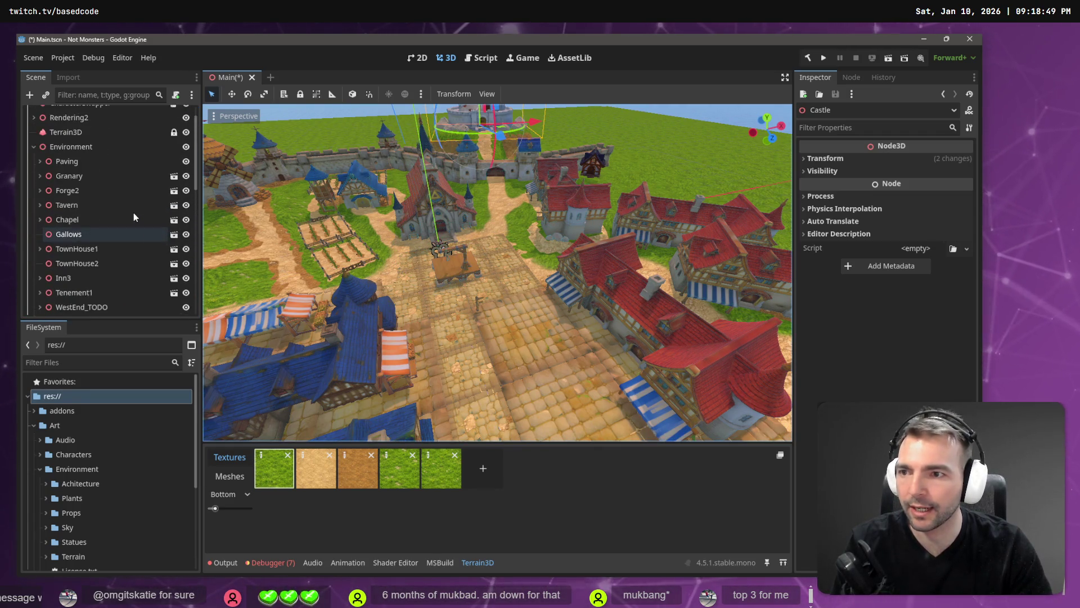
{"action": "scroll", "coordinate": [109, 287], "scroll_direction": "down", "scroll_amount": 5}
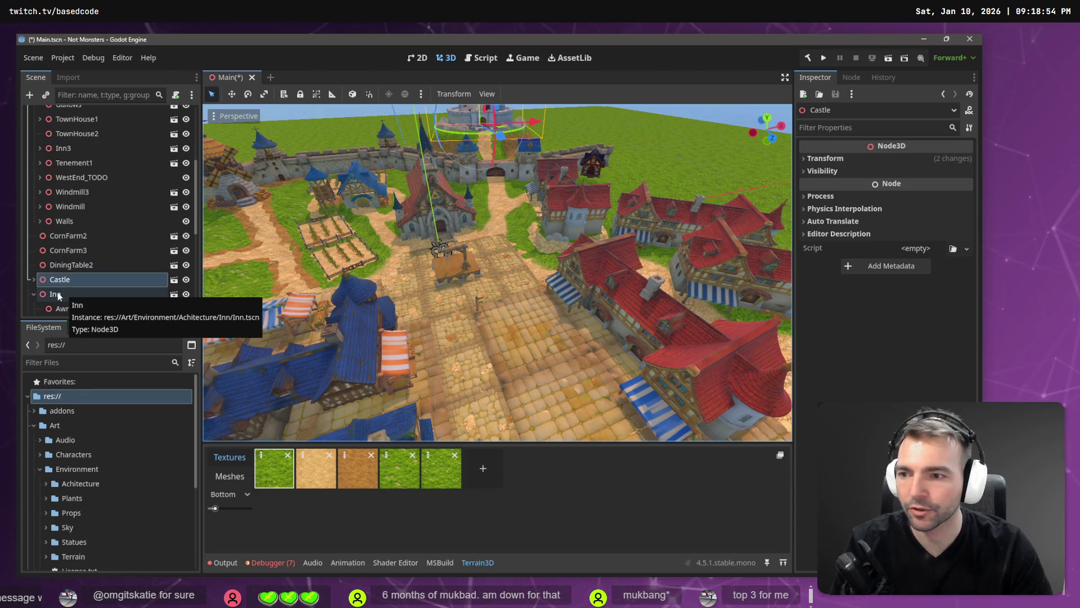
{"action": "left_click", "coordinate": [59, 293]}
{"action": "left_click", "coordinate": [77, 279], "text": "ctrl"}
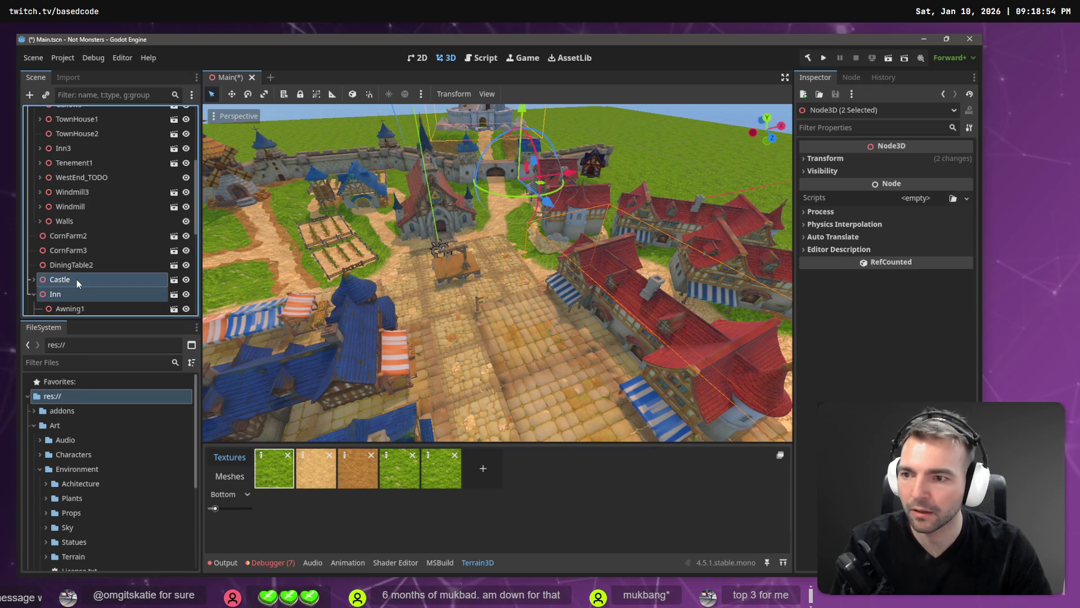
{"action": "right_click", "coordinate": [76, 279]}
{"action": "left_click", "coordinate": [116, 382]}
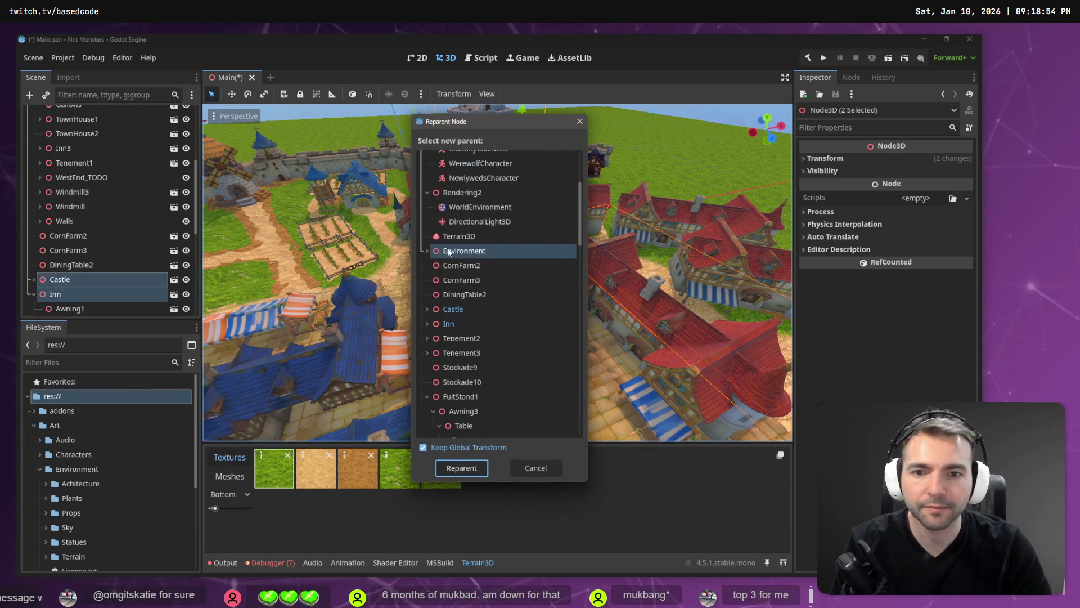
{"action": "double_click", "coordinate": [487, 250]}
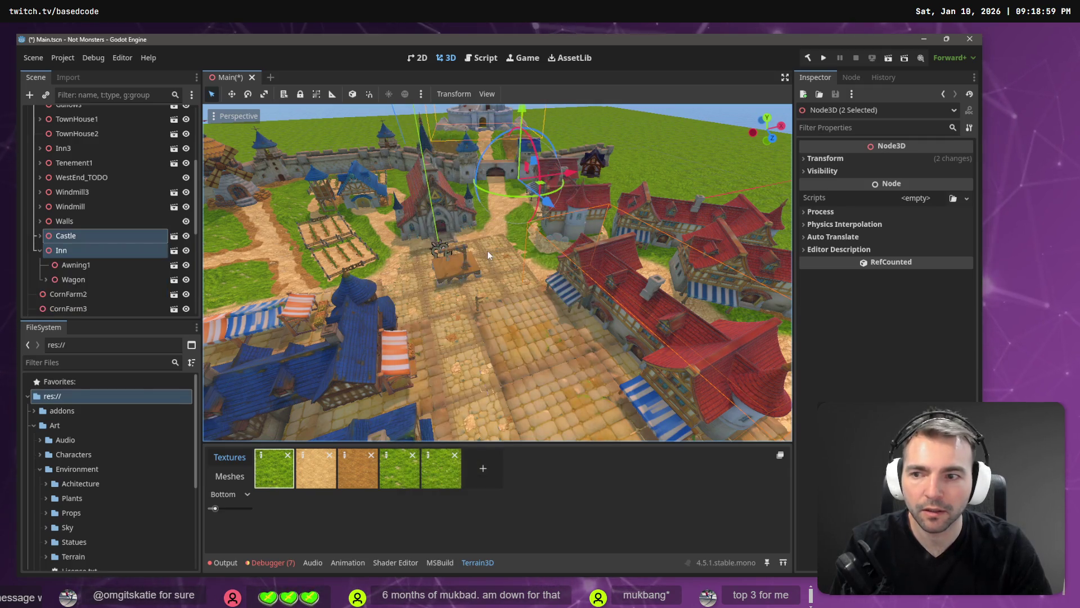
Reparent CornFarm2, CornFarm3, DiningTable2 and Tenement2 under Environment
{"action": "left_click", "coordinate": [117, 294]}
{"action": "scroll", "coordinate": [89, 292], "scroll_direction": "down", "scroll_amount": 3}
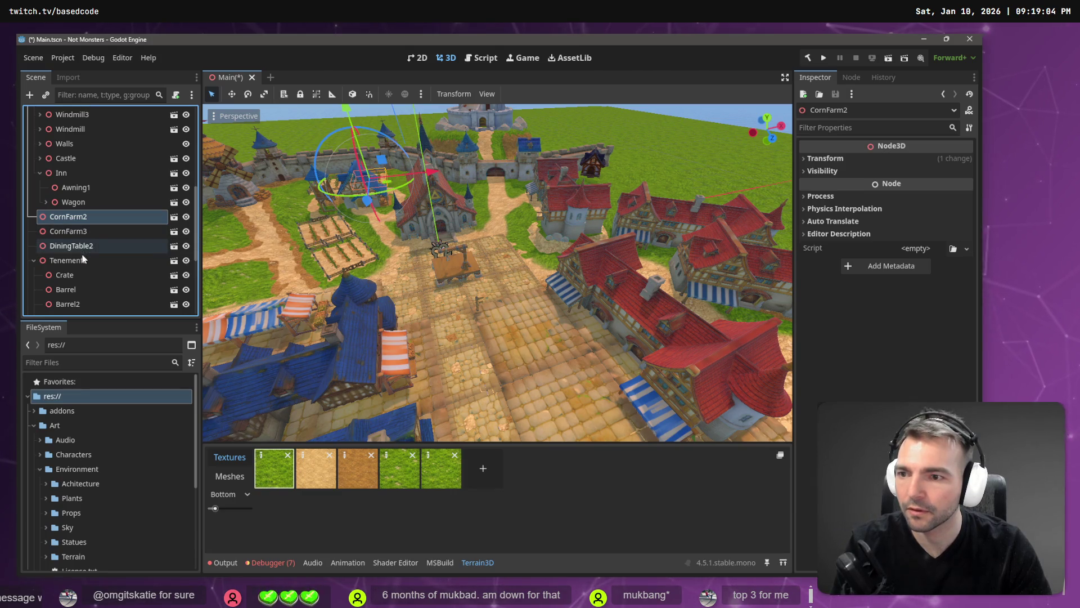
{"action": "left_click", "coordinate": [82, 260], "text": "shift"}
{"action": "right_click", "coordinate": [83, 261]}
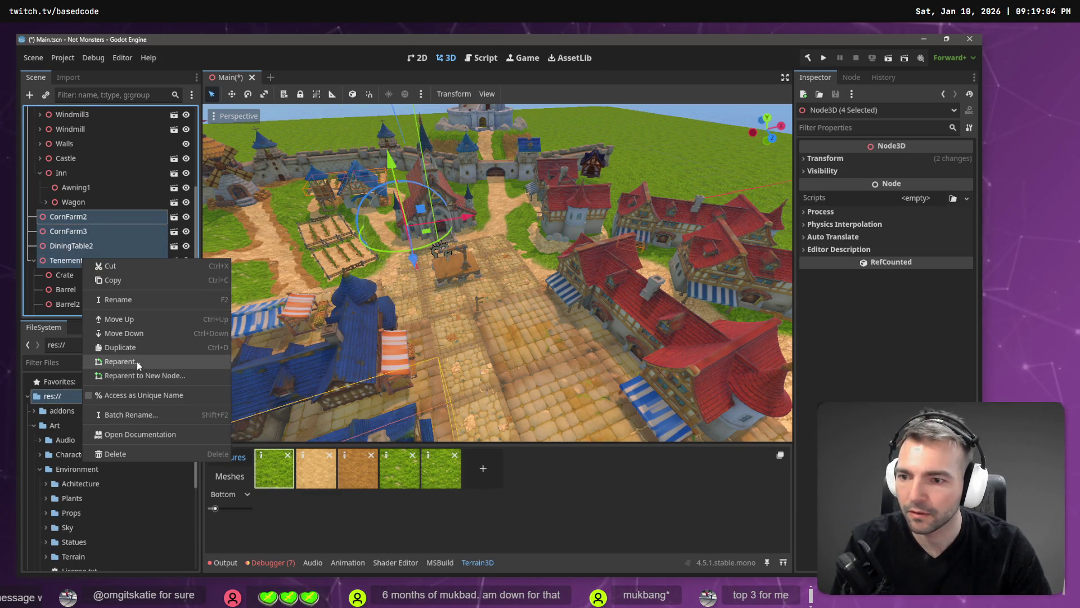
{"action": "left_click", "coordinate": [137, 361]}
{"action": "double_click", "coordinate": [475, 248]}
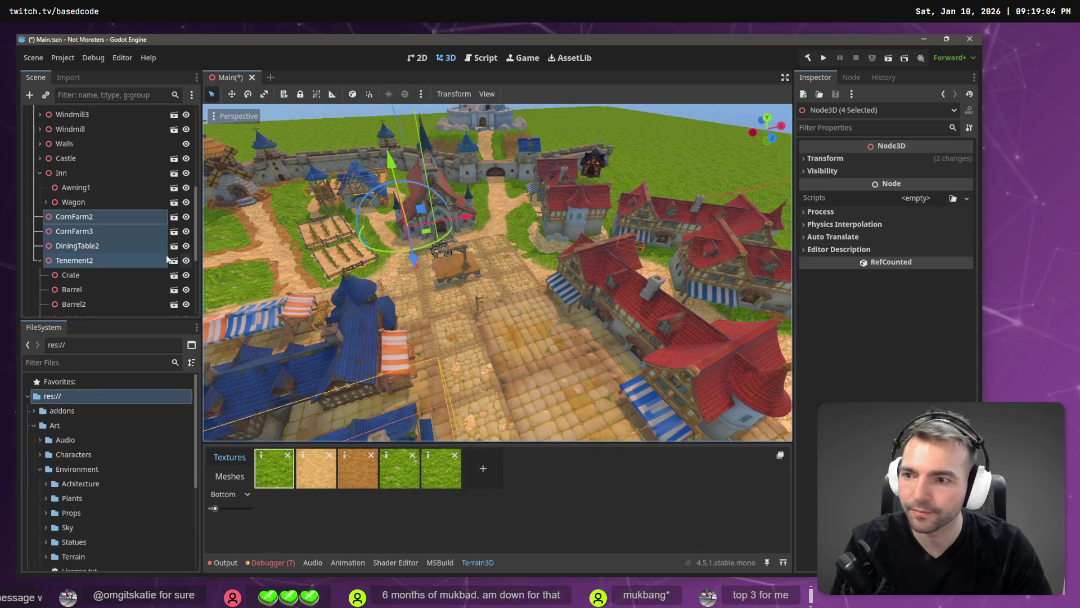
{"action": "scroll", "coordinate": [65, 242], "scroll_direction": "down", "scroll_amount": 5}
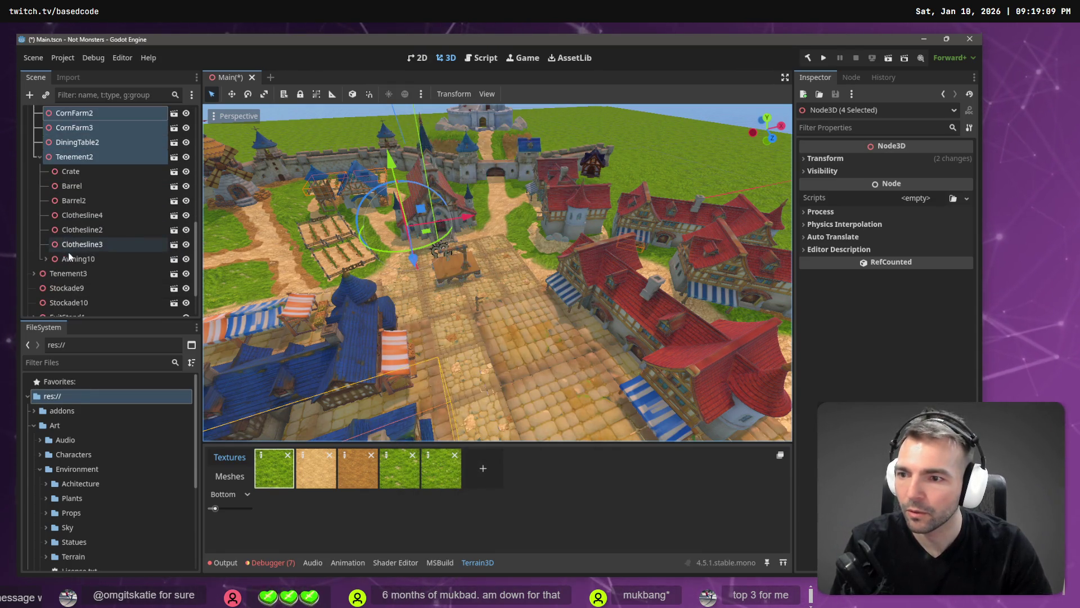
{"action": "left_click", "coordinate": [75, 273]}
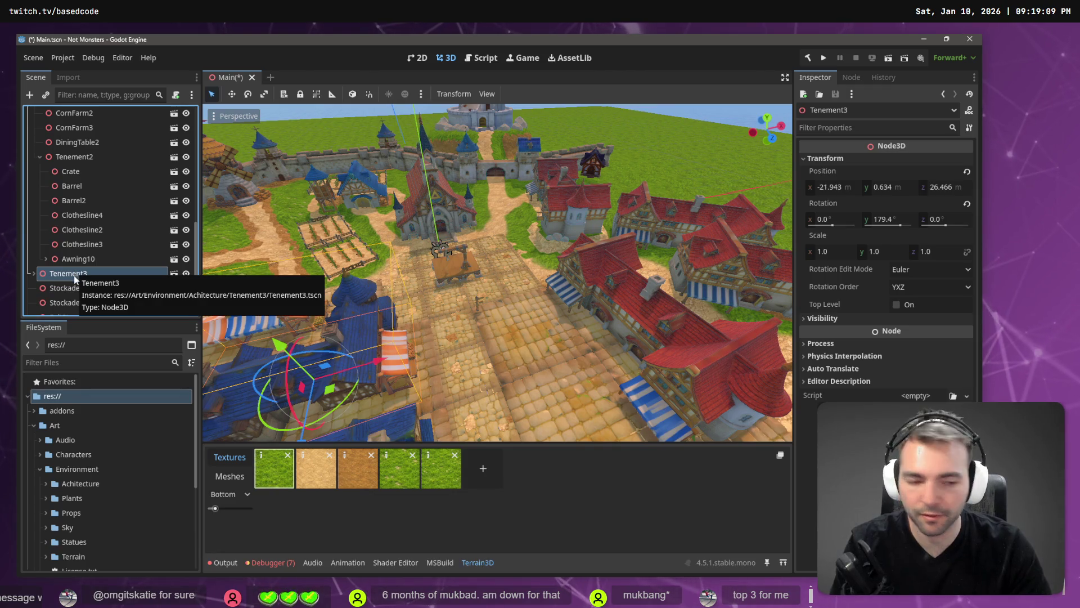
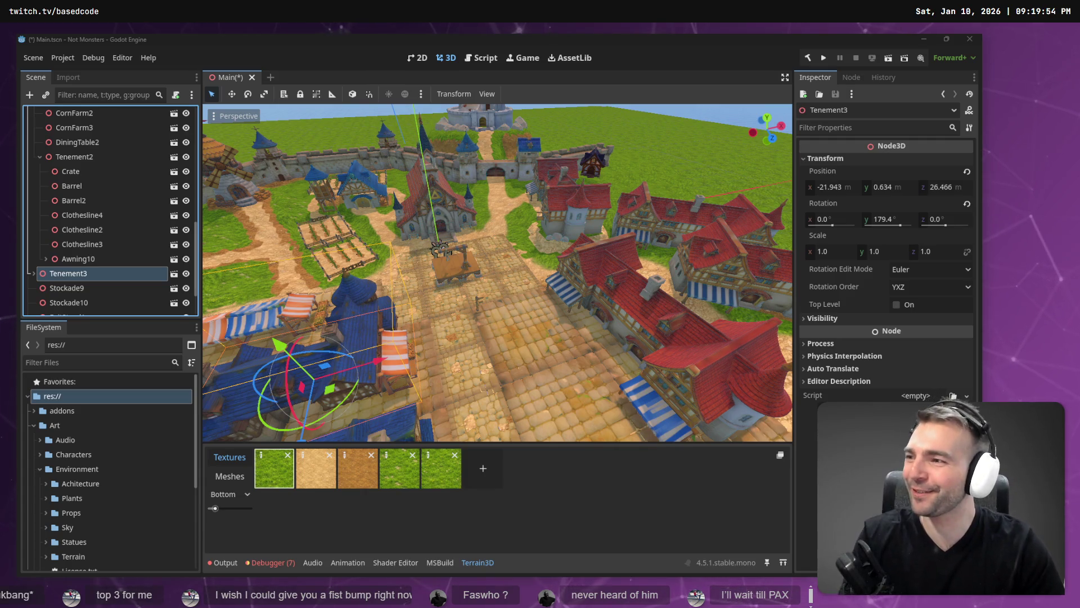
Select Stockade10 and Stockade9 together and start reparenting them
{"action": "scroll", "coordinate": [80, 261], "scroll_direction": "down", "scroll_amount": 2}
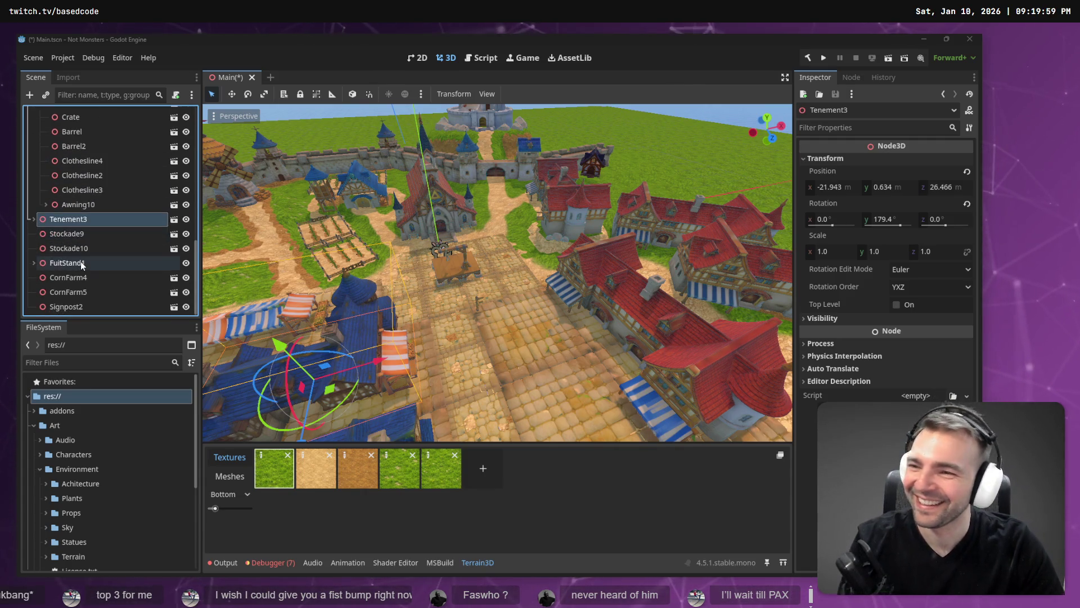
{"action": "left_click", "coordinate": [85, 248]}
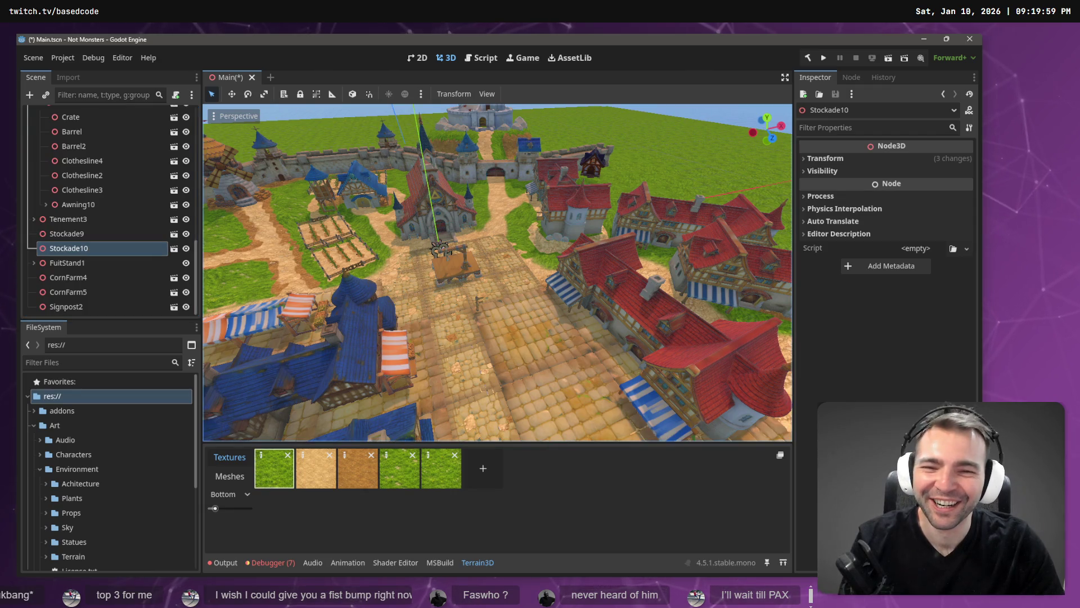
{"action": "key", "text": "f"}
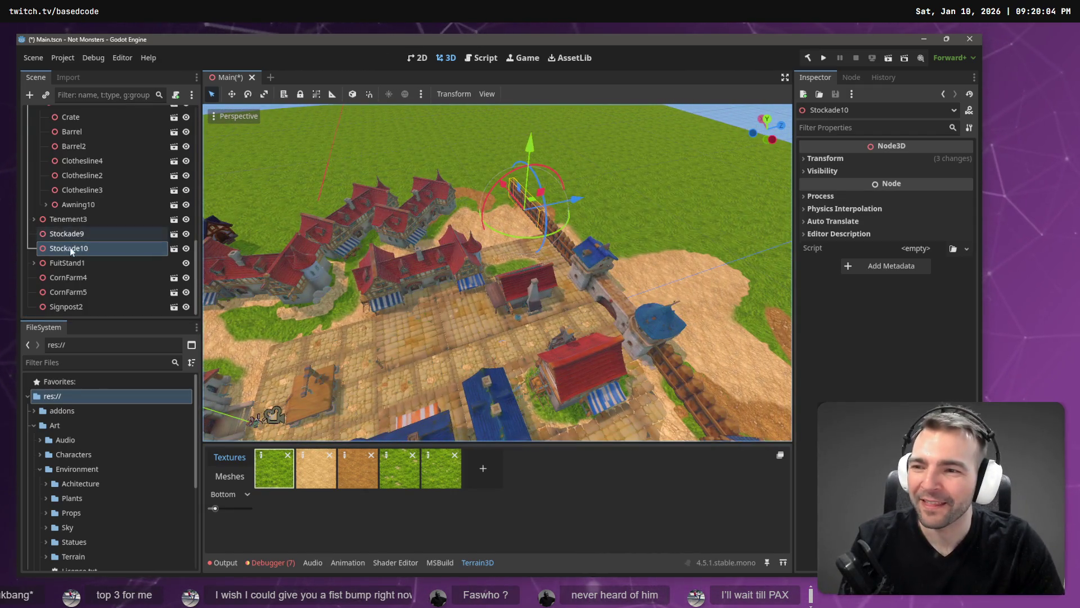
{"action": "left_click", "coordinate": [87, 235], "text": "shift"}
{"action": "right_click", "coordinate": [87, 235]}
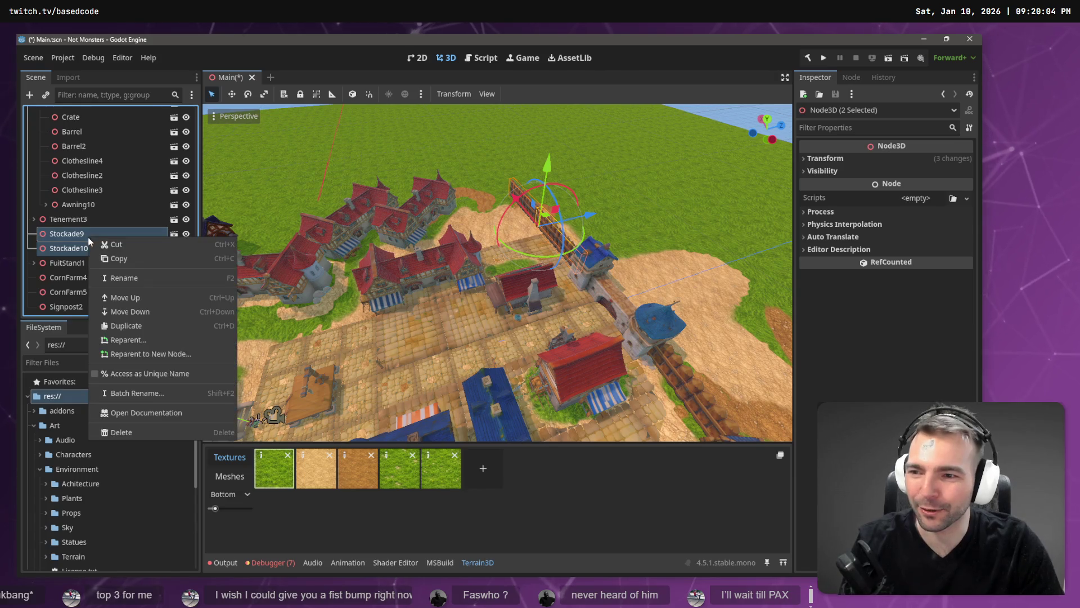
{"action": "left_click", "coordinate": [150, 339]}
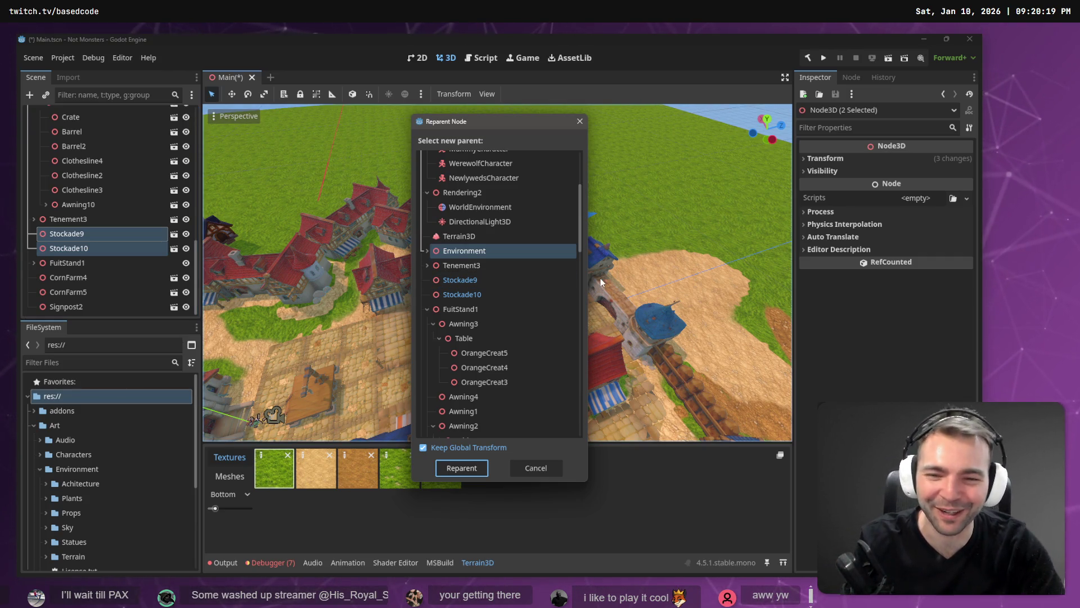
In the parent list under Environment, pick Walls and reparent both stockades there
{"action": "left_click", "coordinate": [428, 251]}
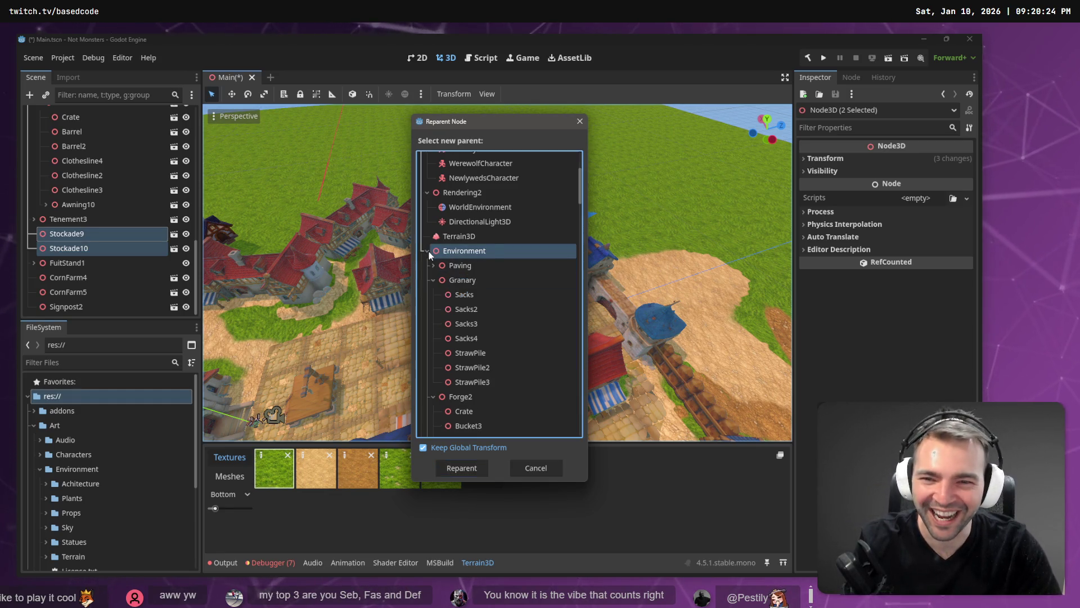
{"action": "left_click", "coordinate": [434, 279]}
{"action": "left_click", "coordinate": [432, 294]}
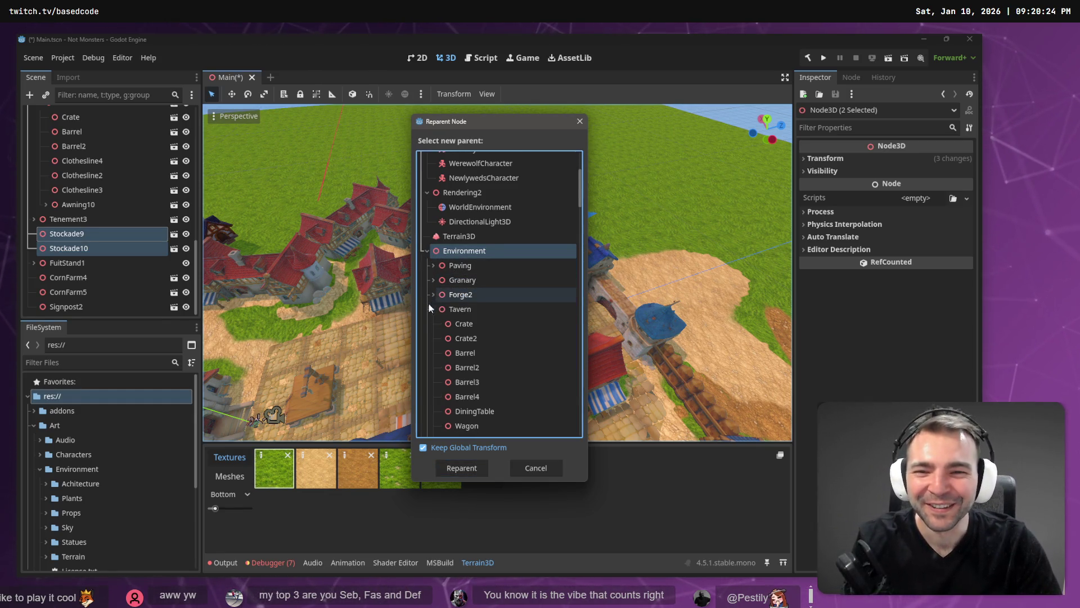
{"action": "left_click", "coordinate": [433, 309]}
{"action": "left_click", "coordinate": [433, 322]}
{"action": "scroll", "coordinate": [434, 324], "scroll_direction": "down", "scroll_amount": 1}
{"action": "left_click", "coordinate": [433, 319]}
{"action": "left_click", "coordinate": [433, 348]}
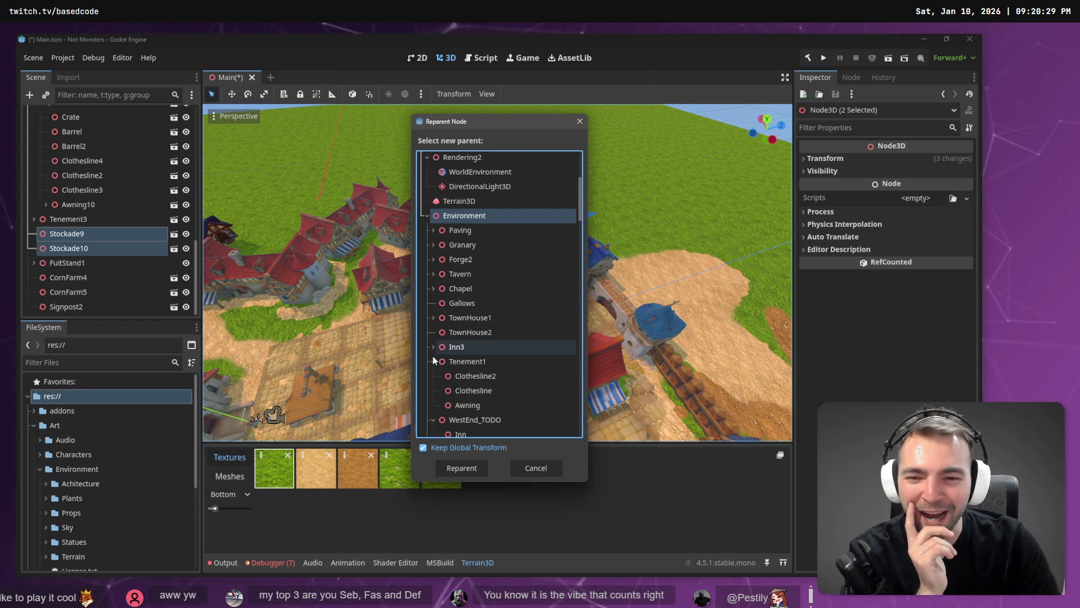
{"action": "left_click", "coordinate": [433, 362]}
{"action": "left_click", "coordinate": [432, 375]}
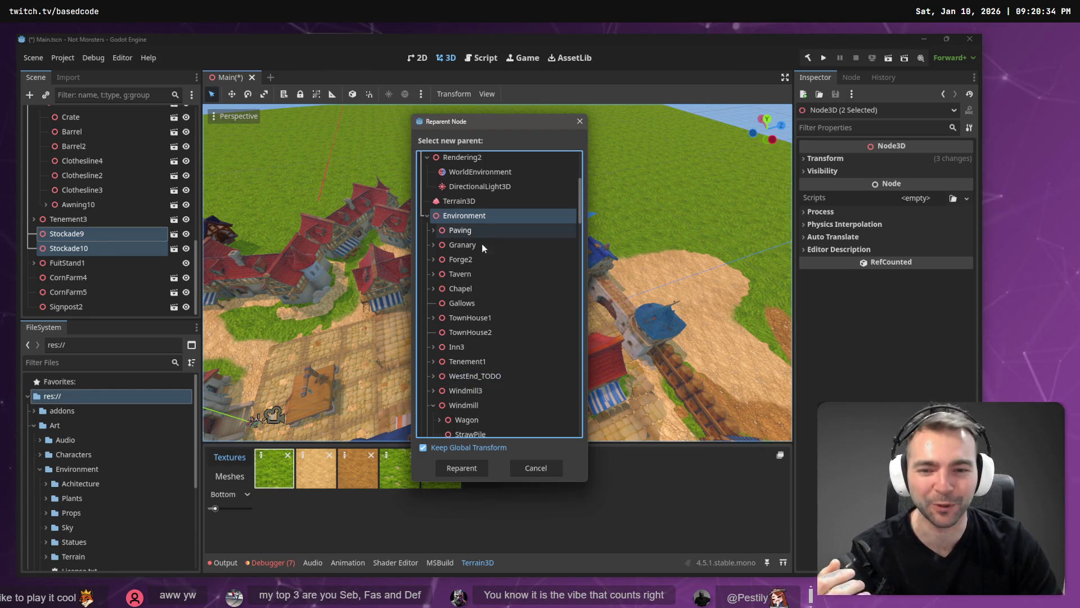
{"action": "scroll", "coordinate": [509, 340], "scroll_direction": "down", "scroll_amount": 3}
{"action": "left_click", "coordinate": [496, 371]}
{"action": "left_click", "coordinate": [470, 469]}
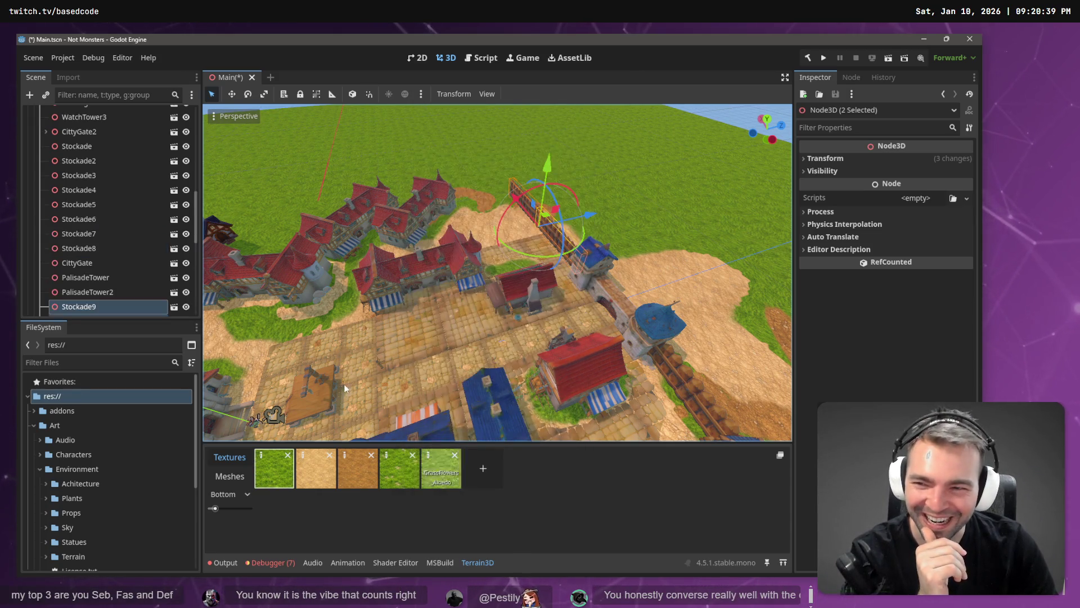
Select CornFarm5, then the FuitStand1 node, in the scene tree
{"action": "scroll", "coordinate": [100, 242], "scroll_direction": "down", "scroll_amount": 3}
{"action": "scroll", "coordinate": [101, 253], "scroll_direction": "down", "scroll_amount": 3}
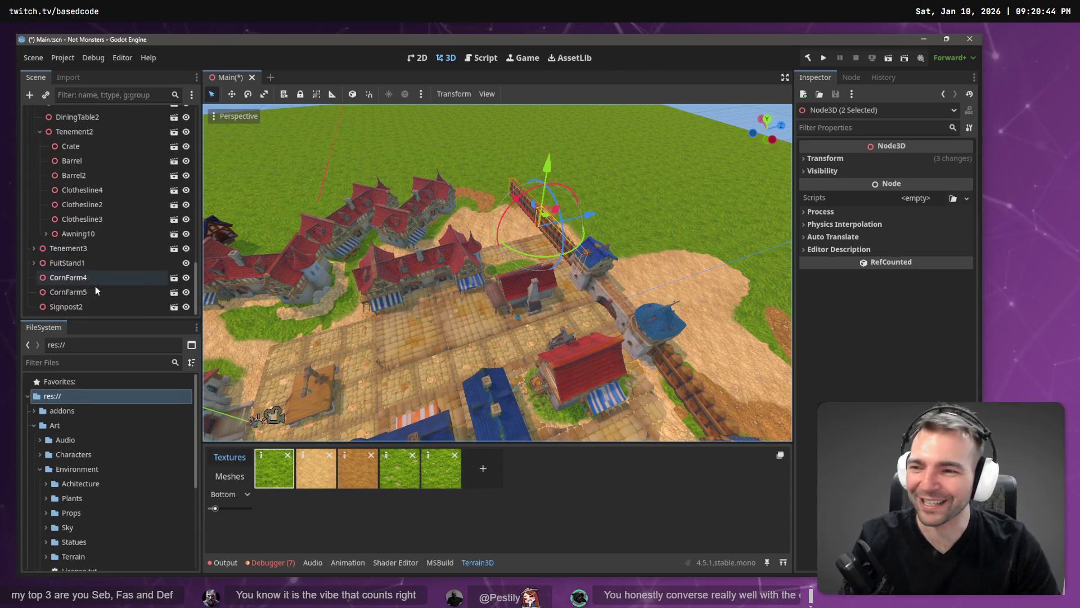
{"action": "left_click", "coordinate": [92, 291]}
{"action": "left_click", "coordinate": [97, 267]}
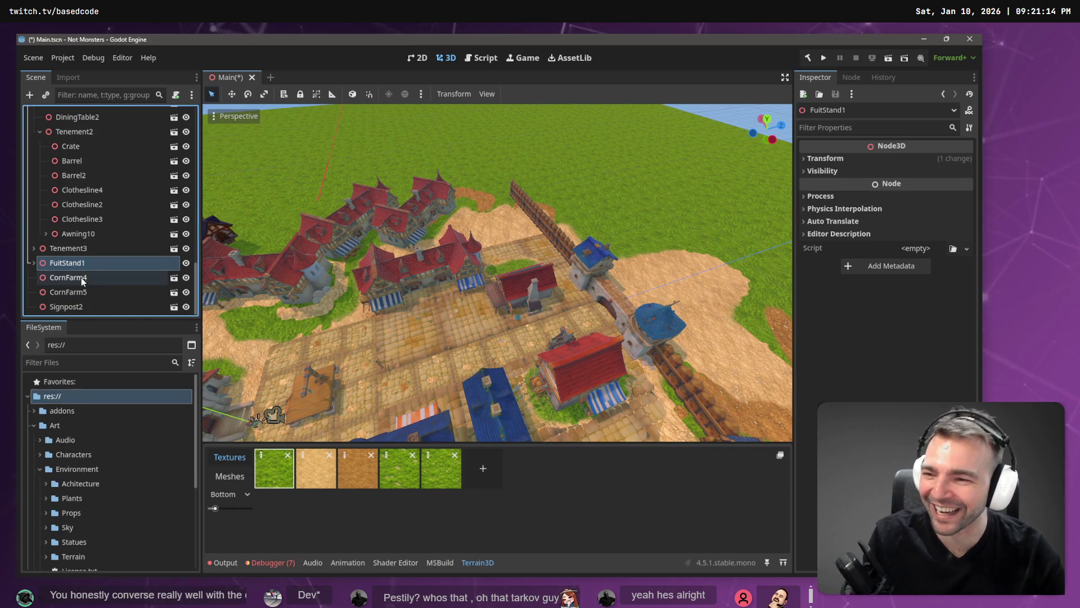
Reparent FuitStand1 under the Environment node
{"action": "right_click", "coordinate": [80, 262]}
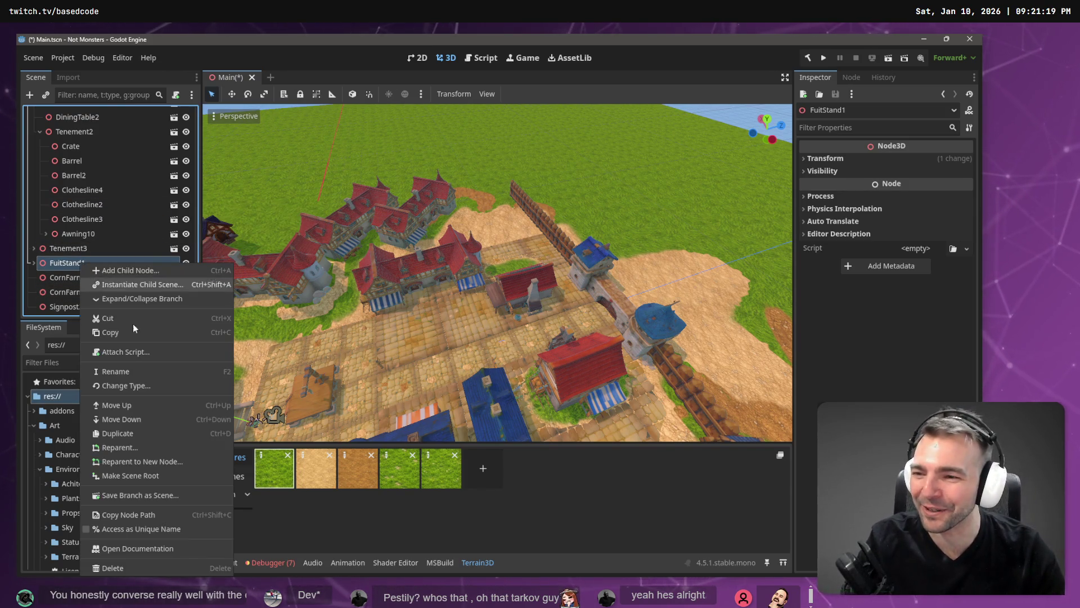
{"action": "left_click", "coordinate": [141, 446]}
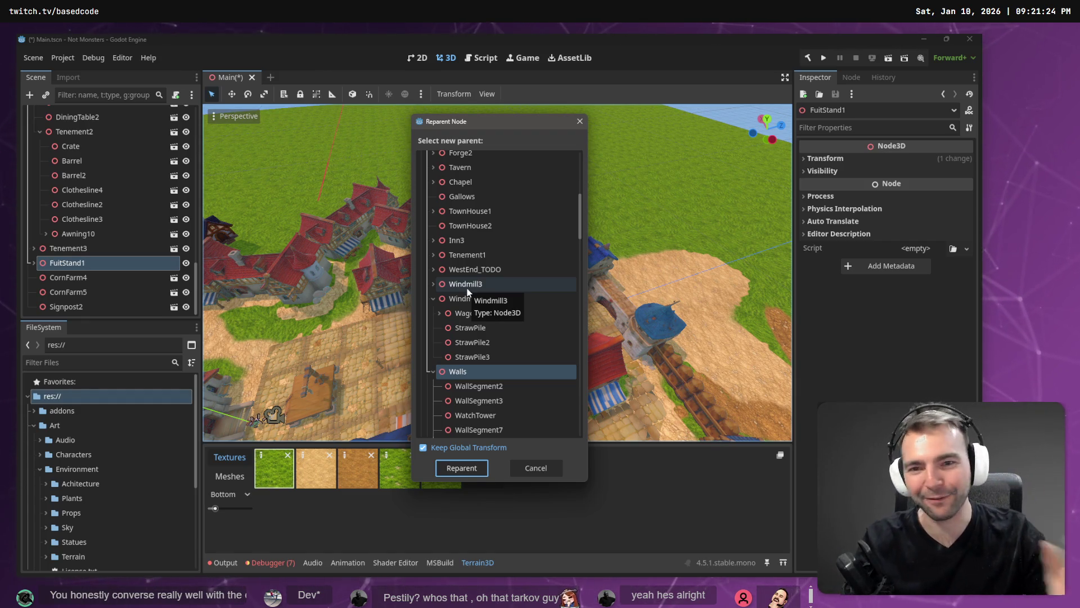
{"action": "scroll", "coordinate": [511, 267], "scroll_direction": "up", "scroll_amount": 5}
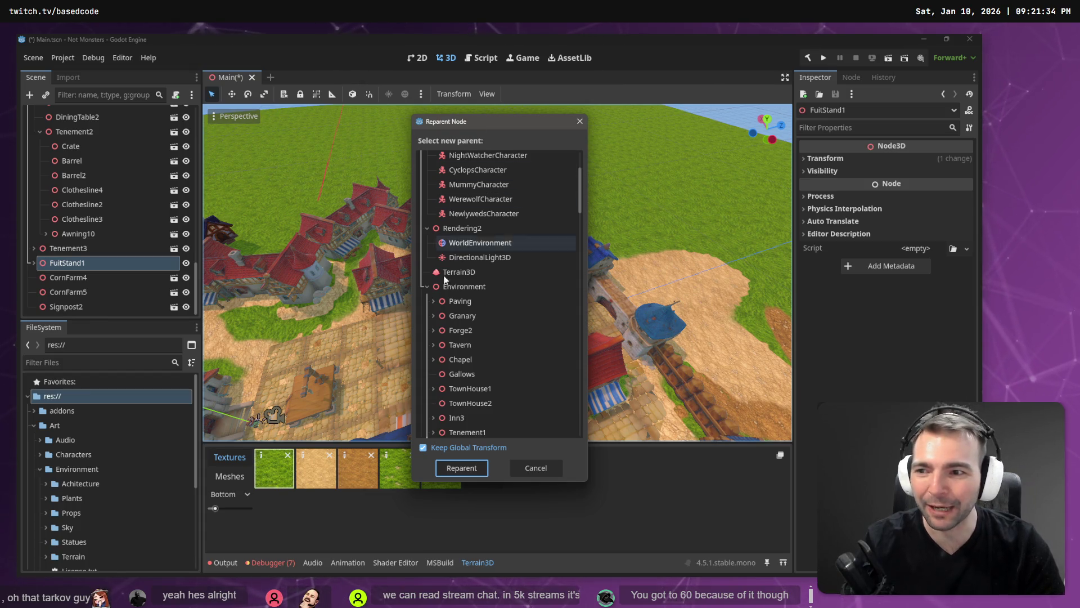
{"action": "scroll", "coordinate": [490, 332], "scroll_direction": "down", "scroll_amount": 2}
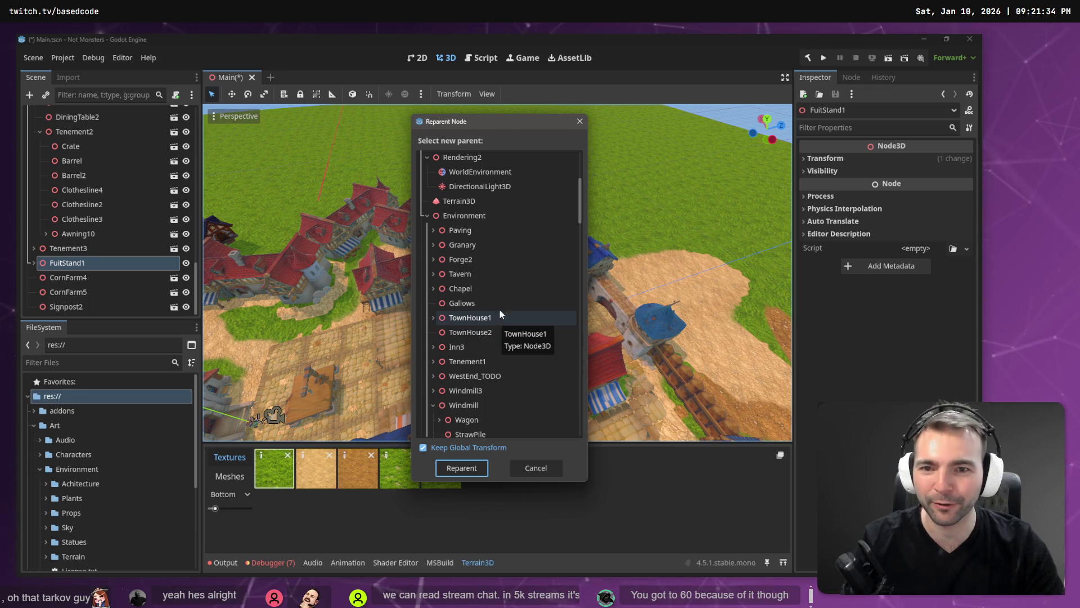
{"action": "double_click", "coordinate": [456, 217]}
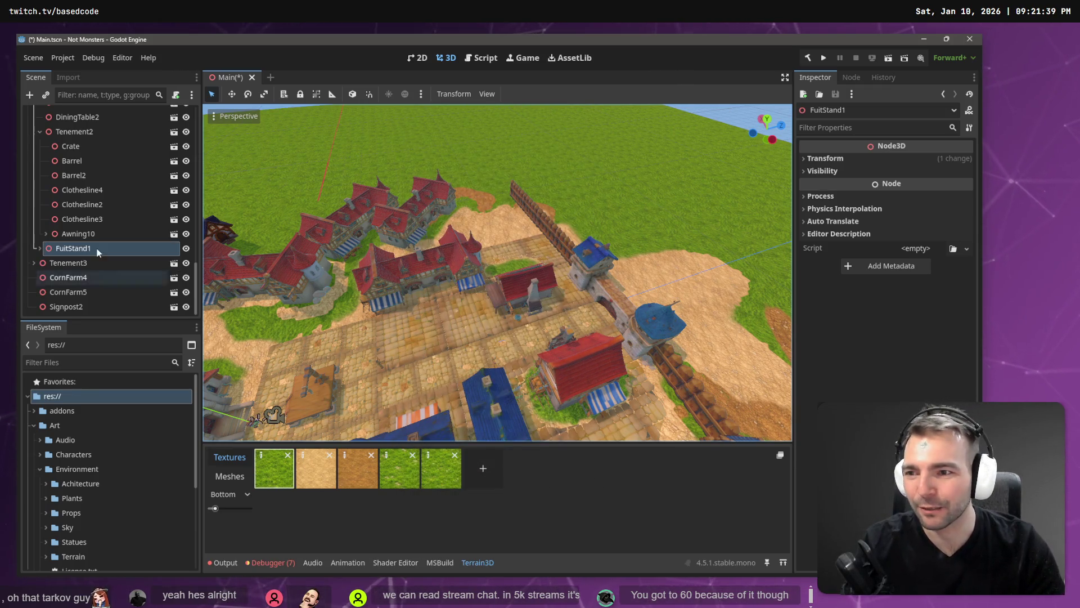
Move Tenement3 under Environment as well
{"action": "left_click", "coordinate": [103, 265]}
{"action": "right_click", "coordinate": [93, 267]}
{"action": "left_click", "coordinate": [130, 372]}
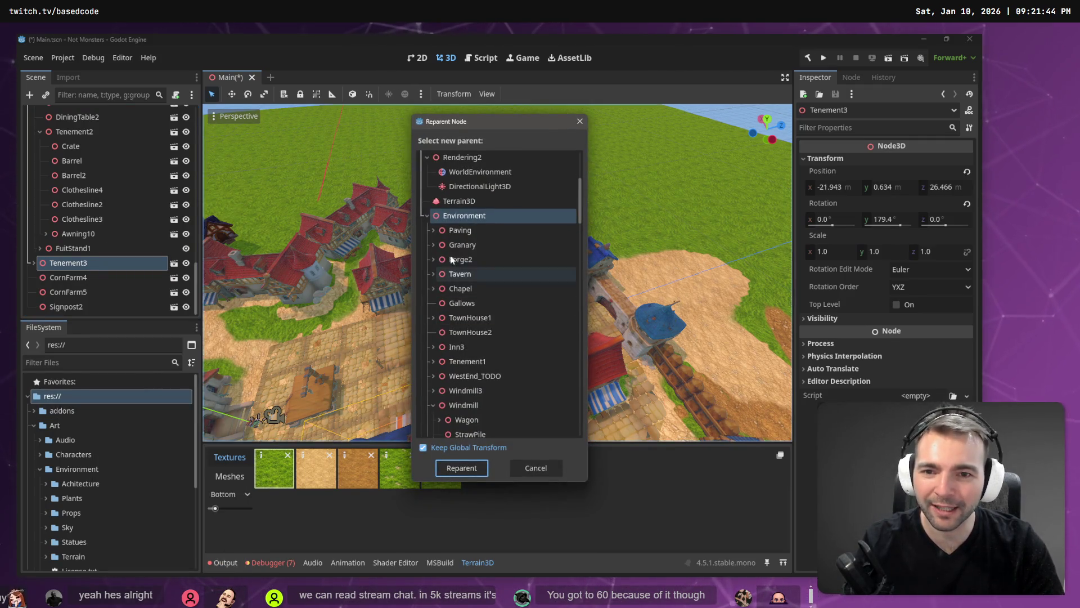
{"action": "left_click", "coordinate": [479, 467]}
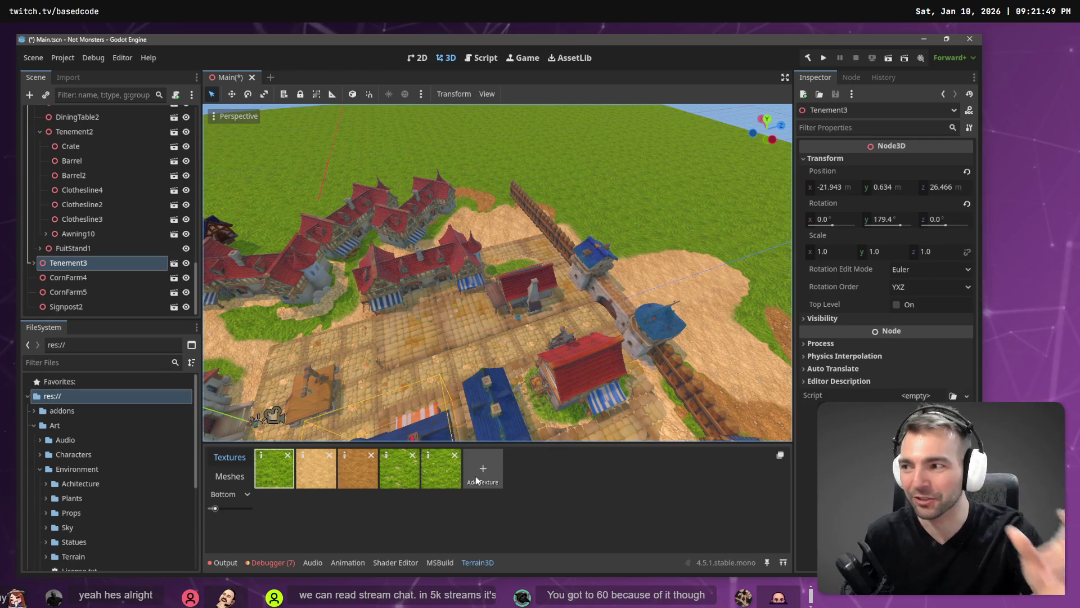
Select CornFarm4, then CornFarm5, in the scene tree
{"action": "left_click", "coordinate": [99, 277]}
{"action": "left_click", "coordinate": [103, 266]}
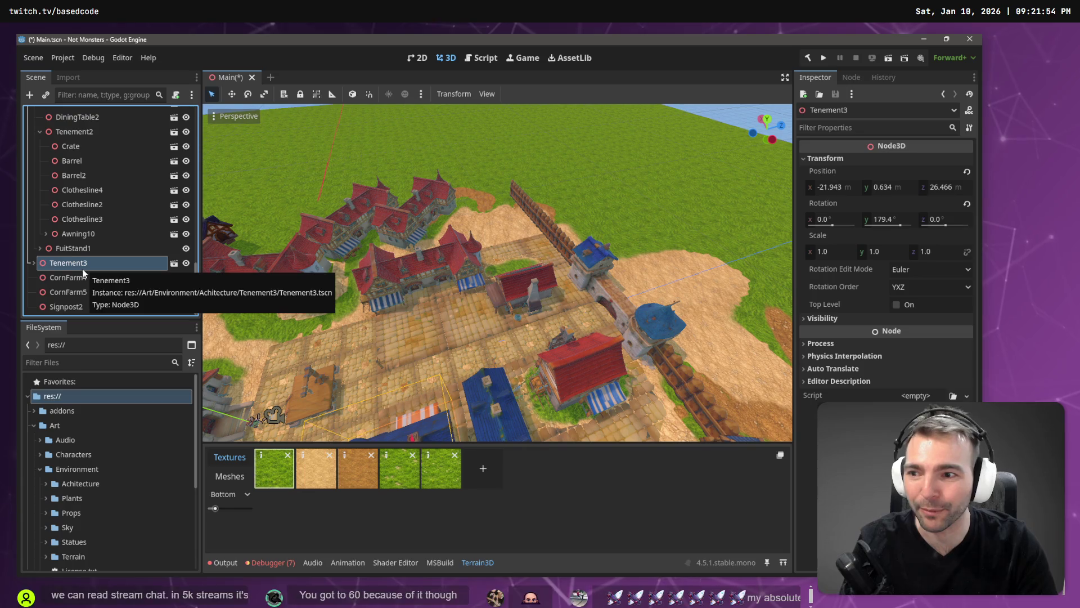
{"action": "left_click", "coordinate": [84, 277]}
{"action": "left_click", "coordinate": [84, 292]}
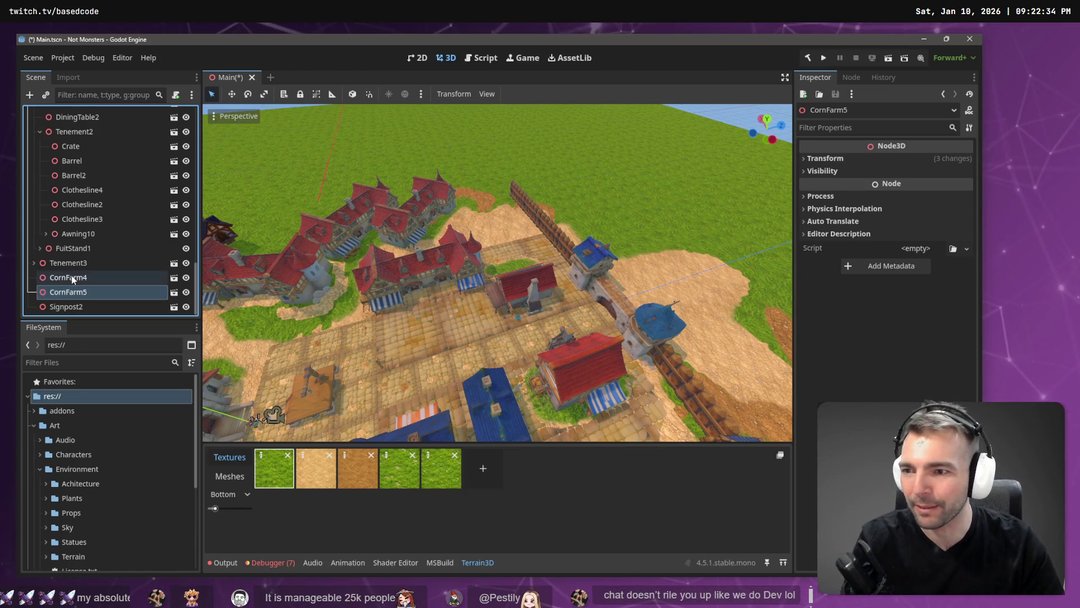
Frame Tenement3 in the 3D view and confirm a new parent for it
{"action": "left_click", "coordinate": [72, 275]}
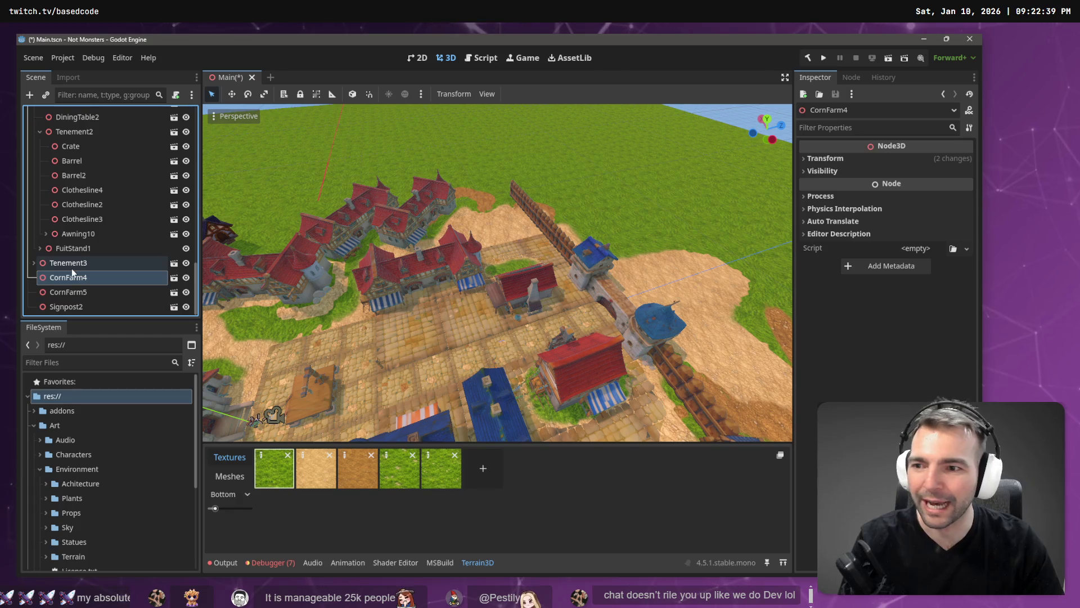
{"action": "left_click", "coordinate": [72, 265]}
{"action": "key", "text": "f"}
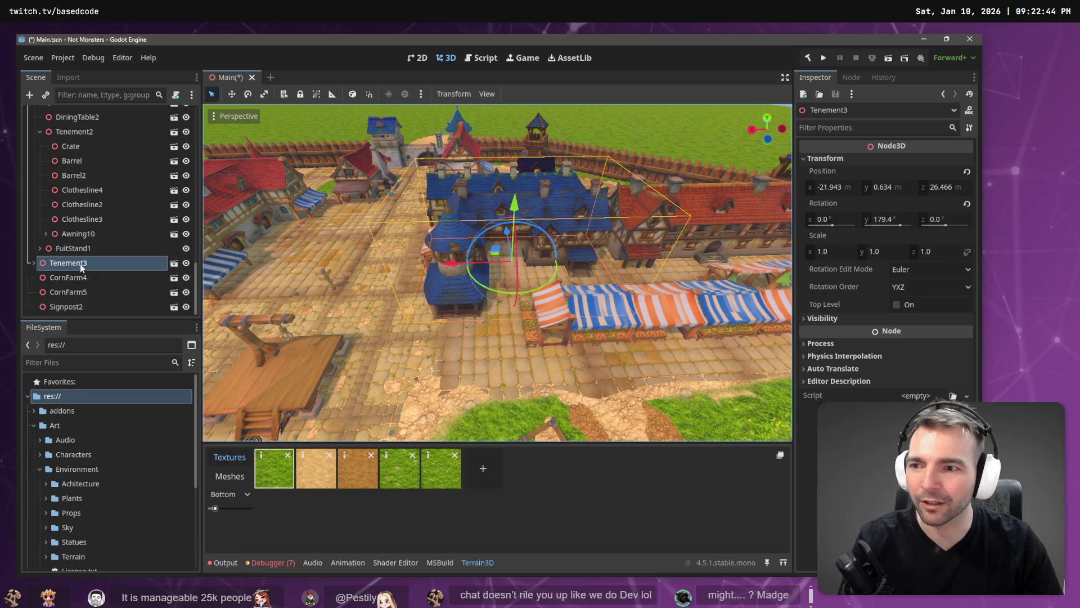
{"action": "right_click", "coordinate": [80, 265]}
{"action": "left_click", "coordinate": [140, 369]}
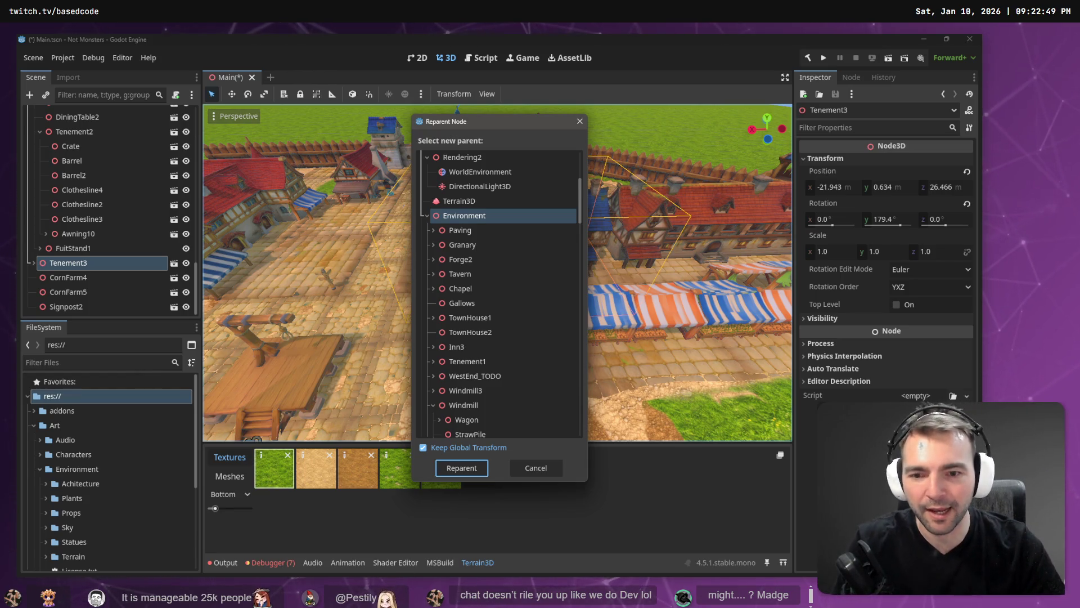
{"action": "left_click", "coordinate": [474, 472]}
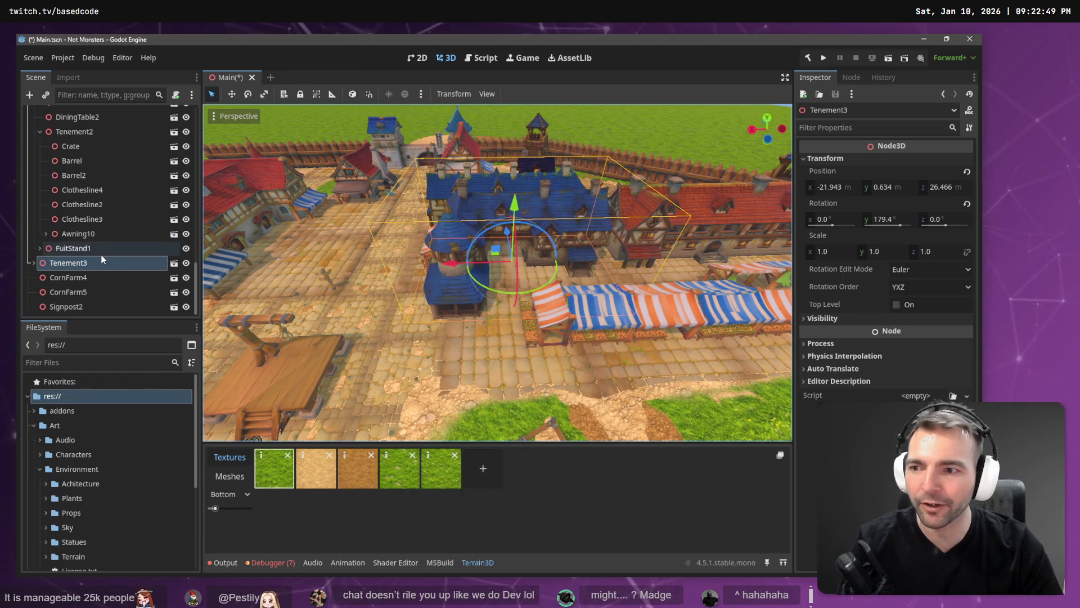
Reparent CornFarm4, CornFarm5 and Signpost2 together under Environment
{"action": "left_click", "coordinate": [82, 276]}
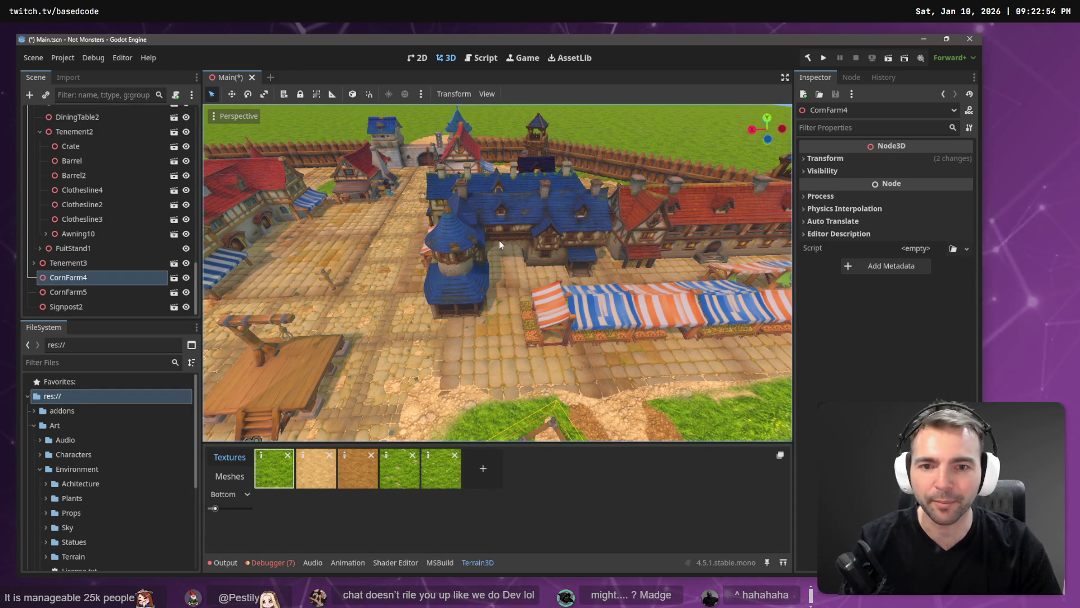
{"action": "key", "text": "f"}
{"action": "scroll", "coordinate": [499, 243], "scroll_direction": "down", "scroll_amount": 5}
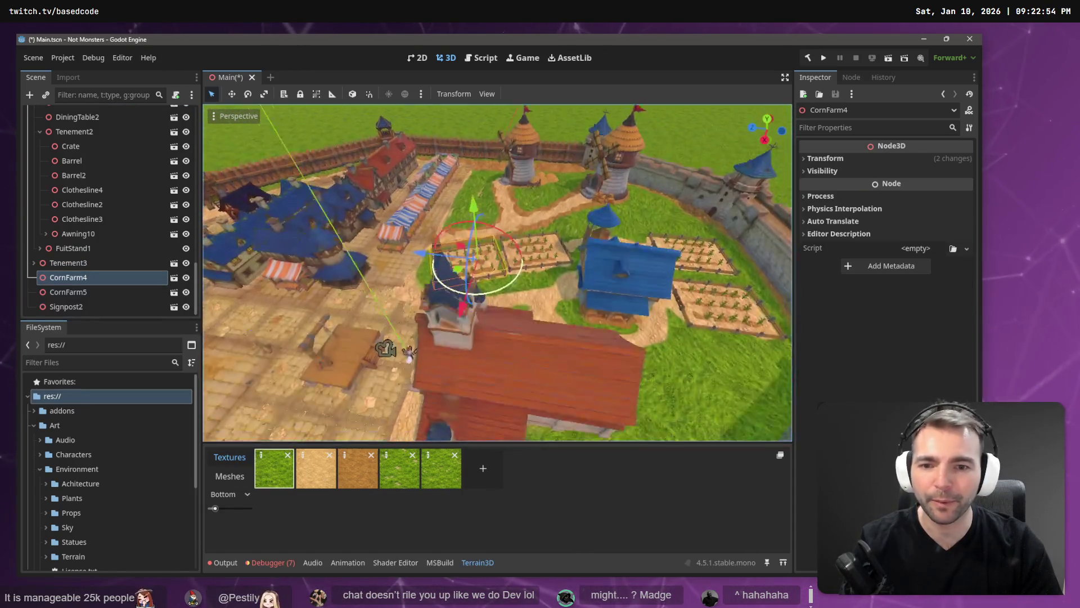
{"action": "scroll", "coordinate": [498, 241], "scroll_direction": "up", "scroll_amount": 5}
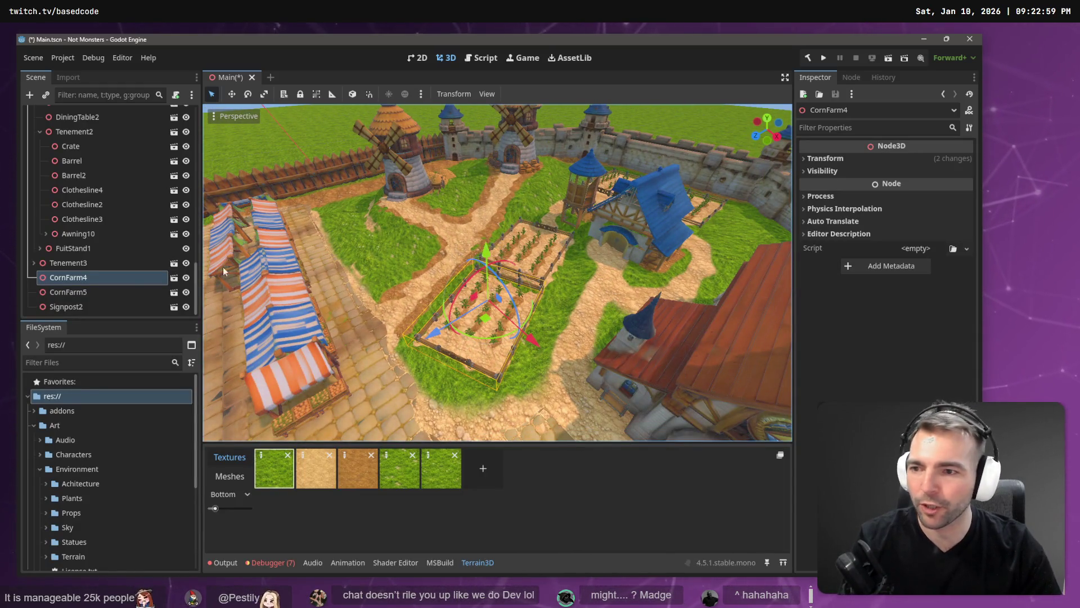
{"action": "left_click", "coordinate": [91, 306]}
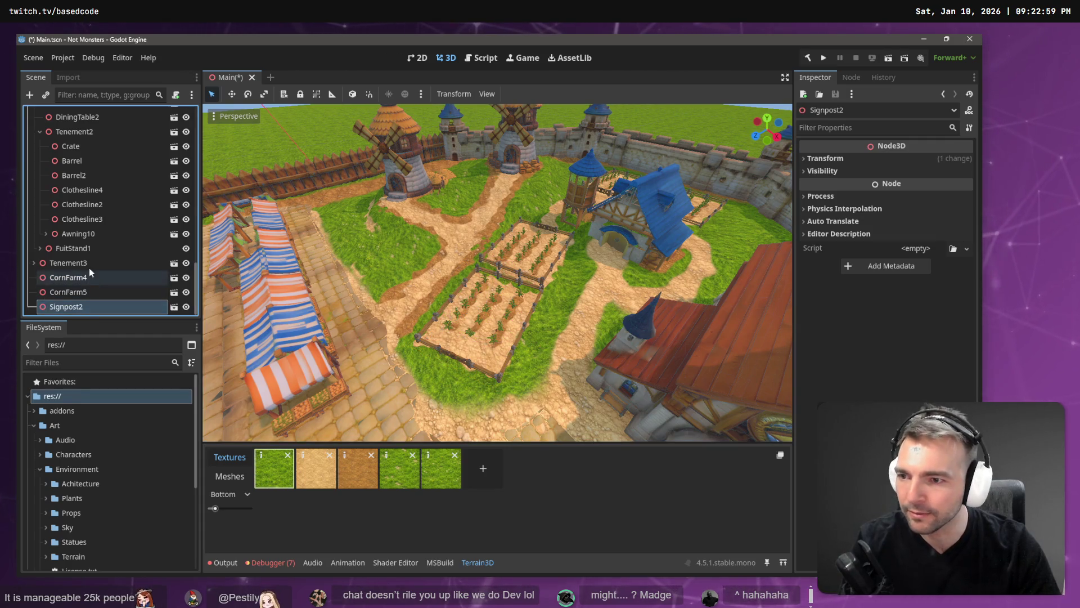
{"action": "left_click", "coordinate": [90, 278]}
{"action": "left_click", "coordinate": [91, 292], "text": "shift"}
{"action": "left_click", "coordinate": [90, 306], "text": "shift"}
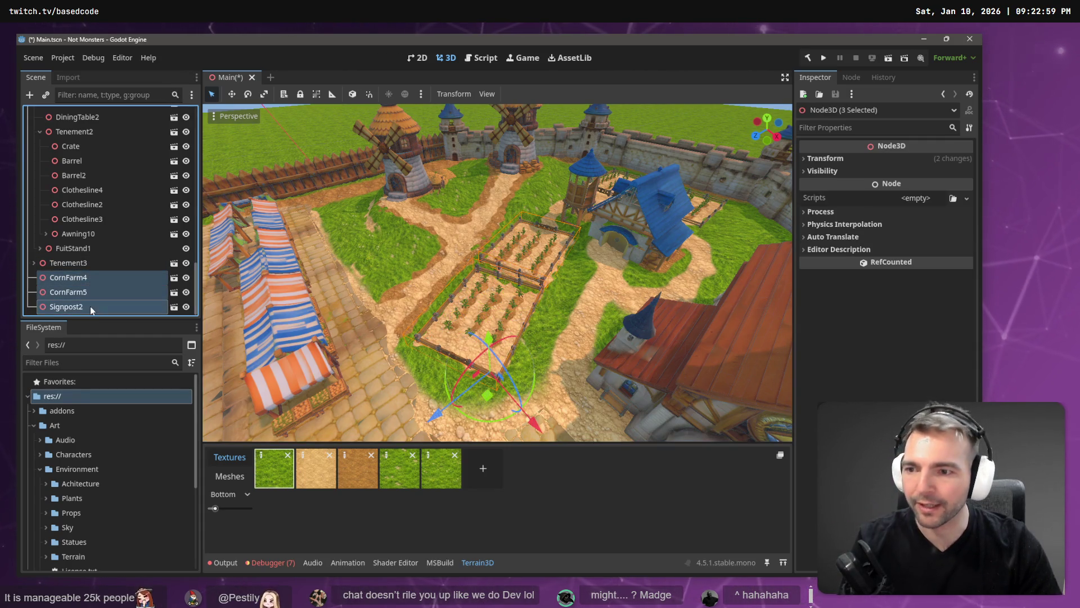
{"action": "right_click", "coordinate": [103, 293]}
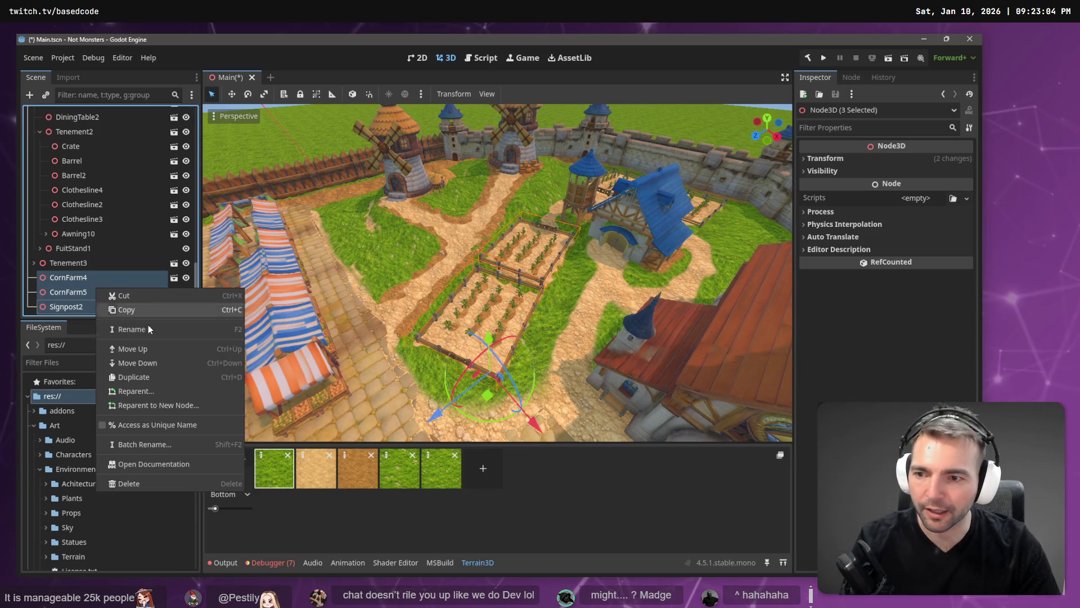
{"action": "left_click", "coordinate": [141, 362]}
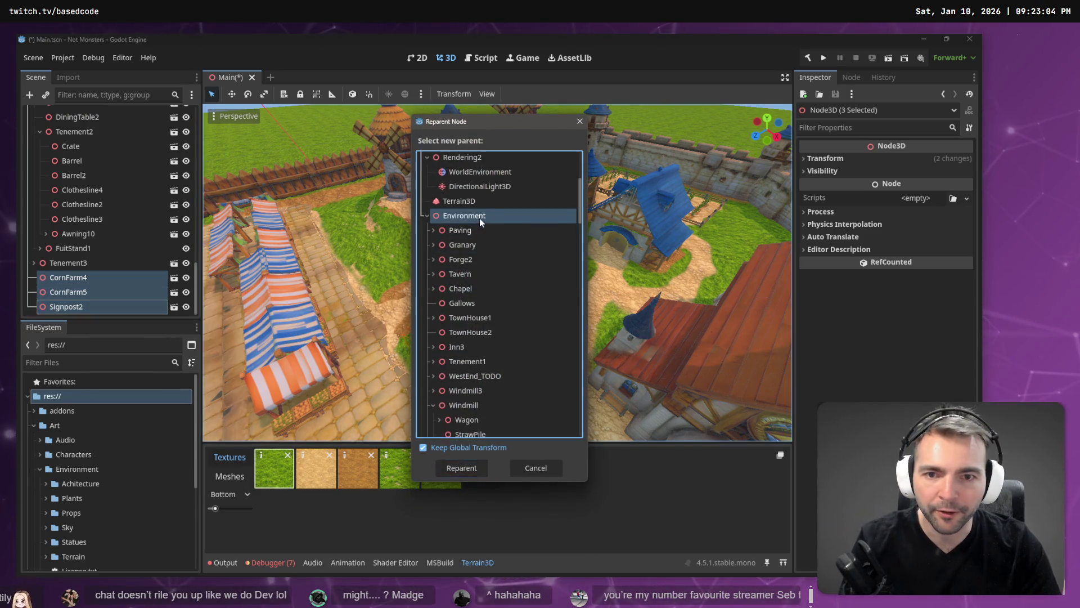
{"action": "double_click", "coordinate": [479, 218]}
Frame Tenement3 and put it under the Environment node
{"action": "left_click", "coordinate": [72, 305]}
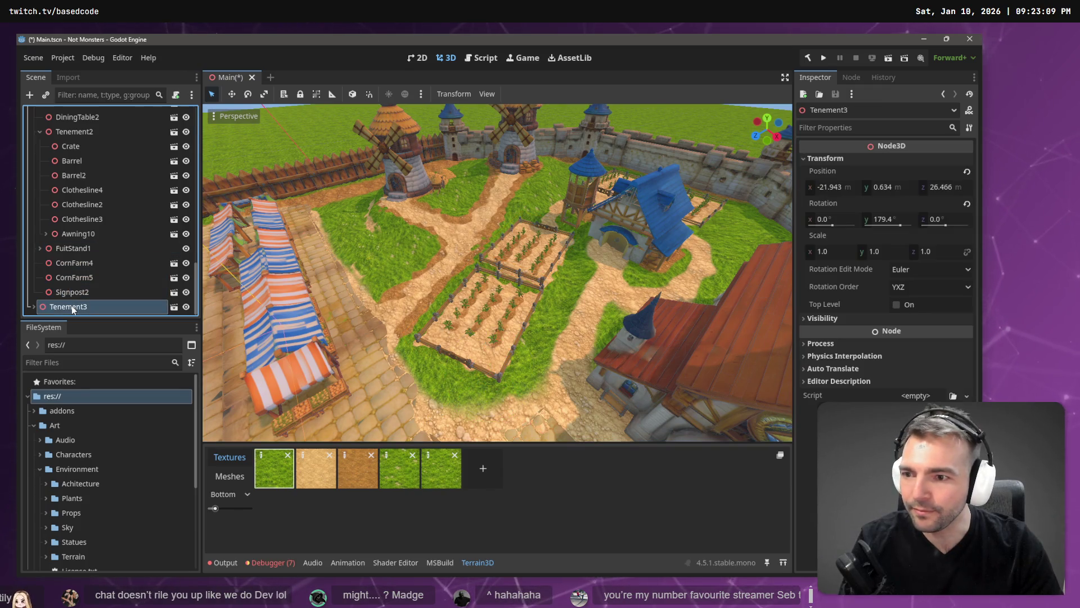
{"action": "double_click", "coordinate": [72, 305]}
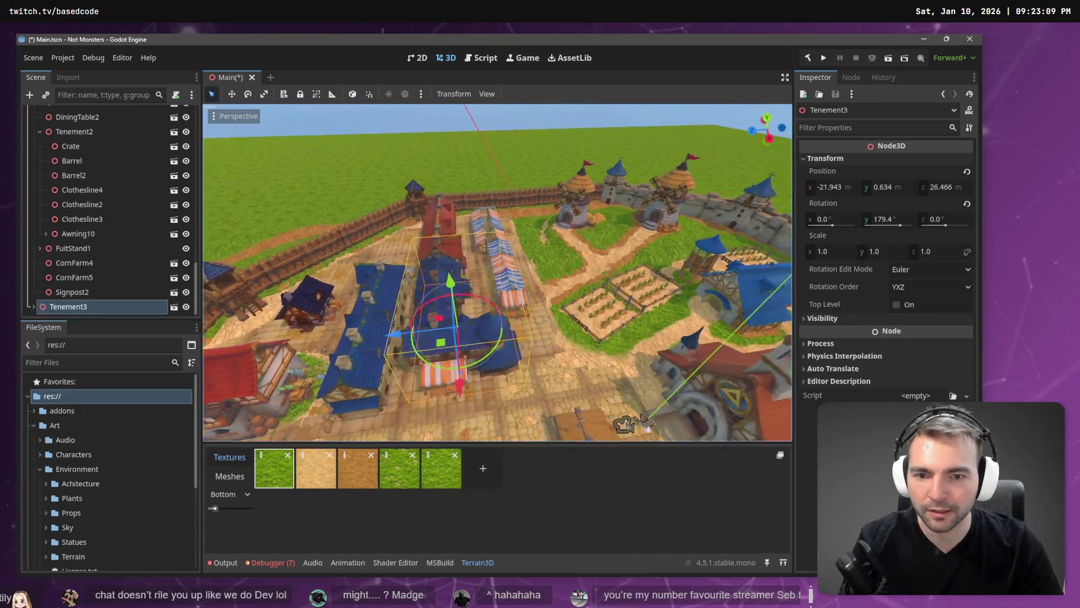
{"action": "right_click", "coordinate": [82, 304]}
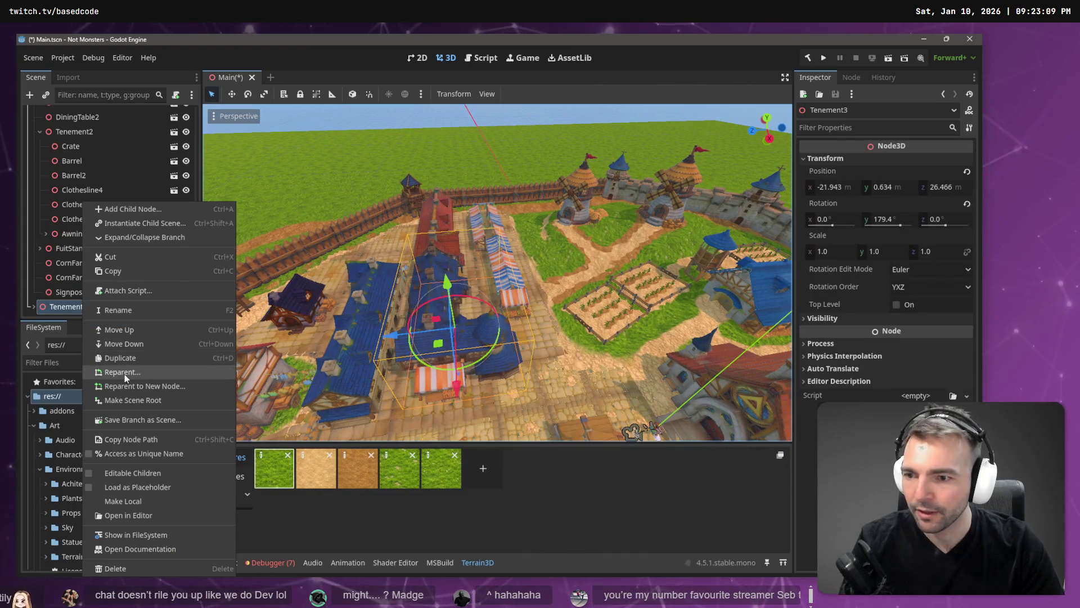
{"action": "left_click", "coordinate": [122, 372]}
{"action": "double_click", "coordinate": [473, 216]}
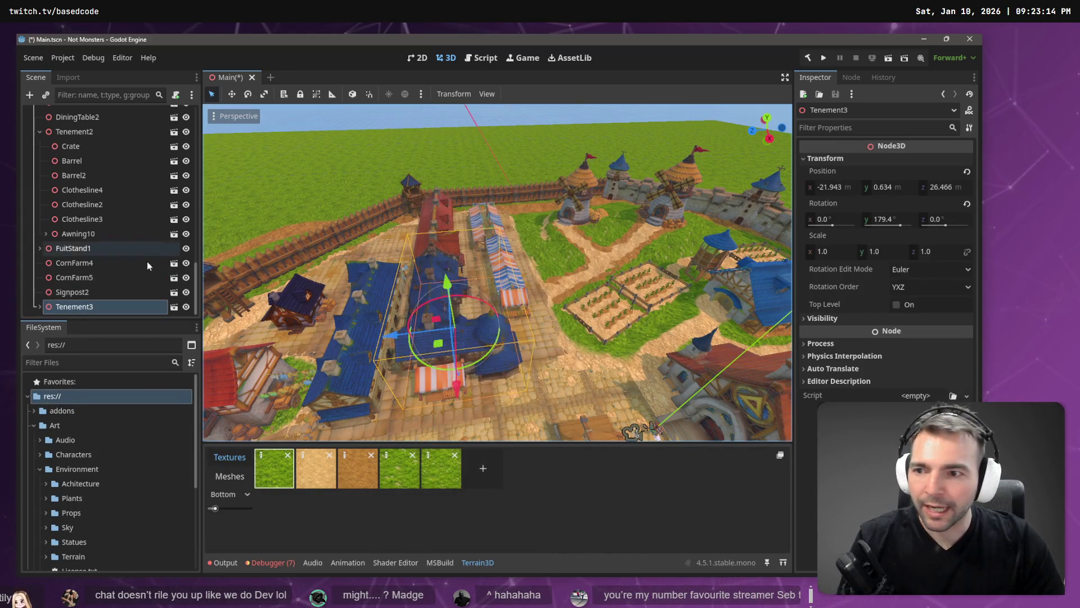
{"action": "scroll", "coordinate": [119, 292], "scroll_direction": "up", "scroll_amount": 5}
{"action": "scroll", "coordinate": [128, 247], "scroll_direction": "up", "scroll_amount": 5}
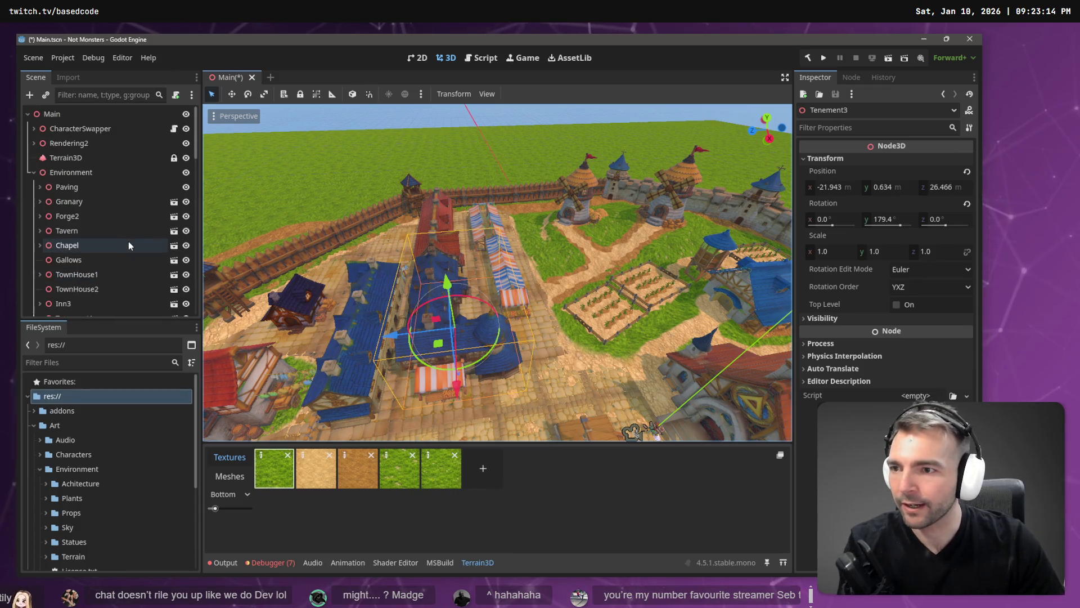
Drag Terrain3D into Environment as its first child
{"action": "left_click", "coordinate": [34, 171]}
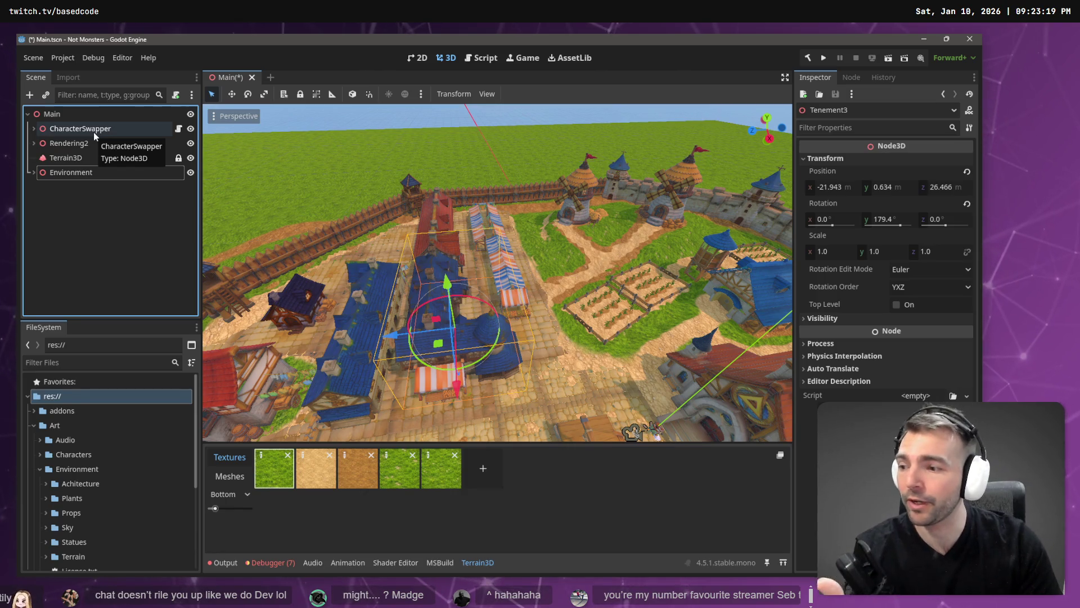
{"action": "left_click", "coordinate": [80, 160]}
{"action": "left_click_drag", "start_coordinate": [77, 175], "coordinate": [69, 171]}
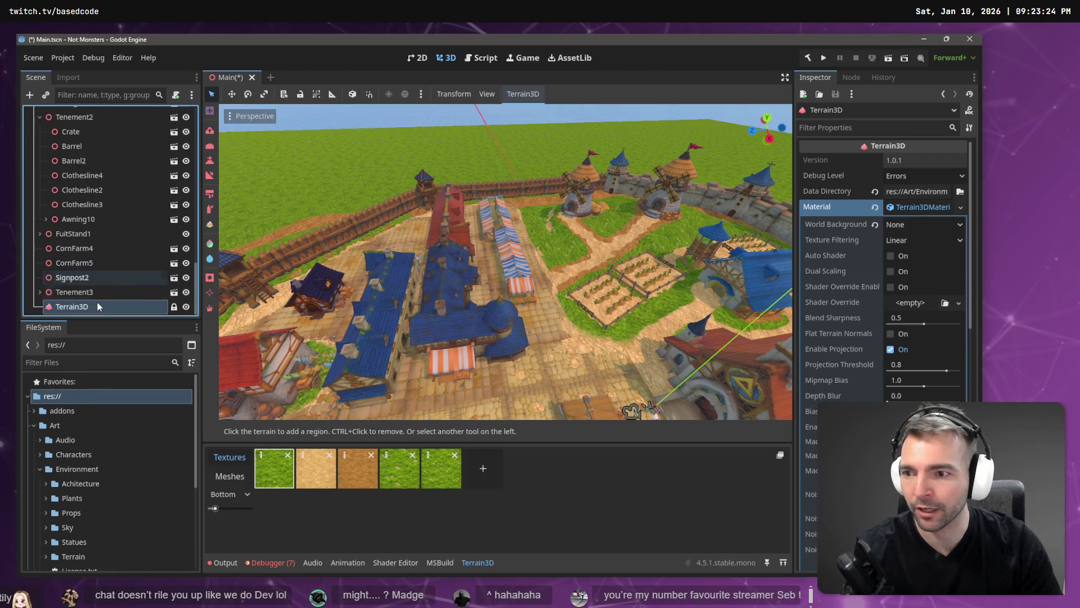
{"action": "left_click_drag", "start_coordinate": [98, 304], "coordinate": [126, 167]}
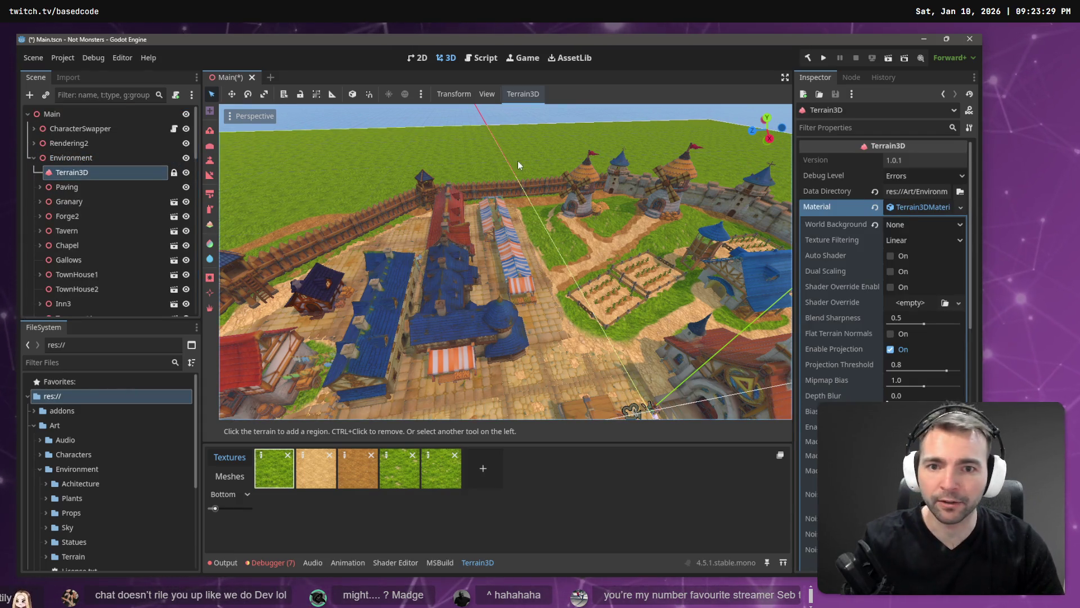
Frame Terrain3D, hide it to view the buildings, then show it again
{"action": "key", "text": "f"}
{"action": "left_click", "coordinate": [185, 172]}
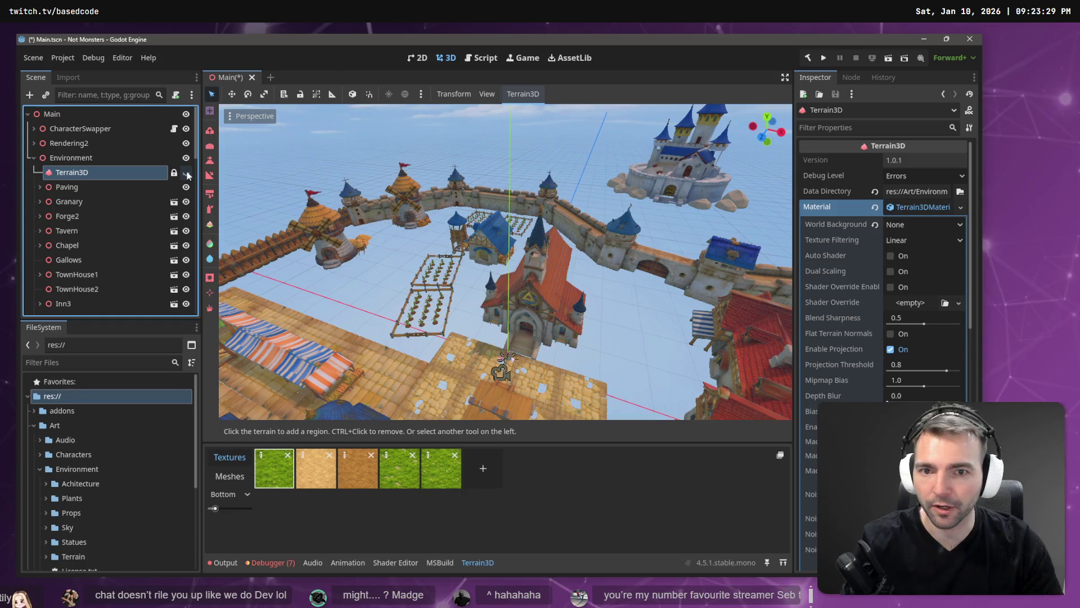
{"action": "scroll", "coordinate": [484, 202], "scroll_direction": "down", "scroll_amount": 5}
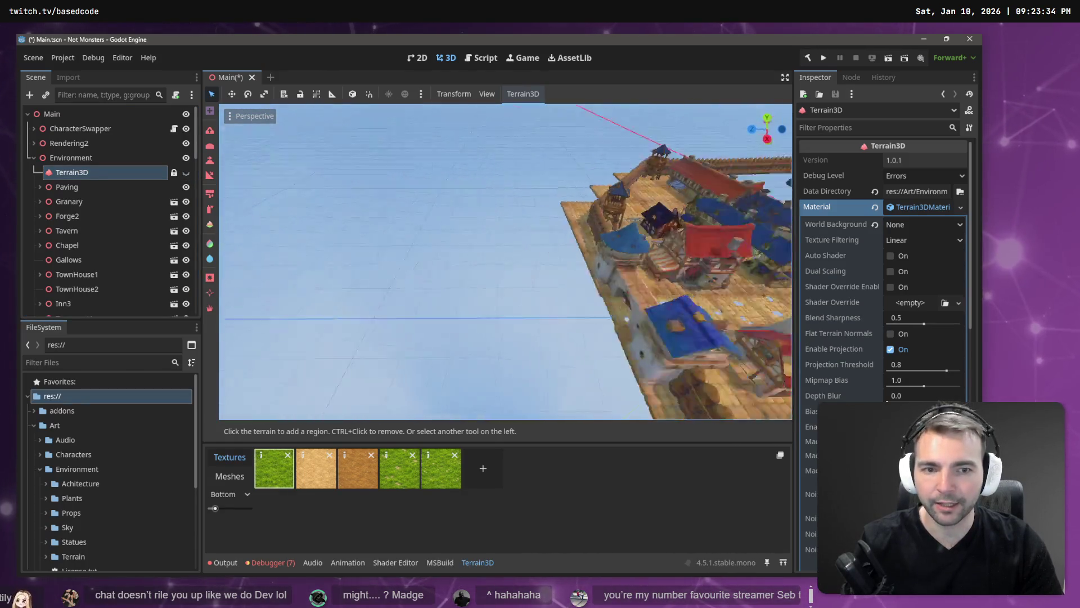
{"action": "scroll", "coordinate": [506, 262], "scroll_direction": "up", "scroll_amount": 5}
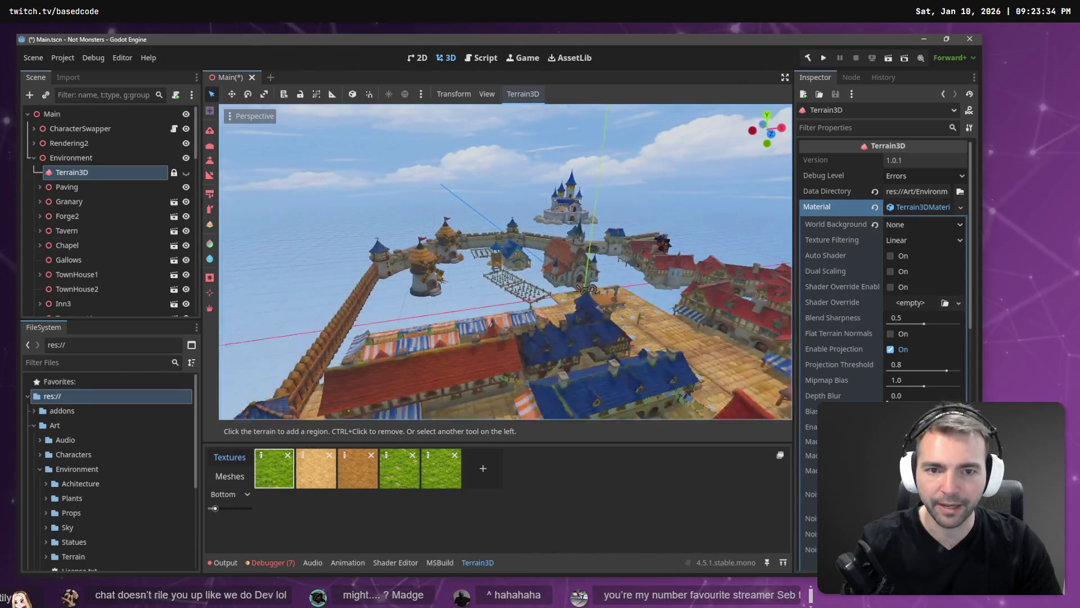
{"action": "scroll", "coordinate": [402, 181], "scroll_direction": "up", "scroll_amount": 2}
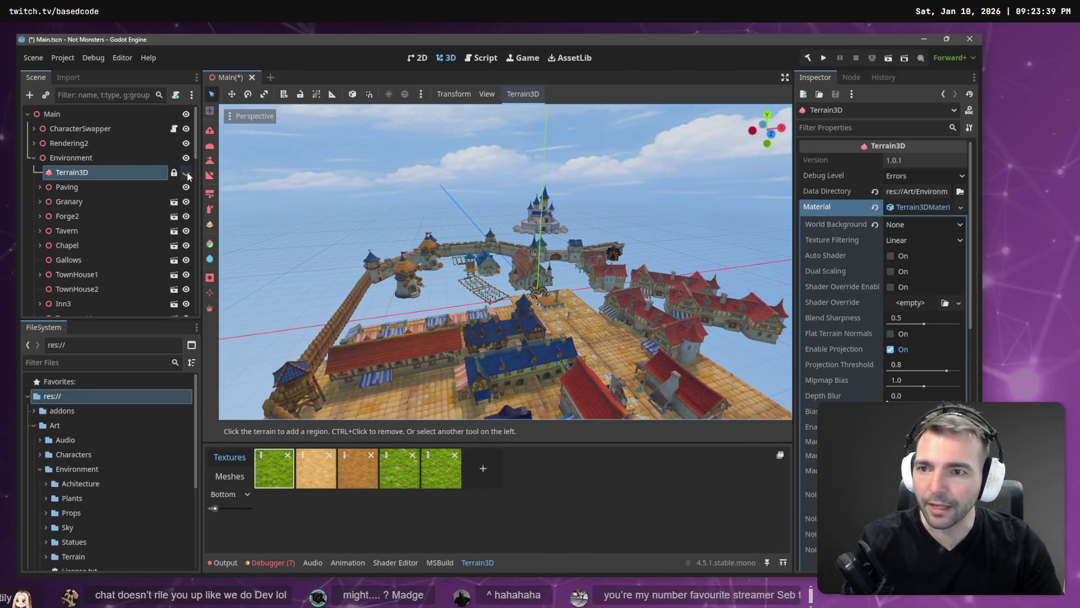
{"action": "left_click", "coordinate": [187, 172]}
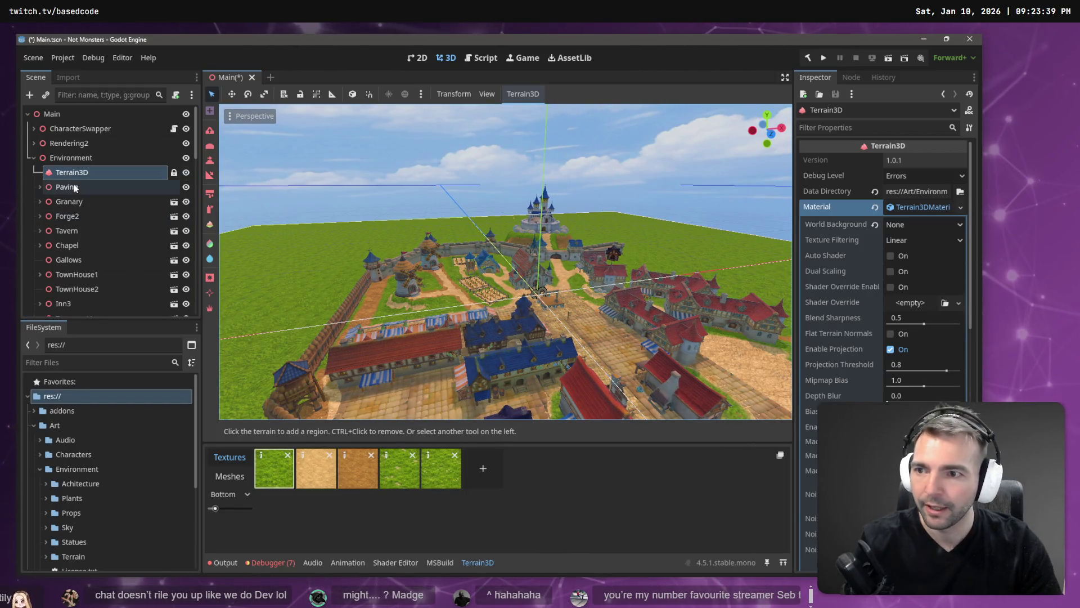
Collapse Walls and drag it into Environment just below Terrain3D, above Paving
{"action": "left_click", "coordinate": [75, 188]}
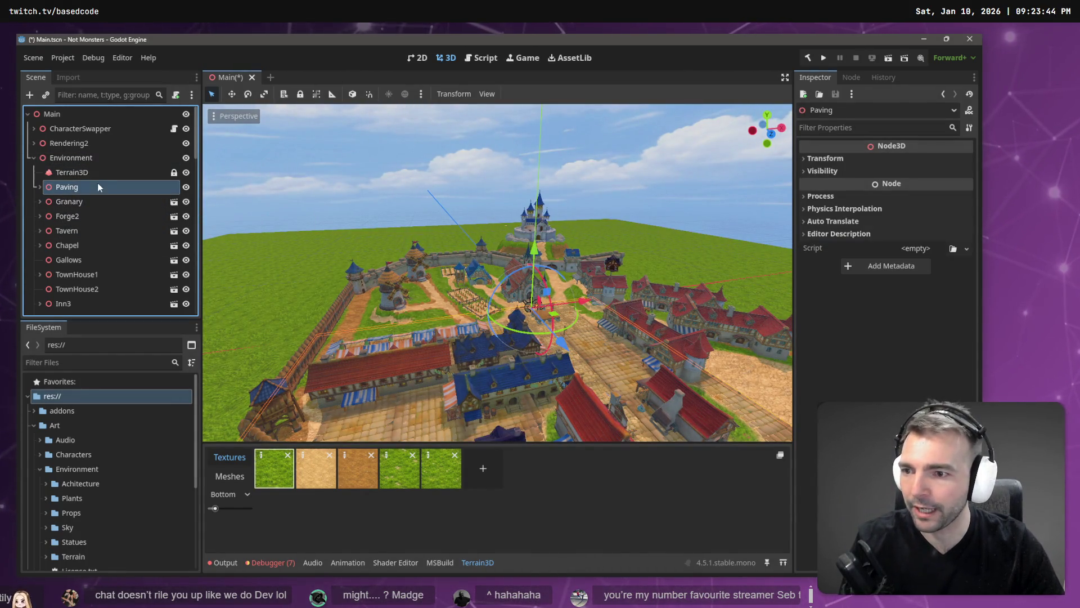
{"action": "left_click_drag", "start_coordinate": [422, 290], "coordinate": [411, 290]}
{"action": "scroll", "coordinate": [69, 187], "scroll_direction": "down", "scroll_amount": 10}
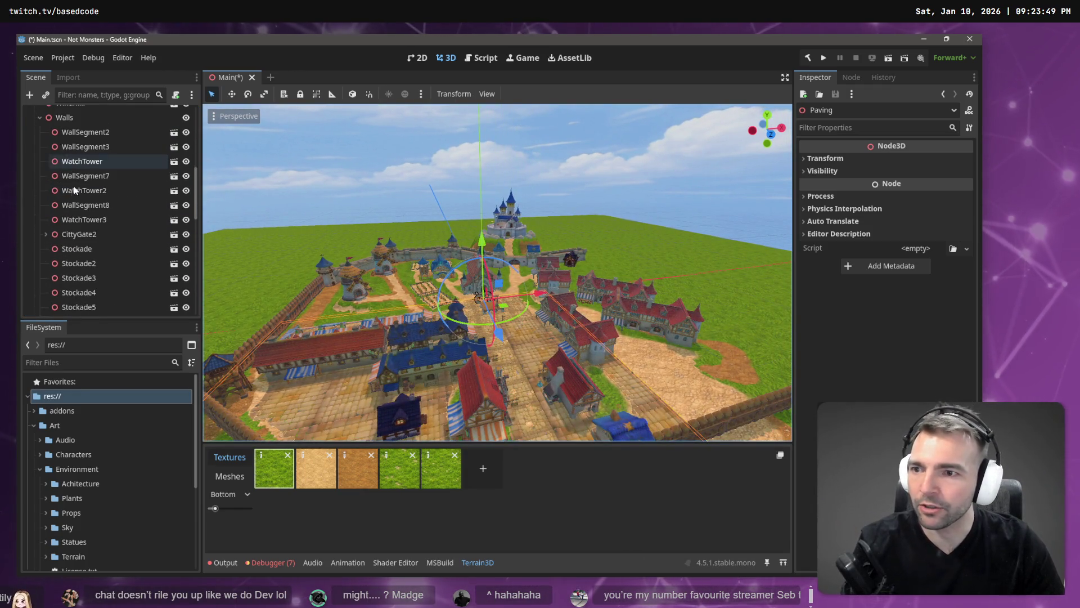
{"action": "left_click", "coordinate": [39, 170]}
{"action": "left_click", "coordinate": [81, 172]}
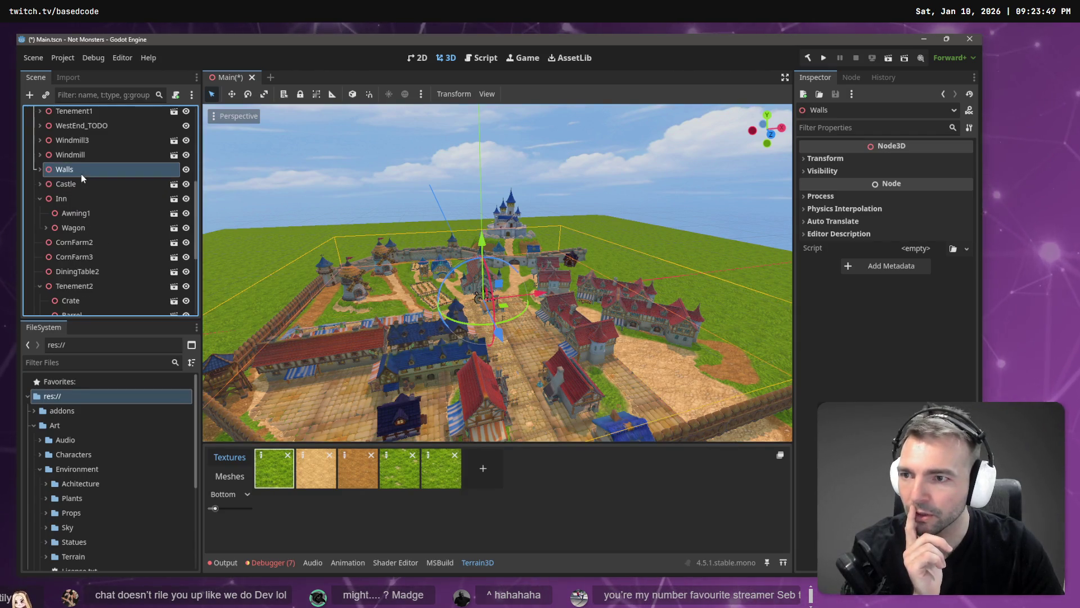
{"action": "scroll", "coordinate": [99, 199], "scroll_direction": "up", "scroll_amount": 3}
{"action": "left_click_drag", "start_coordinate": [66, 246], "coordinate": [75, 180]}
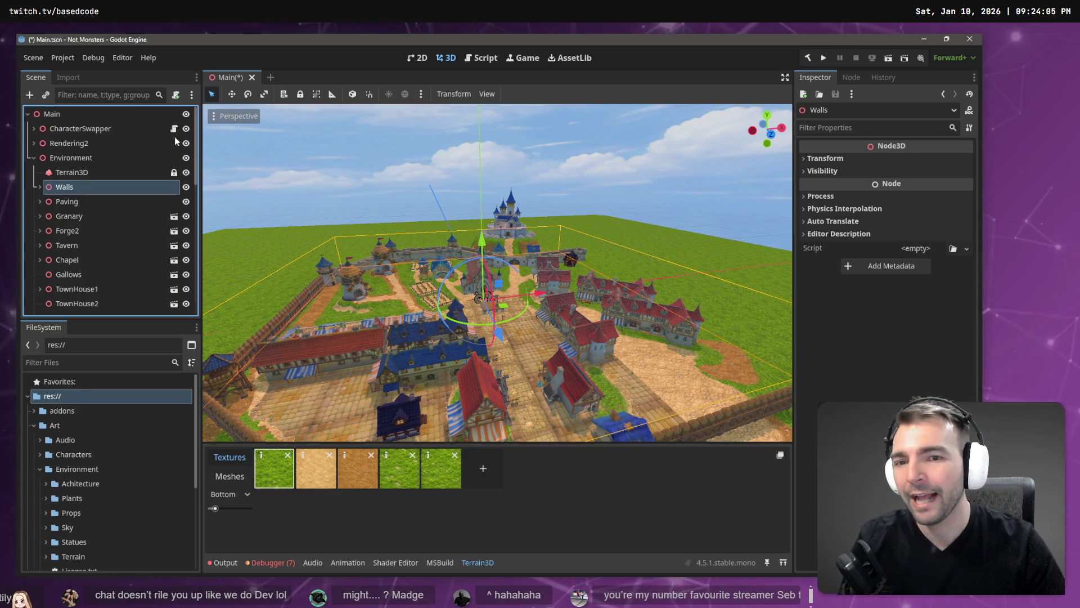
{"action": "scroll", "coordinate": [498, 302], "scroll_direction": "up", "scroll_amount": 3}
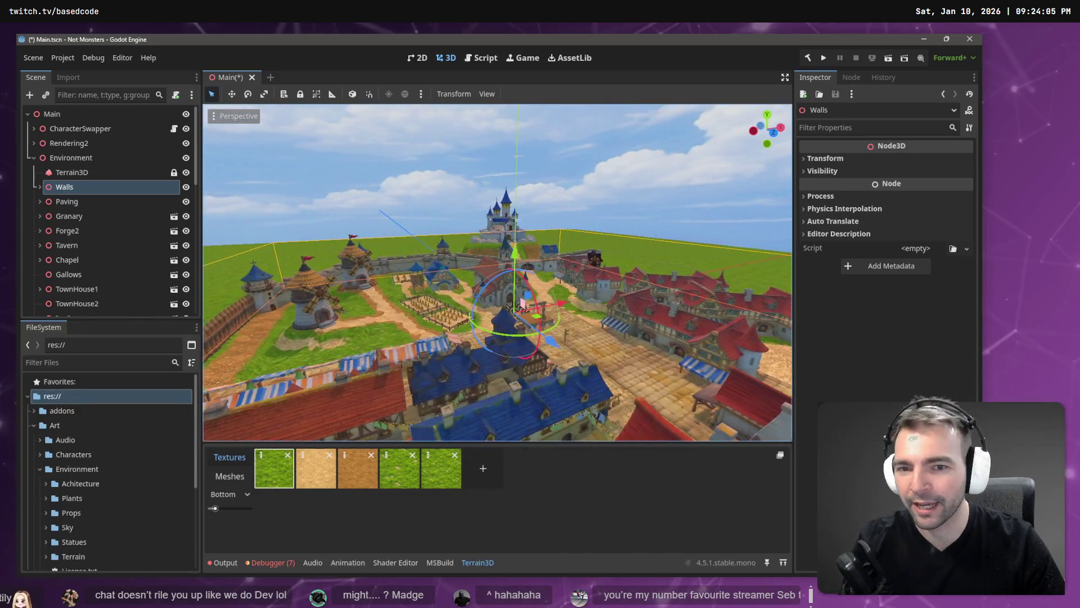
Deselect everything and freelook-fly down into the square toward the church and castle
{"action": "left_click", "coordinate": [535, 157]}
{"action": "scroll", "coordinate": [498, 273], "scroll_direction": "up", "scroll_amount": 5}
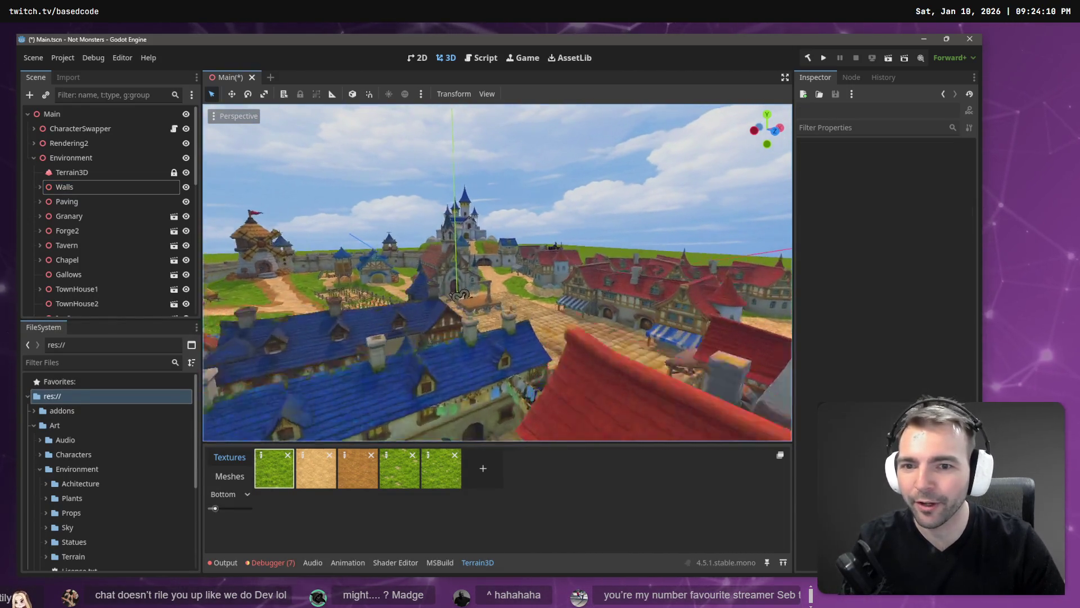
{"action": "scroll", "coordinate": [498, 273], "scroll_direction": "up", "scroll_amount": 10}
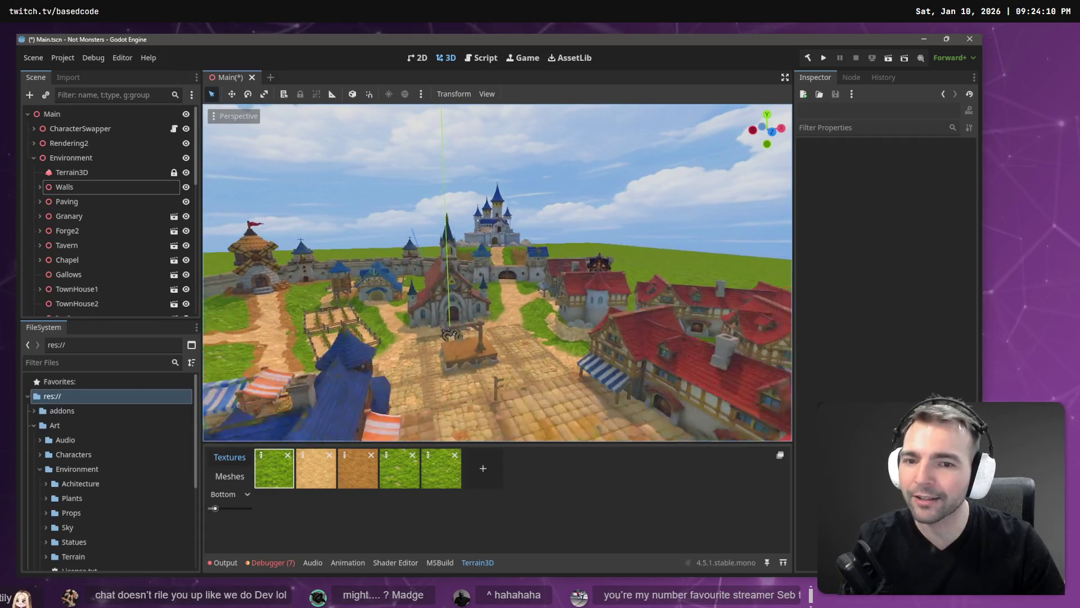
{"action": "key", "text": "w"}
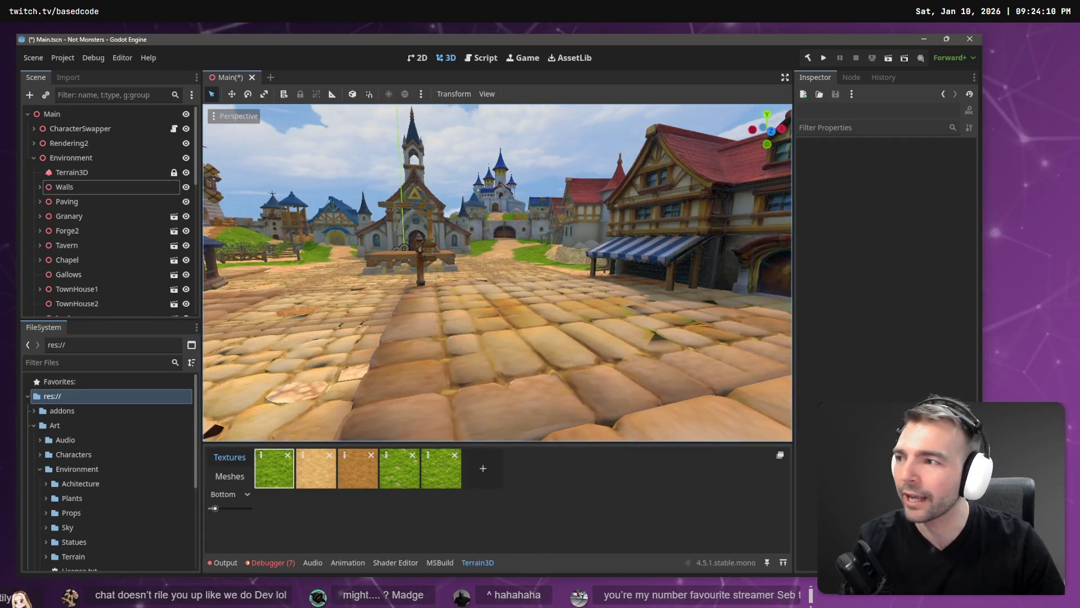
{"action": "scroll", "coordinate": [539, 157], "scroll_direction": "down", "scroll_amount": 5}
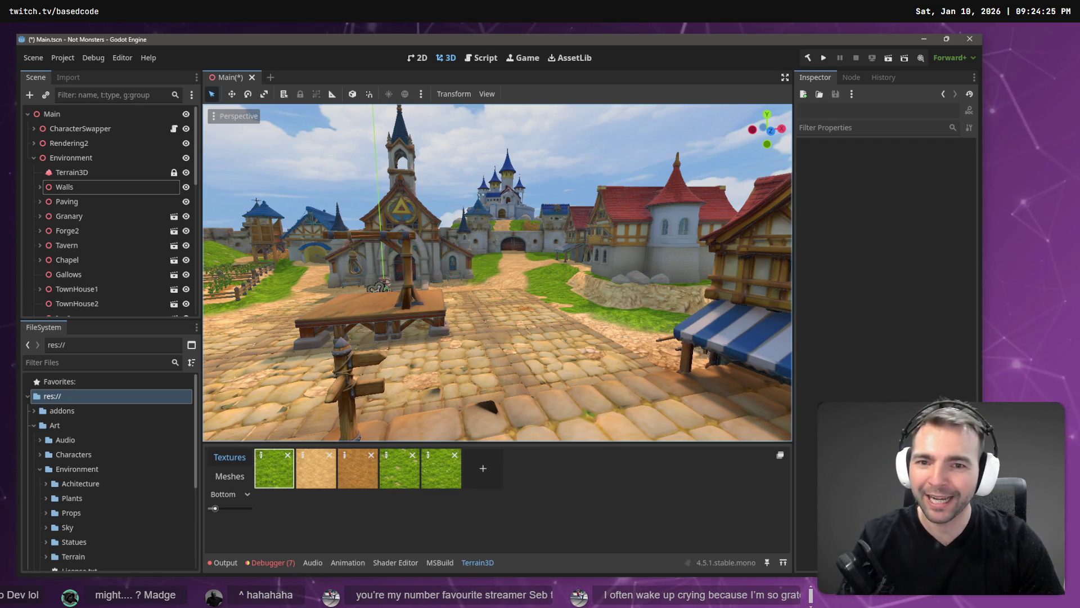
{"action": "right_click", "coordinate": [539, 157]}
{"action": "key", "text": "w"}
{"action": "key", "text": "w"}
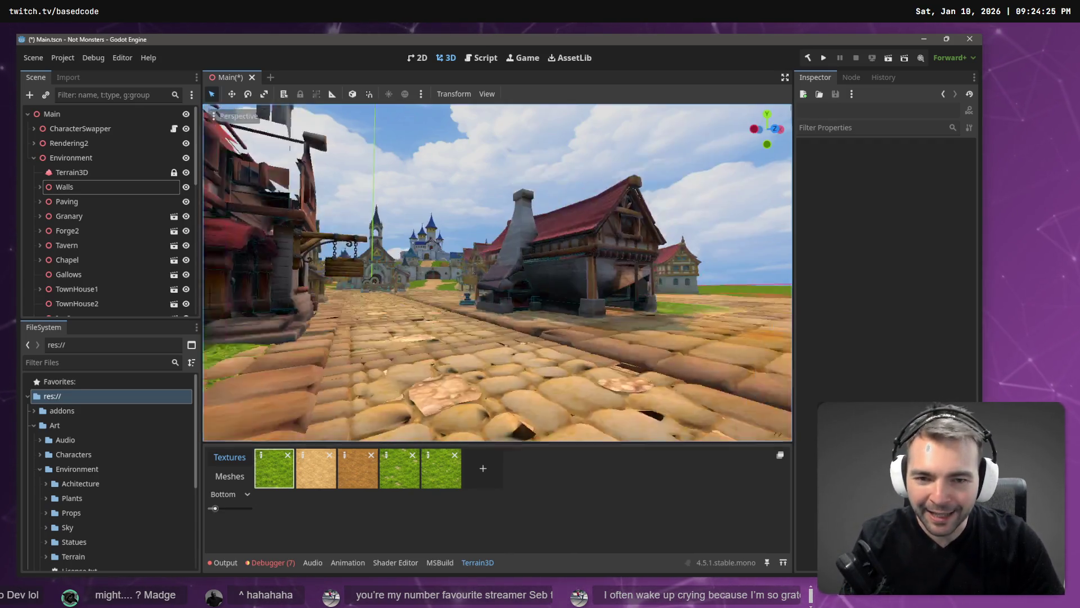
{"action": "key", "text": "w"}
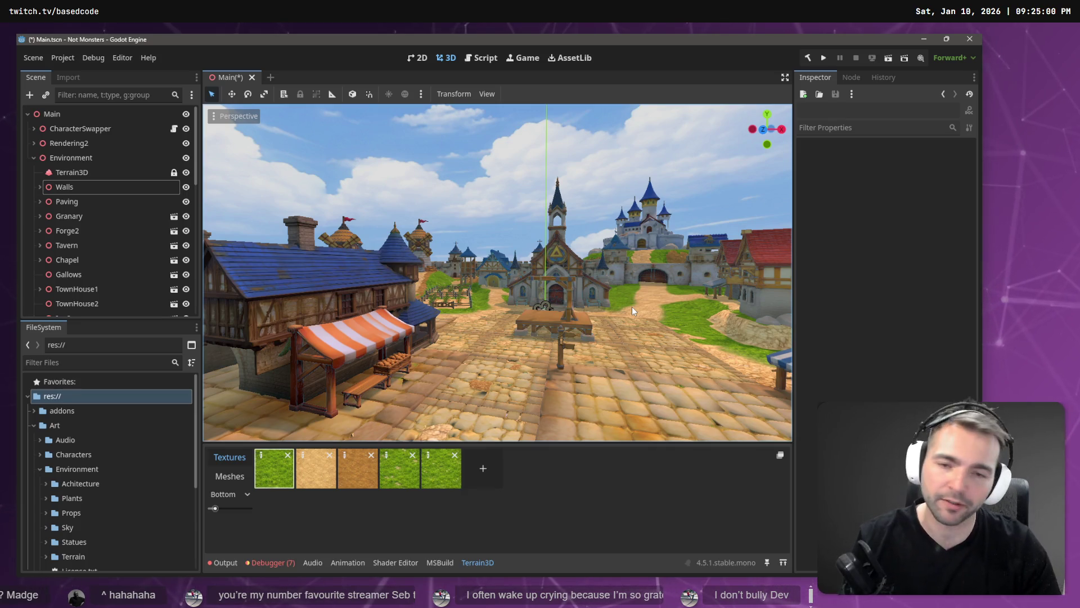
{"action": "right_click", "coordinate": [633, 306]}
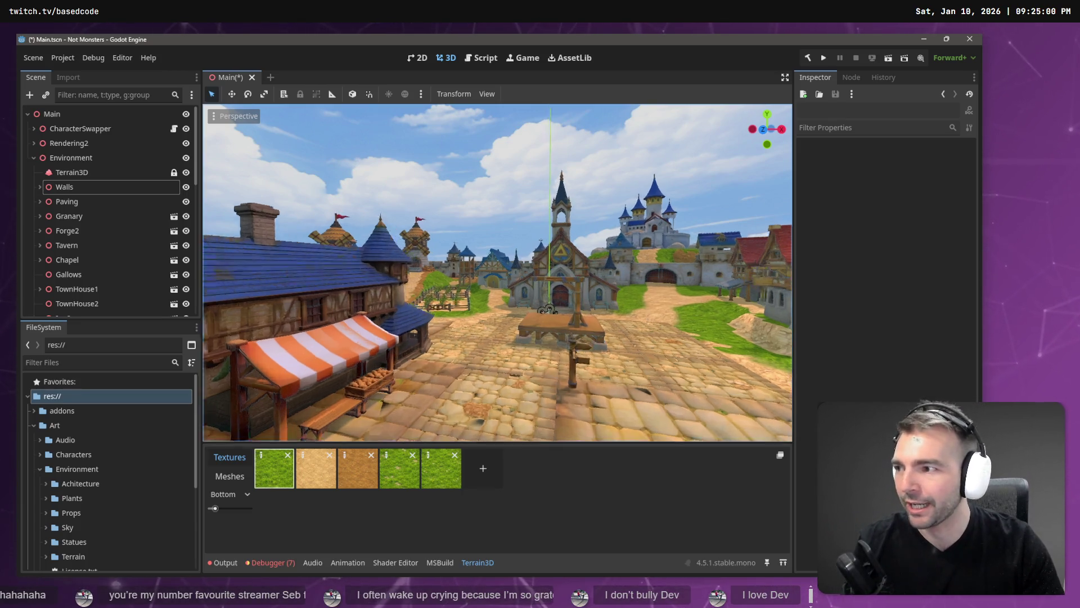
{"action": "key", "text": "w"}
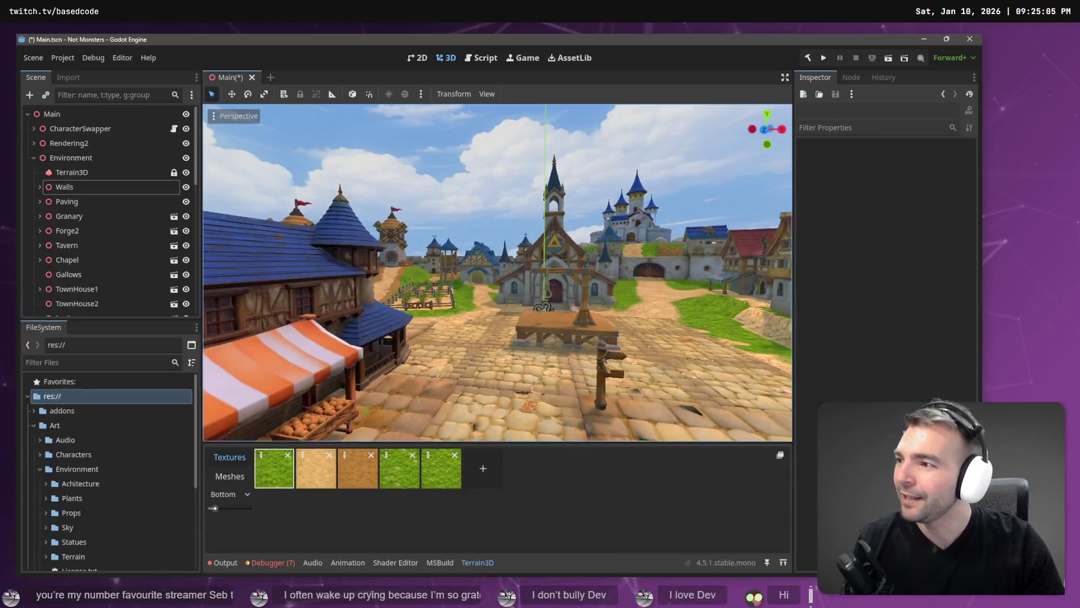
{"action": "right_click", "coordinate": [632, 306]}
{"action": "key", "text": "w"}
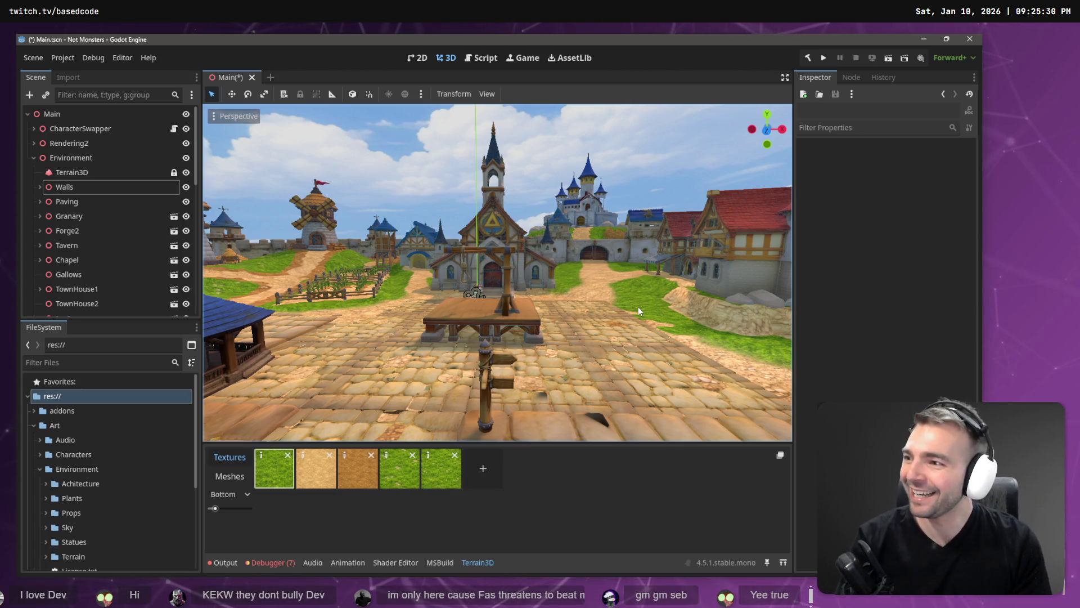
{"action": "right_click", "coordinate": [621, 284]}
{"action": "key", "text": "w"}
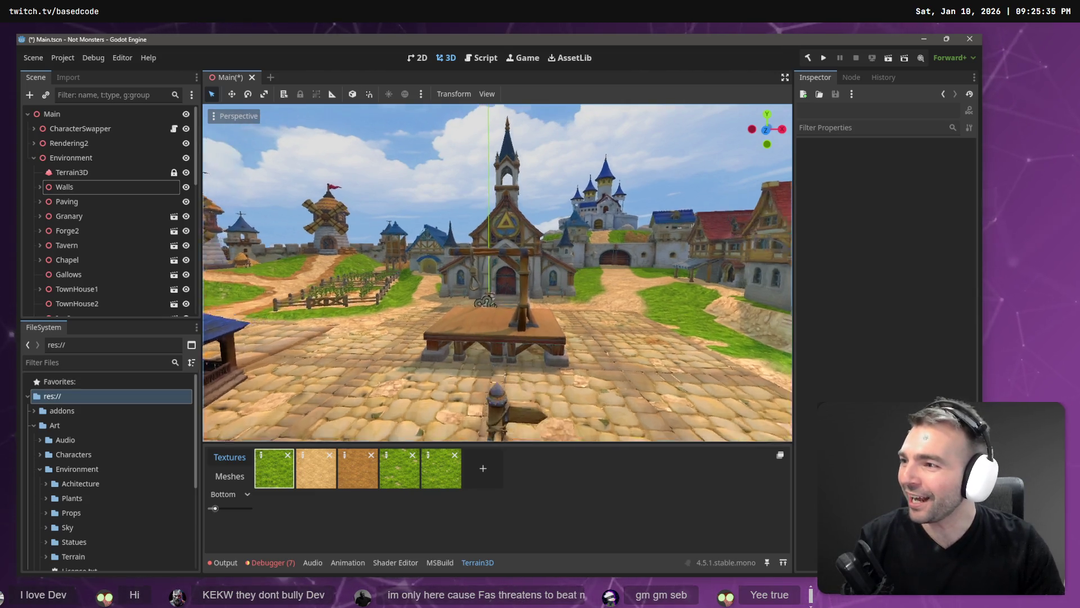
{"action": "key", "text": "w"}
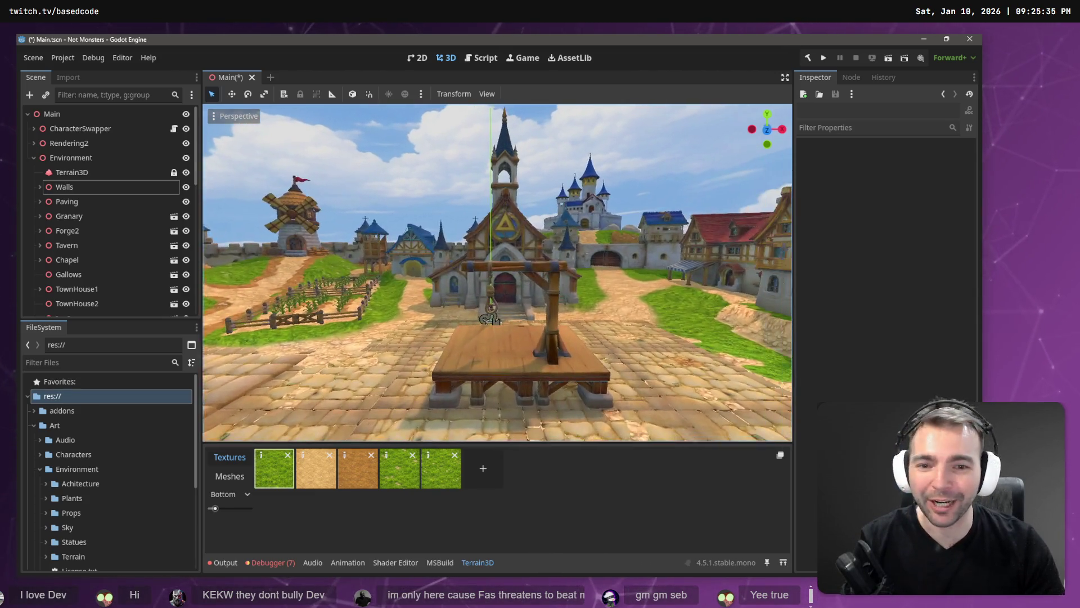
{"action": "key", "text": "w"}
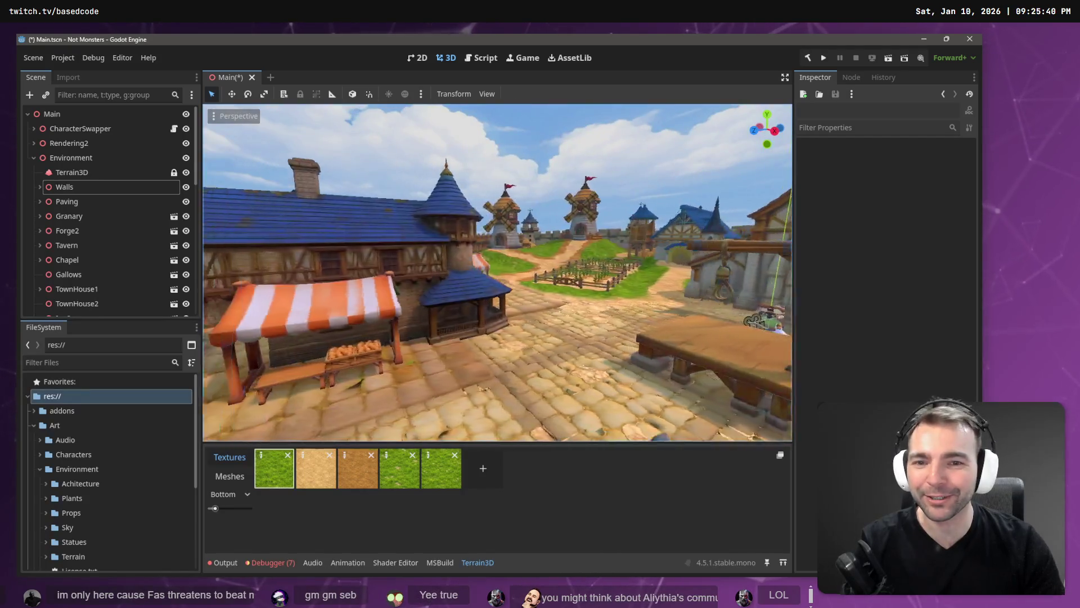
{"action": "key", "text": "w"}
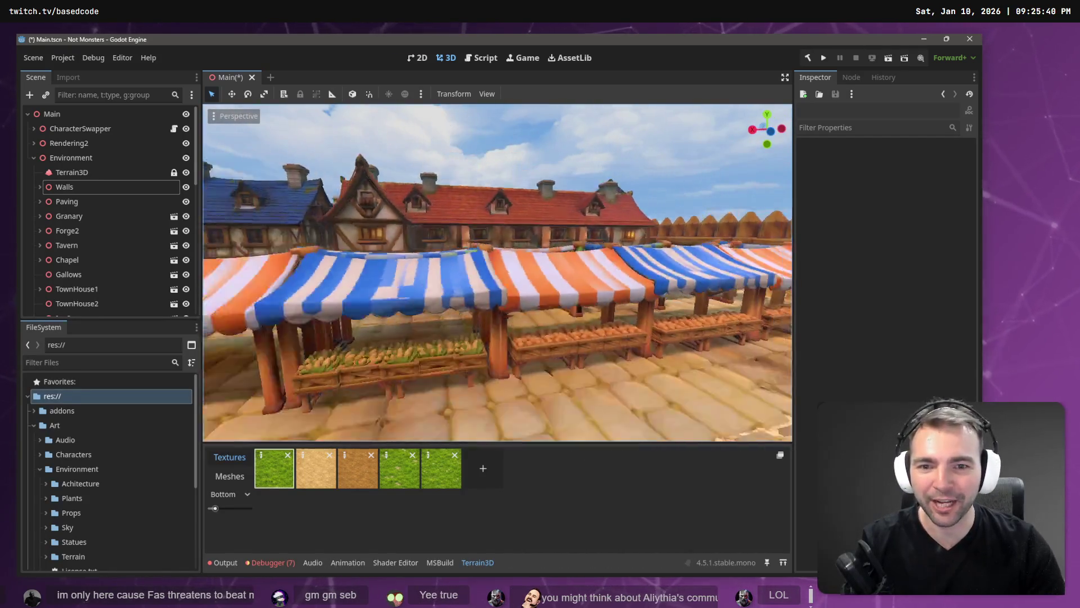
{"action": "key", "text": "w"}
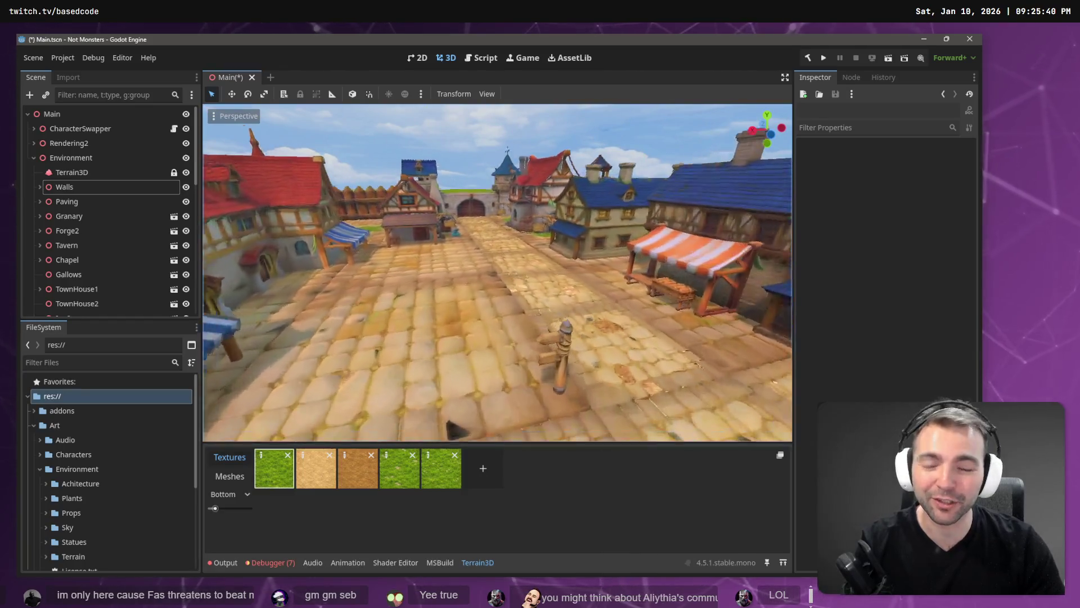
{"action": "key", "text": "w"}
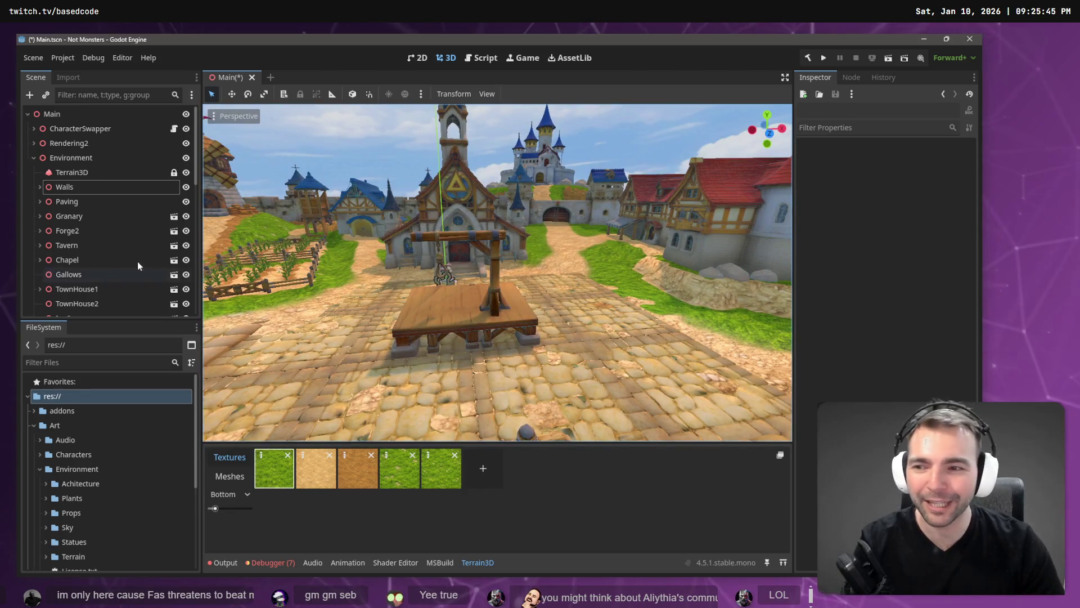
Collapse the Art folder, pull the camera back over town, and select Rendering2
{"action": "scroll", "coordinate": [147, 262], "scroll_direction": "down", "scroll_amount": 1}
{"action": "left_click", "coordinate": [35, 403]}
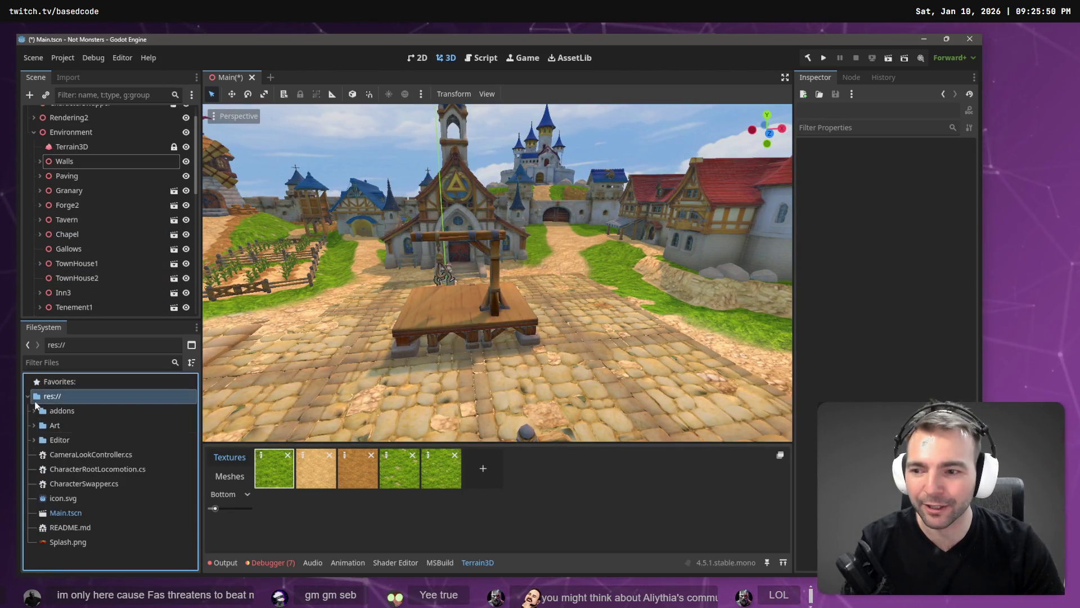
{"action": "left_click", "coordinate": [66, 514]}
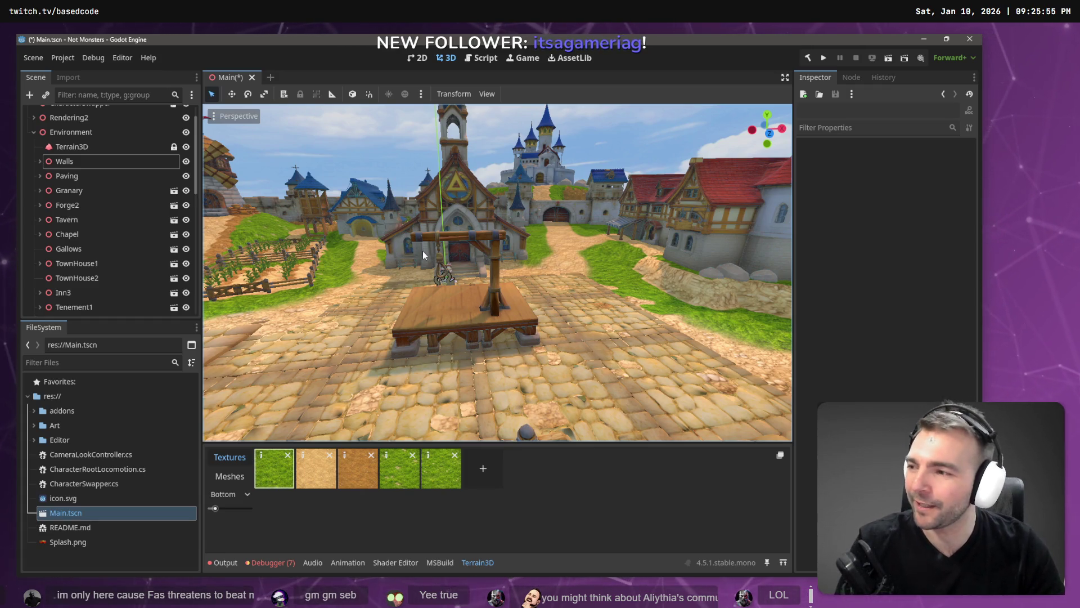
{"action": "left_click_drag", "start_coordinate": [423, 251], "coordinate": [371, 242]}
{"action": "key", "text": "s"}
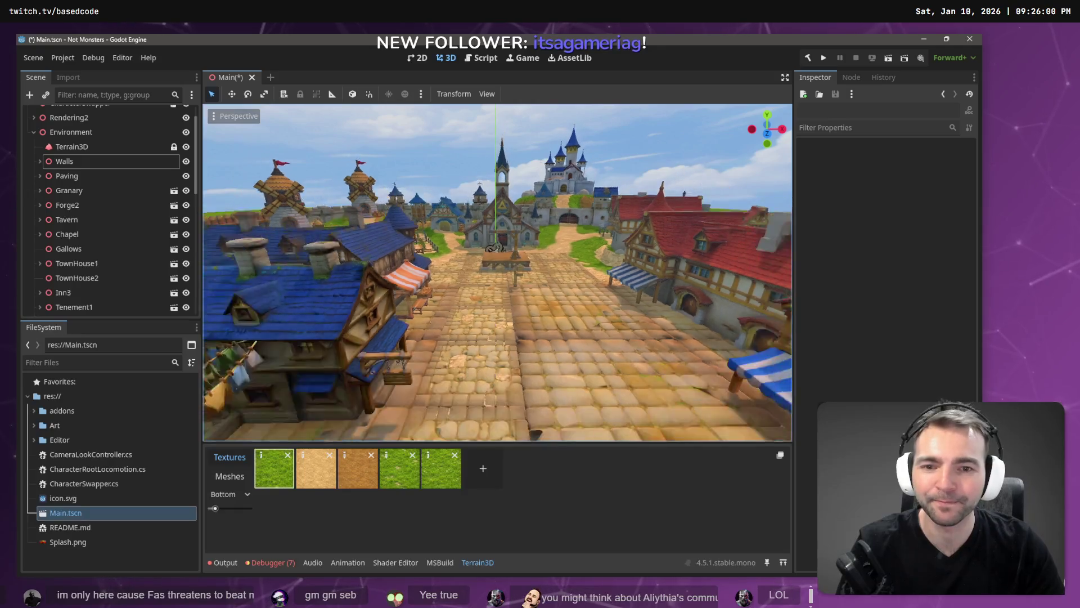
{"action": "key", "text": "w"}
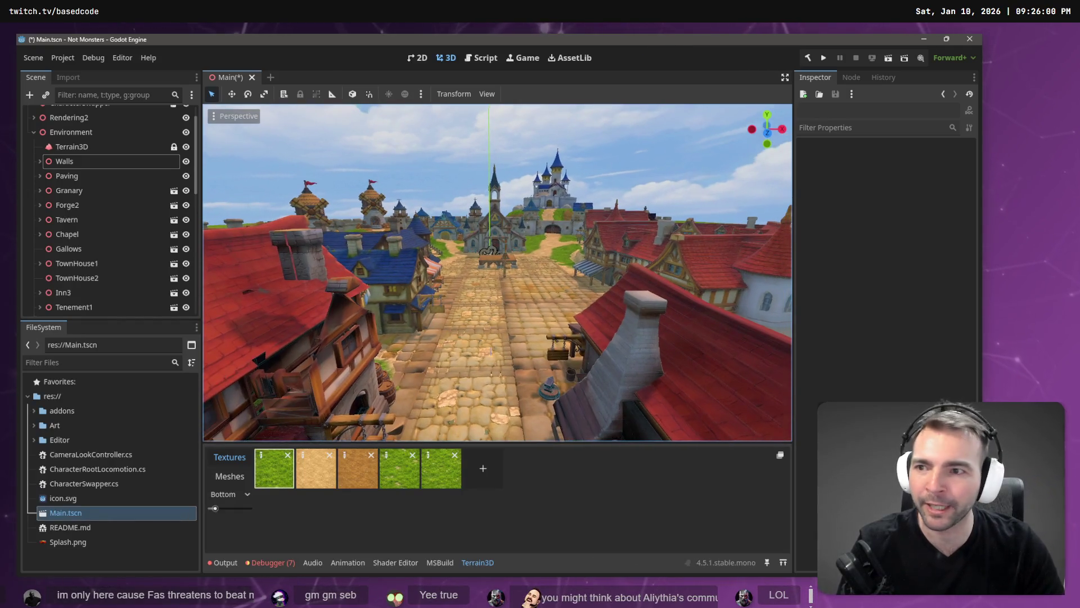
{"action": "left_click", "coordinate": [73, 117]}
Delete License.txt from the Art/Environment folder
{"action": "left_click", "coordinate": [34, 425]}
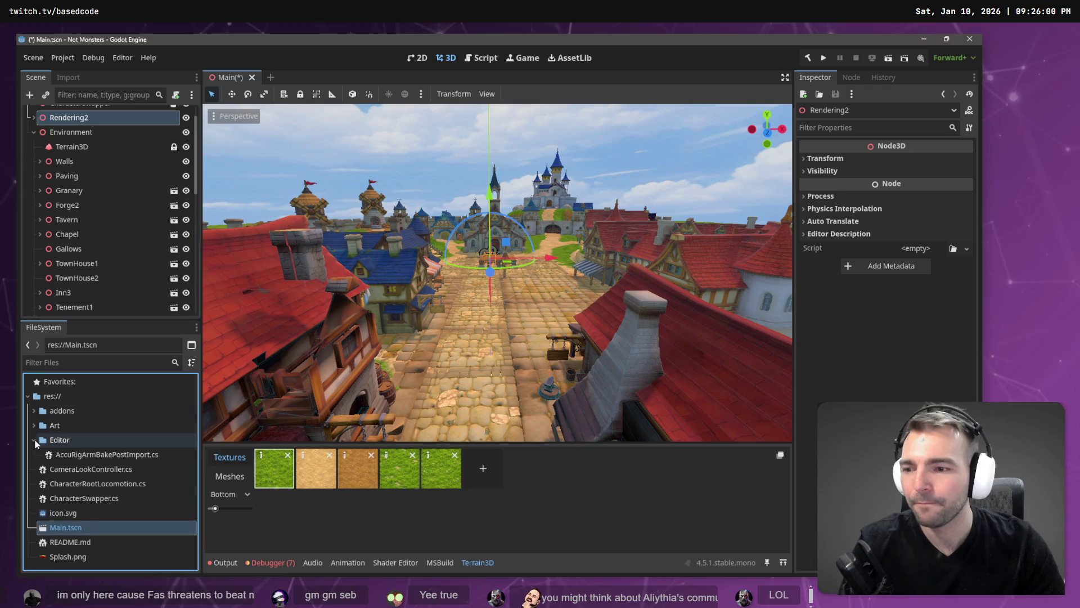
{"action": "scroll", "coordinate": [36, 448], "scroll_direction": "down", "scroll_amount": 1}
{"action": "left_click", "coordinate": [38, 445]}
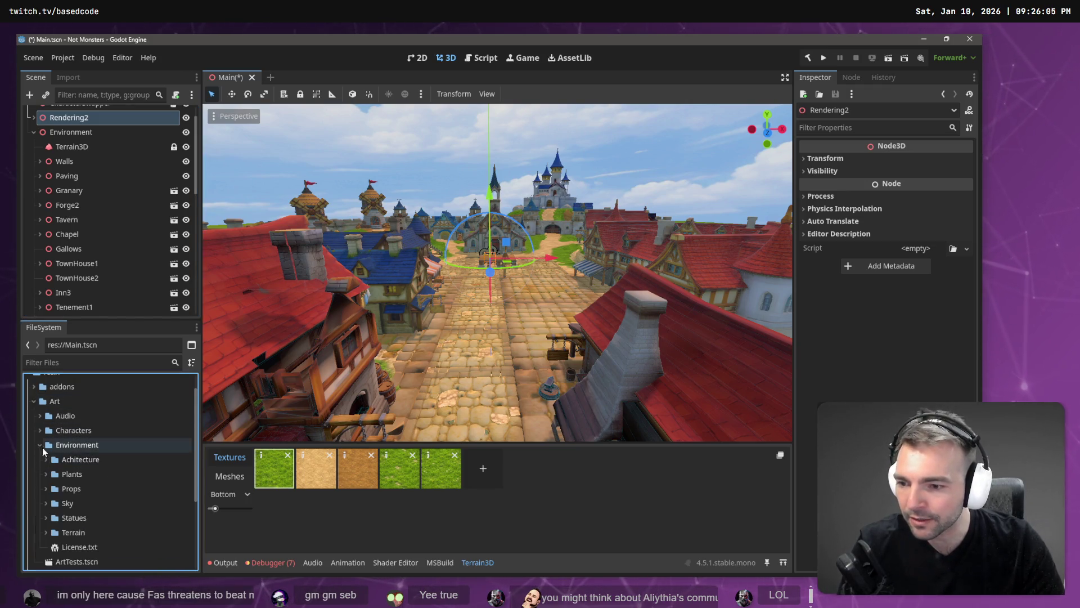
{"action": "left_click", "coordinate": [81, 548]}
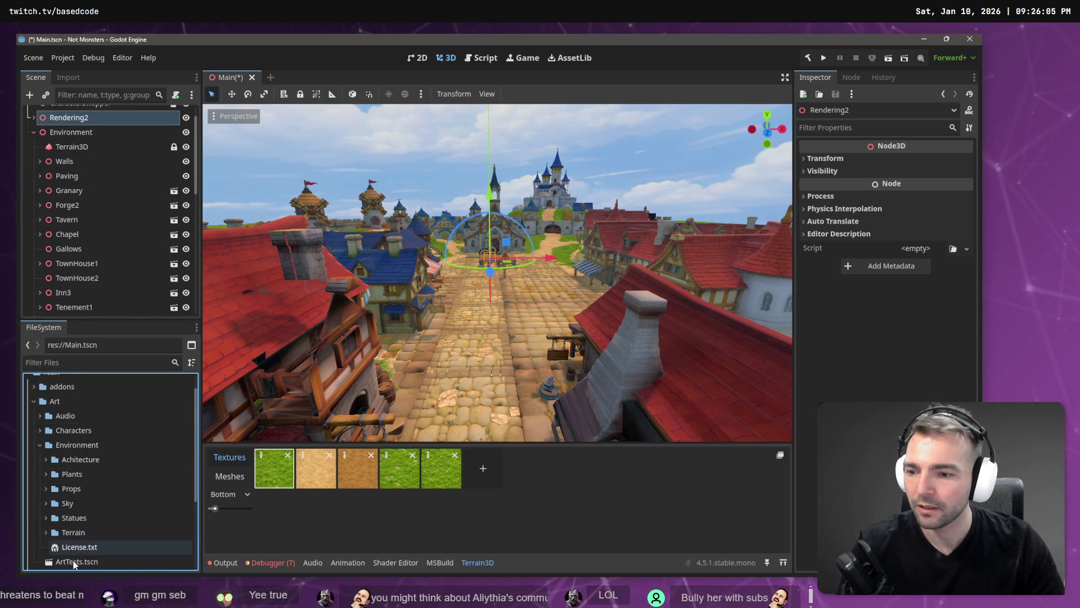
{"action": "key", "text": "Delete"}
{"action": "key", "text": "Return"}
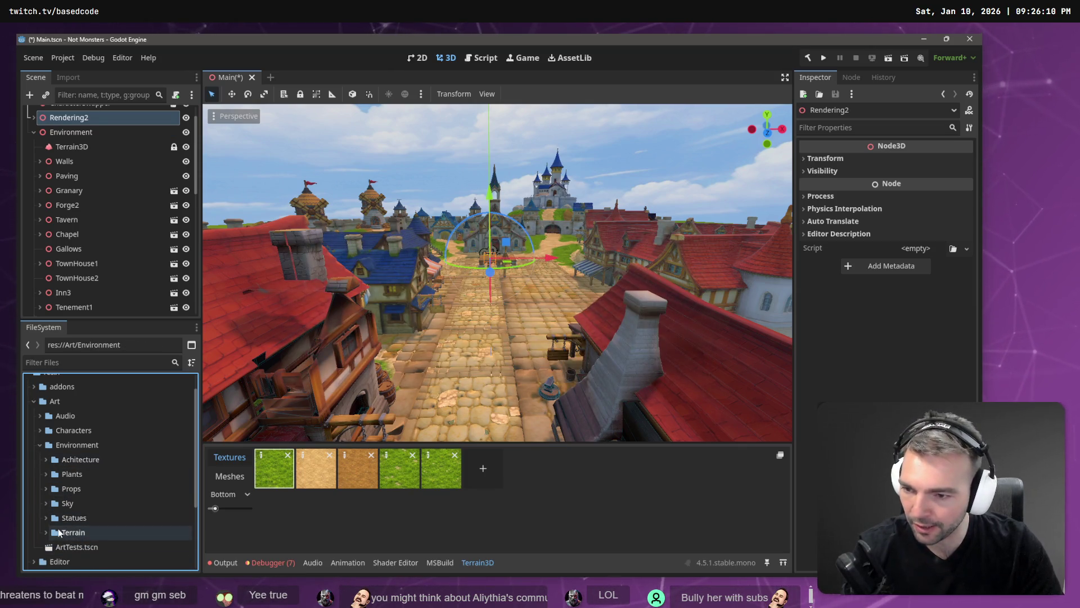
{"action": "scroll", "coordinate": [71, 119], "scroll_direction": "up", "scroll_amount": 2}
Save the Environment node as Environment.tscn in Art/Environment
{"action": "left_click", "coordinate": [62, 158]}
{"action": "left_click", "coordinate": [33, 160]}
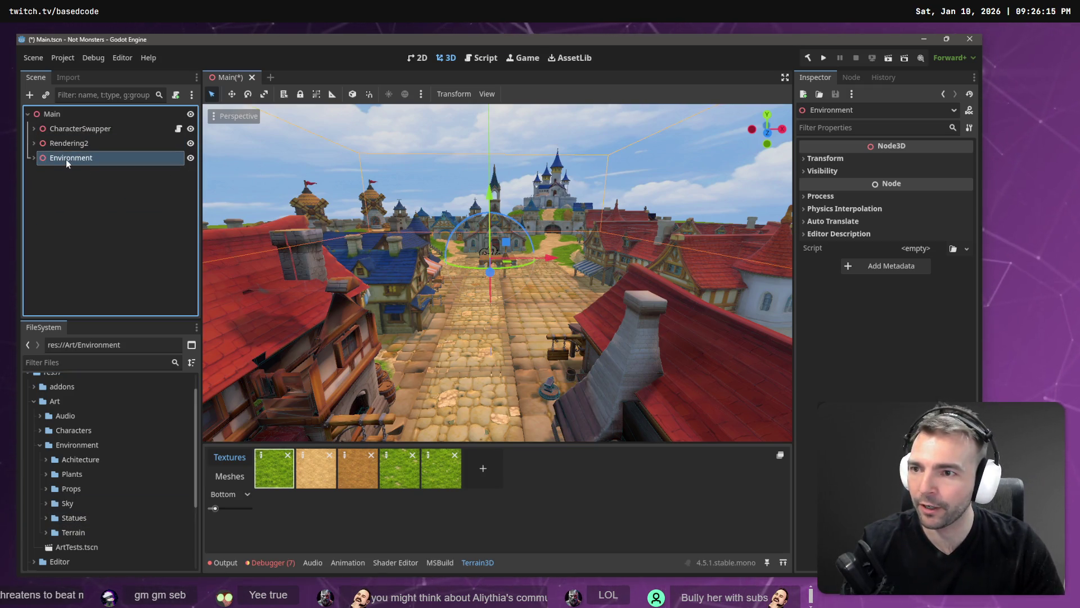
{"action": "left_click_drag", "start_coordinate": [71, 191], "coordinate": [89, 450]}
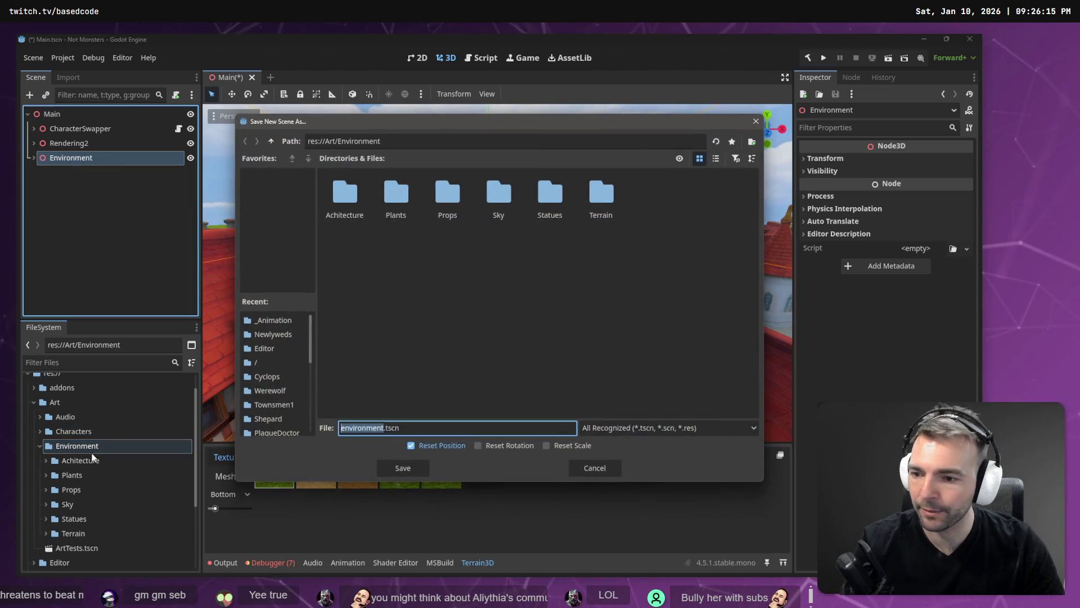
{"action": "left_click", "coordinate": [411, 468]}
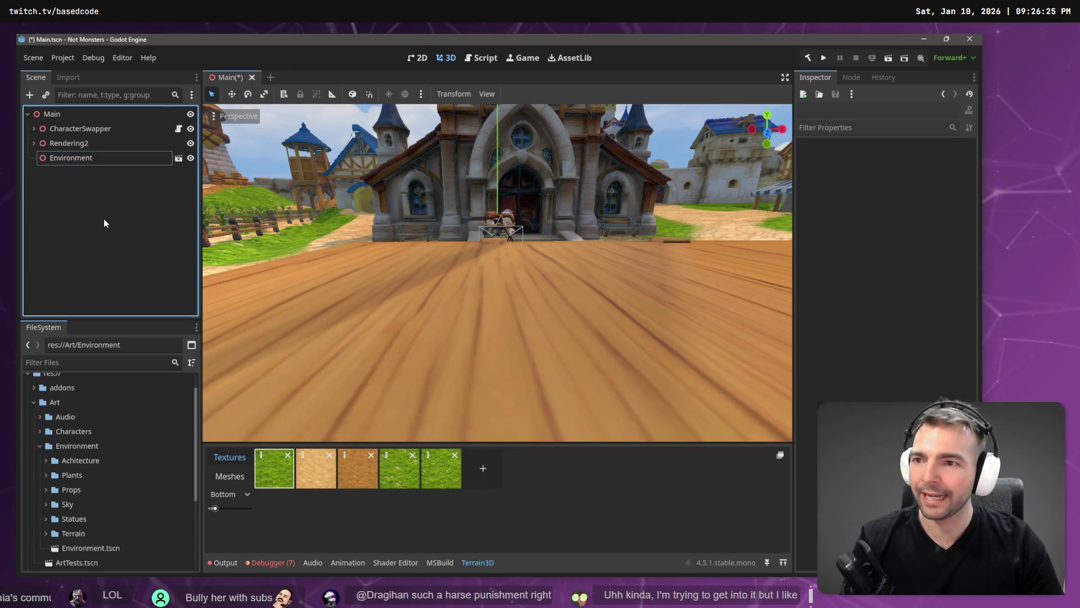
View the whole town, then rename Rendering2 to Rendering
{"action": "left_click", "coordinate": [67, 162]}
{"action": "key", "text": "f"}
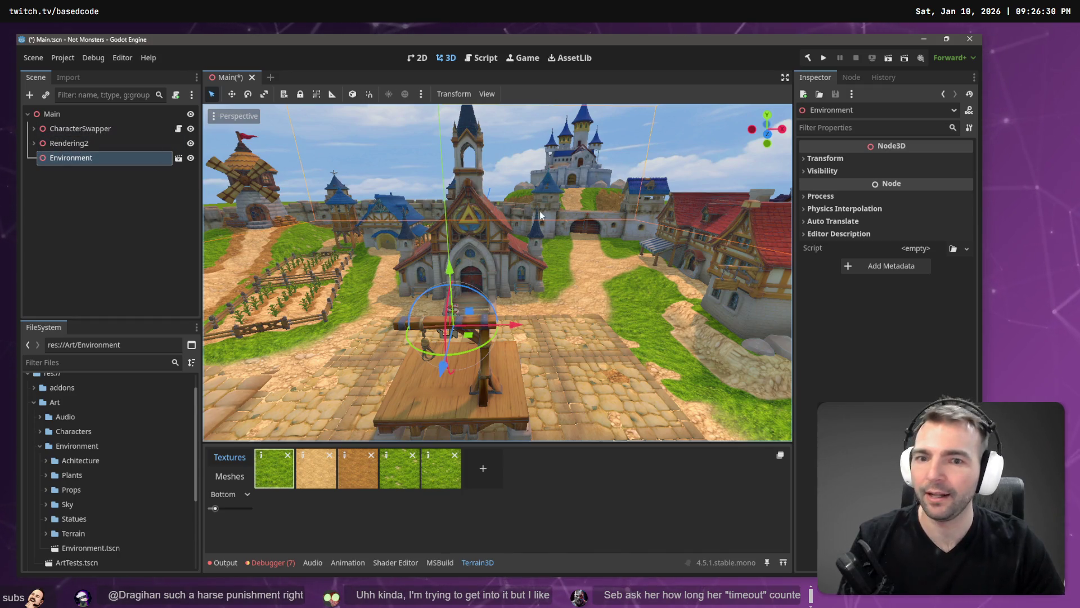
{"action": "left_click_drag", "start_coordinate": [495, 270], "coordinate": [394, 257]}
{"action": "left_click", "coordinate": [76, 128]}
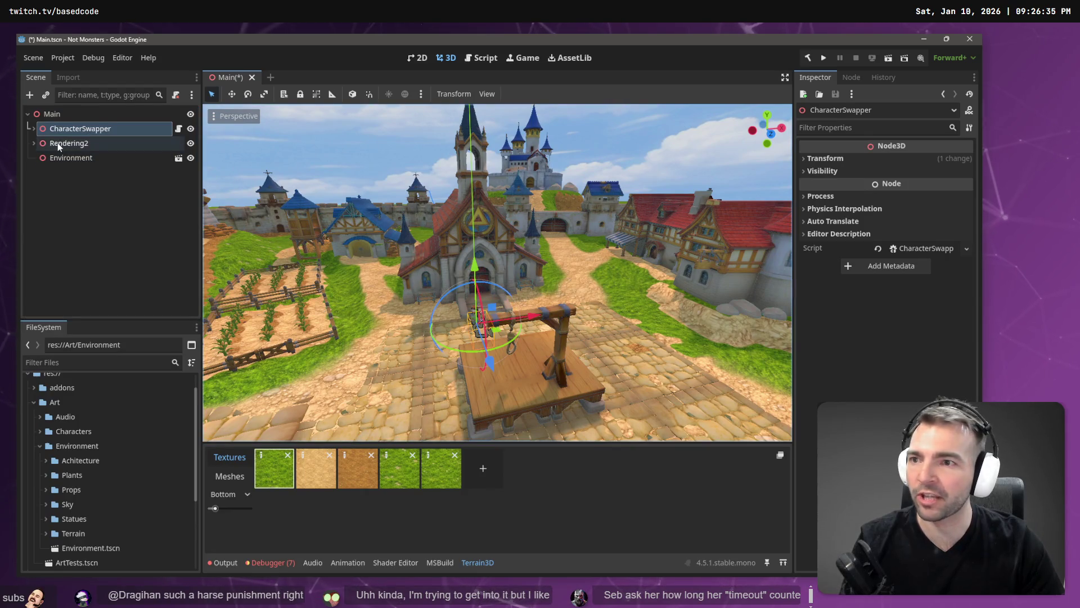
{"action": "left_click", "coordinate": [68, 143]}
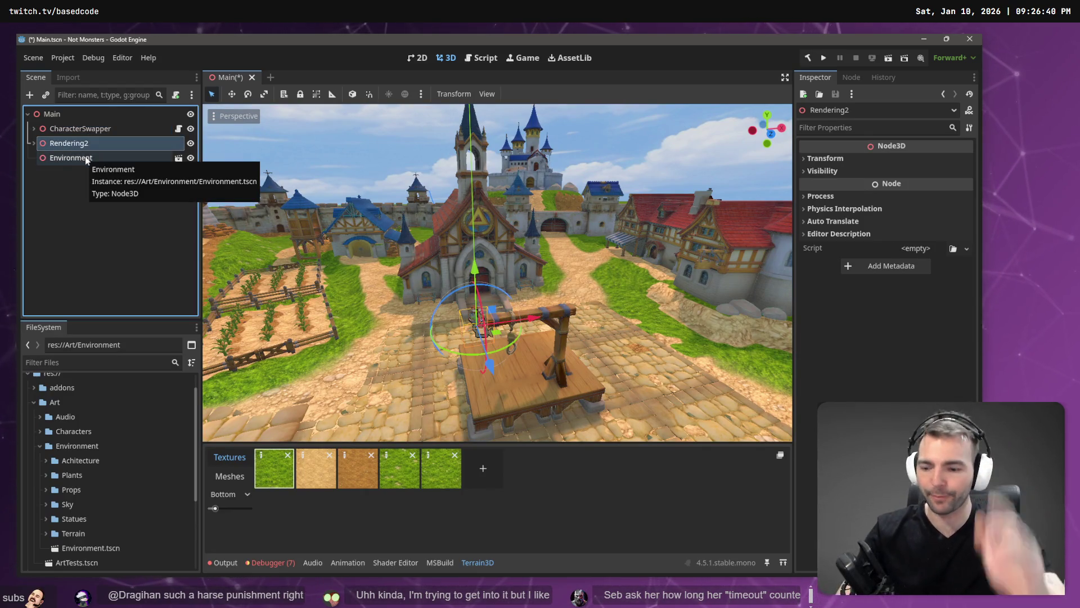
{"action": "key", "text": "F2"}
{"action": "key", "text": "BackSpace"}
{"action": "key", "text": "Return"}
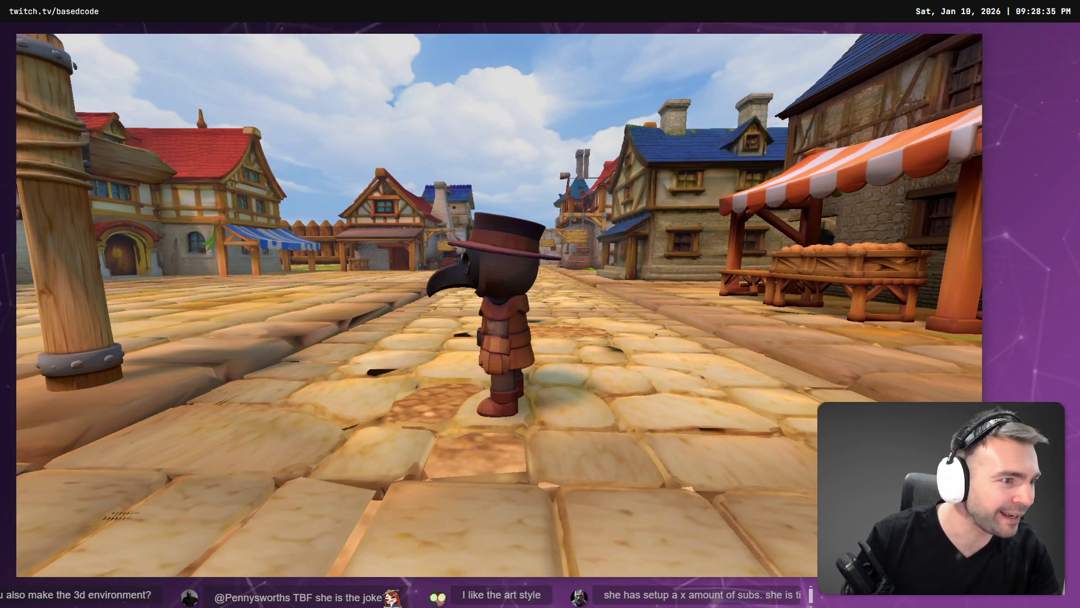
Zoom the tldraw board out and back in on the 'Bring out your Dead' gallows concept
{"action": "scroll", "coordinate": [449, 337], "scroll_direction": "down", "scroll_amount": 10}
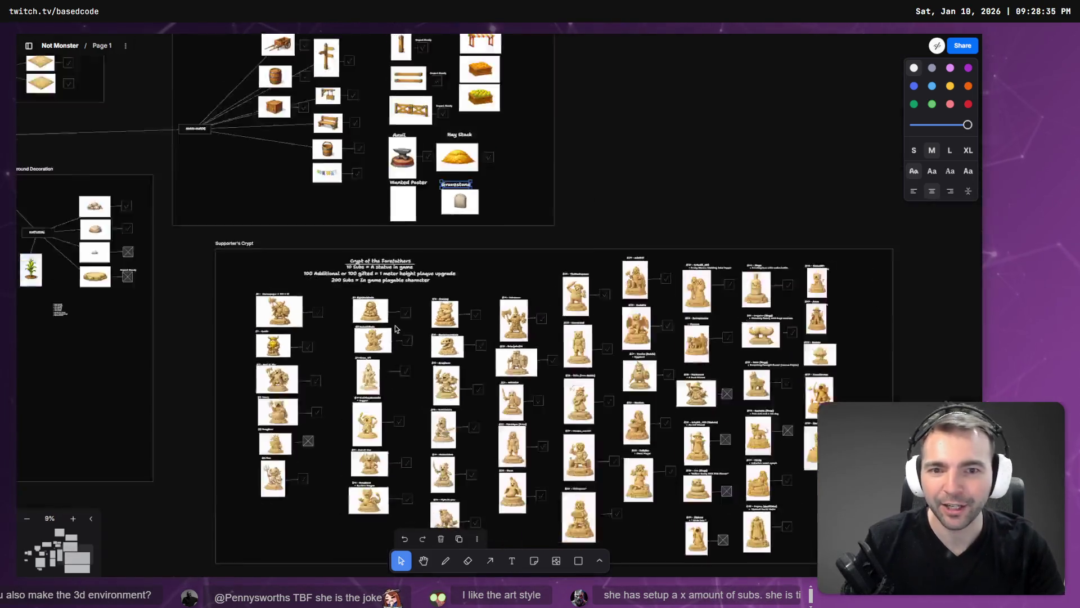
{"action": "scroll", "coordinate": [519, 339], "scroll_direction": "up", "scroll_amount": 5}
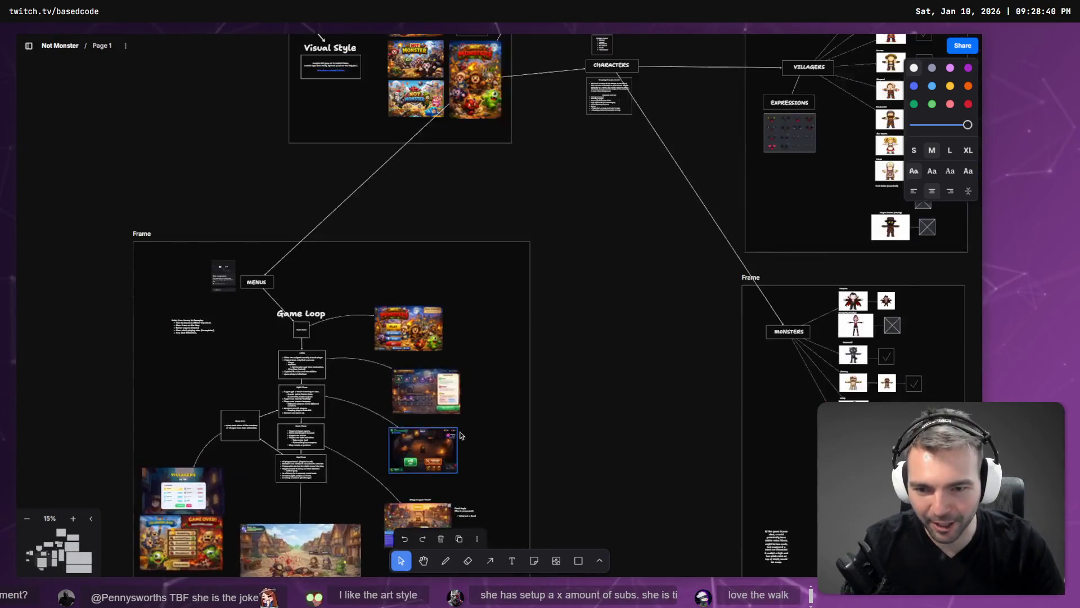
{"action": "scroll", "coordinate": [528, 265], "scroll_direction": "up", "scroll_amount": 10}
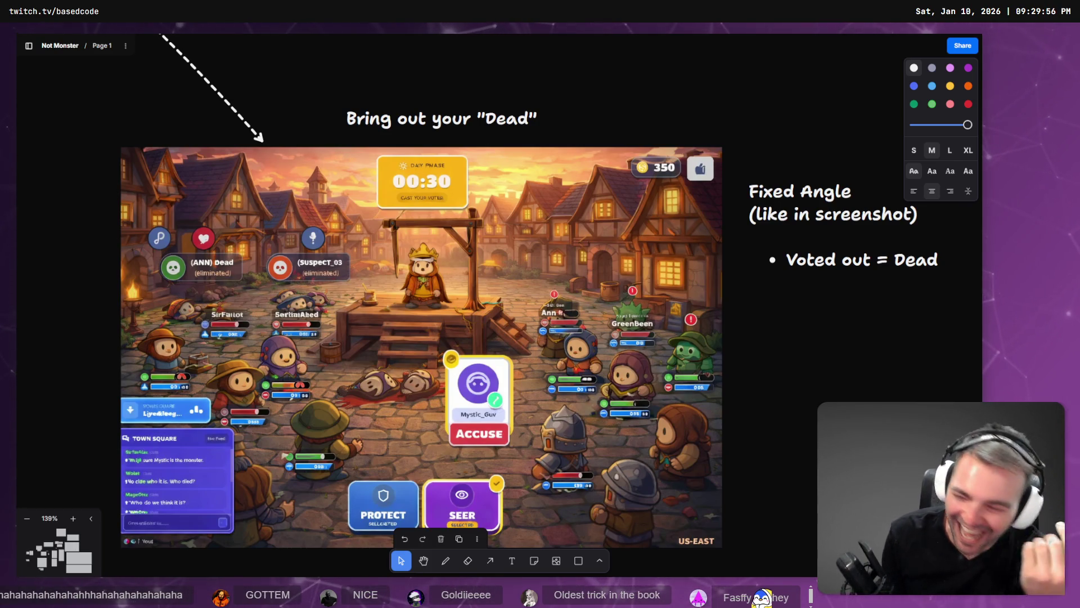
Leave the tldraw board and return to the Godot editor
{"action": "scroll", "coordinate": [506, 310], "scroll_direction": "down", "scroll_amount": 1}
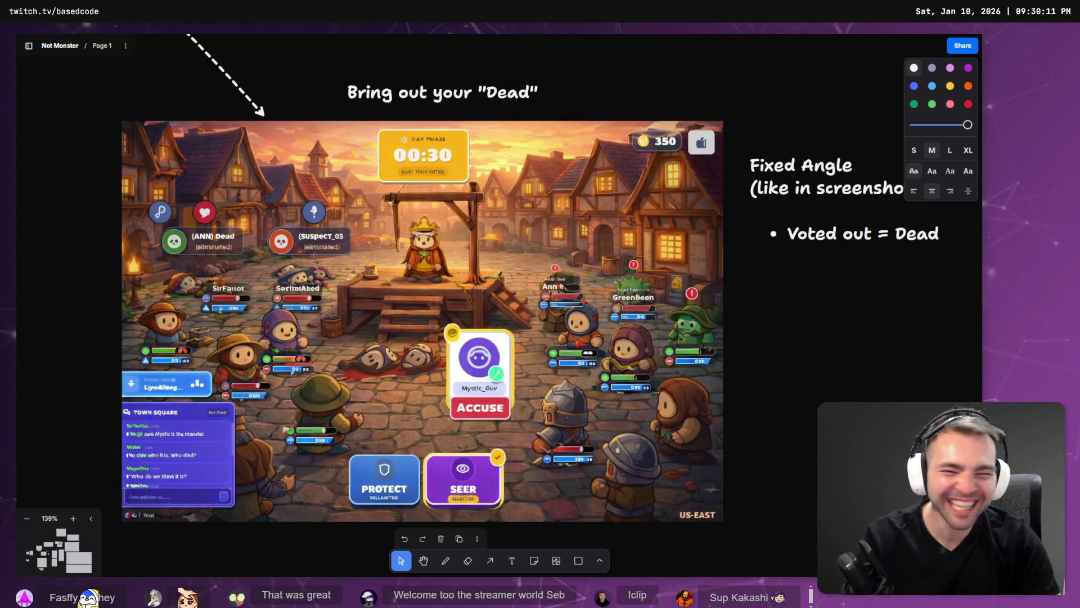
{"action": "key", "text": "alt+Tab"}
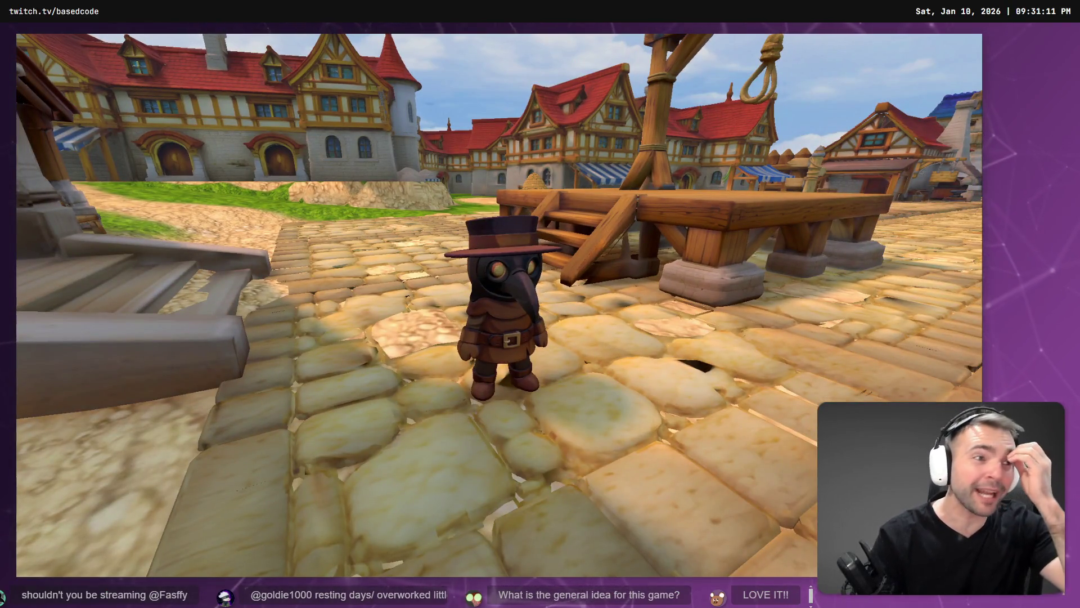
Return to the tldraw board and pan up to the Not Monsters title frame with its pitch bullets
{"action": "key", "text": "alt+Tab"}
{"action": "scroll", "coordinate": [292, 200], "scroll_direction": "down", "scroll_amount": 10}
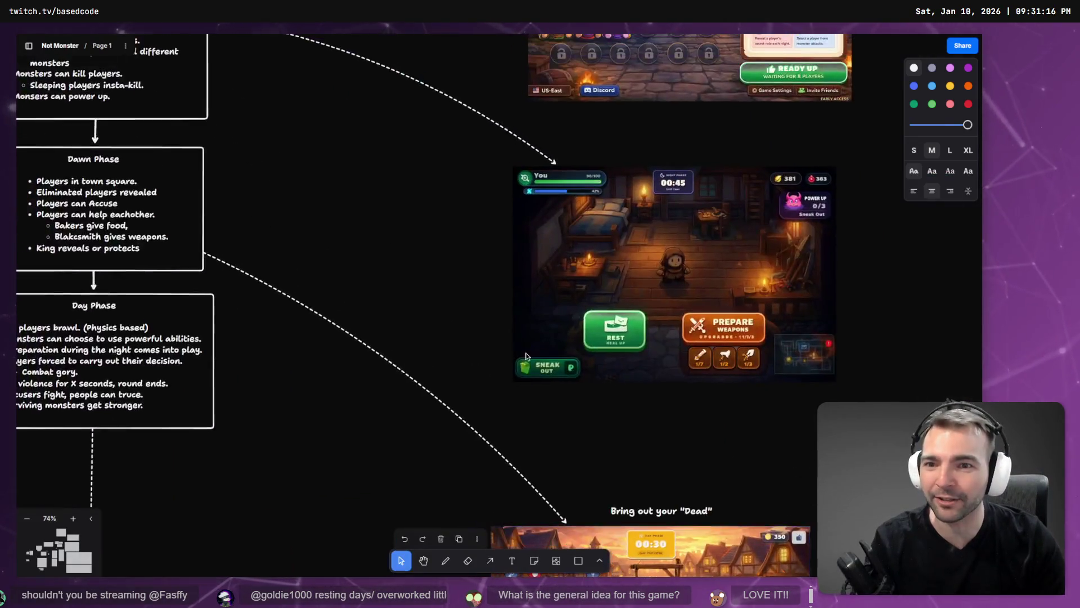
{"action": "scroll", "coordinate": [496, 387], "scroll_direction": "down", "scroll_amount": 3}
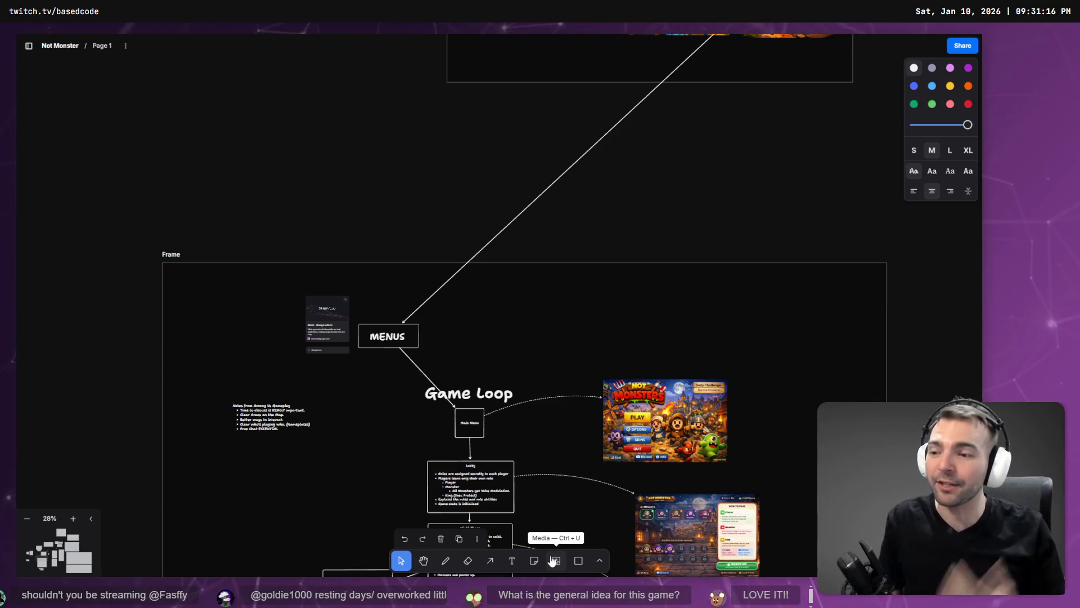
{"action": "mouse_move", "coordinate": [484, 472]}
{"action": "left_mouse_down"}
{"action": "mouse_move", "coordinate": [470, 366]}
{"action": "mouse_move", "coordinate": [356, 314]}
{"action": "left_mouse_up"}
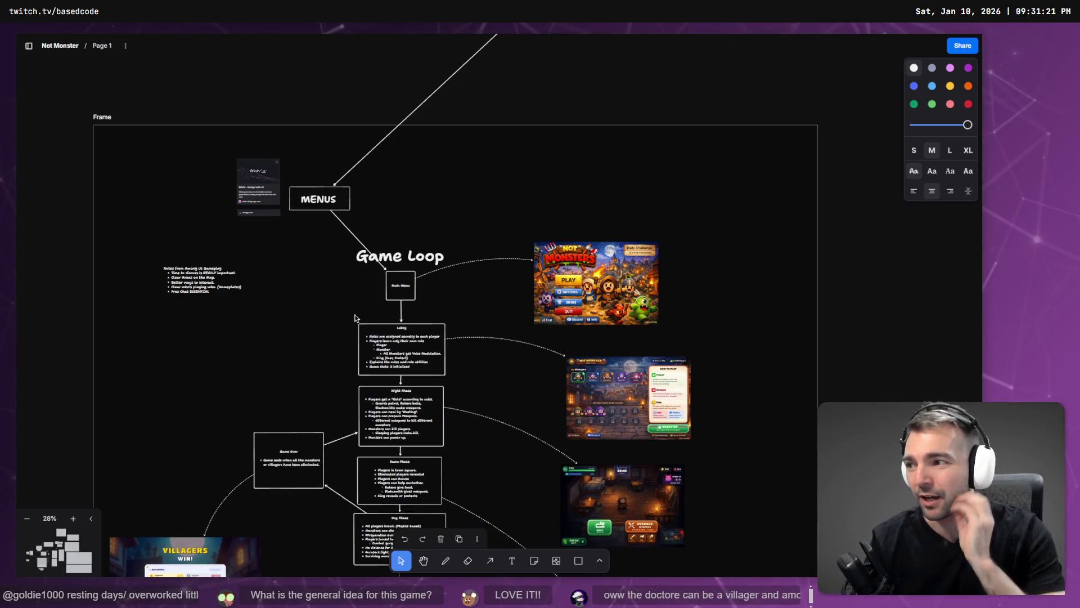
{"action": "scroll", "coordinate": [625, 340], "scroll_direction": "up", "scroll_amount": 15}
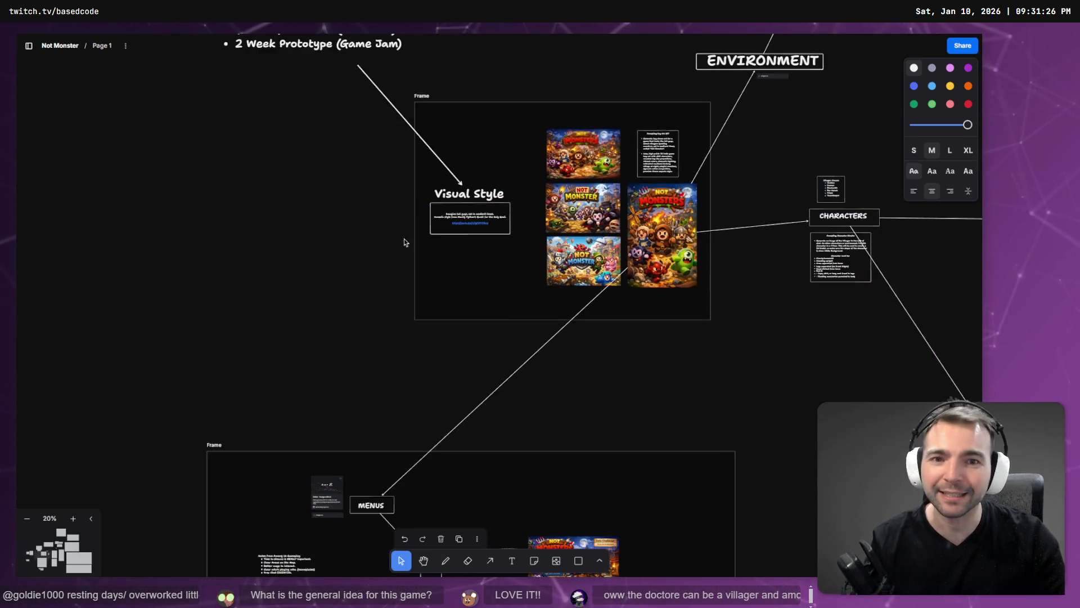
{"action": "scroll", "coordinate": [367, 413], "scroll_direction": "up", "scroll_amount": 3, "text": "ctrl"}
{"action": "scroll", "coordinate": [367, 413], "scroll_direction": "right", "scroll_amount": 2}
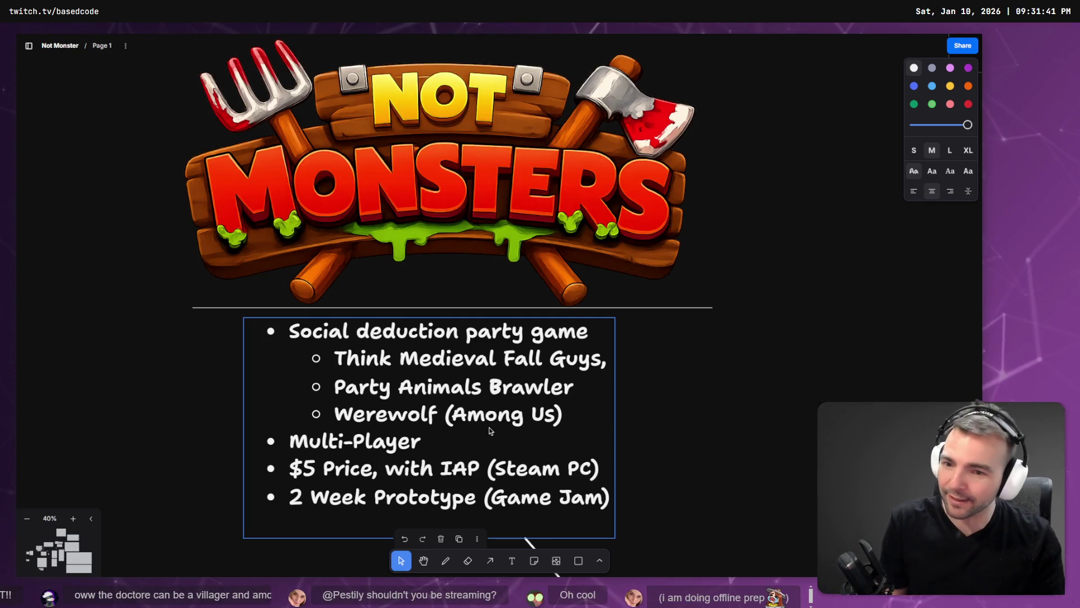
Underline the 'Werewolf (Among Us)' line in the Not Monsters pitch bullet list
{"action": "double_click", "coordinate": [491, 431]}
{"action": "left_click", "coordinate": [353, 414]}
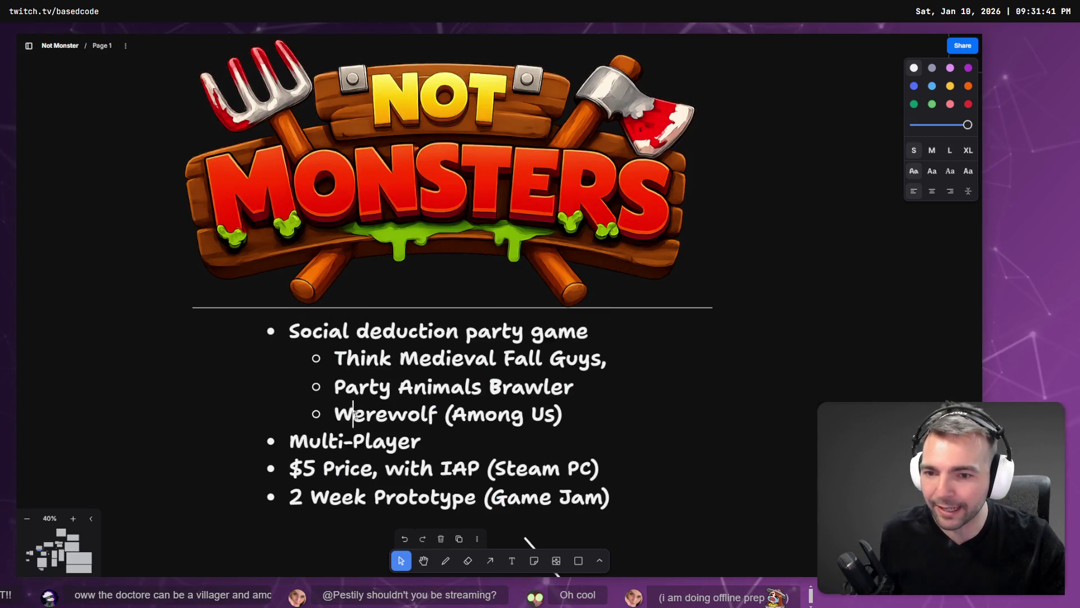
{"action": "left_click_drag", "start_coordinate": [336, 414], "coordinate": [564, 415]}
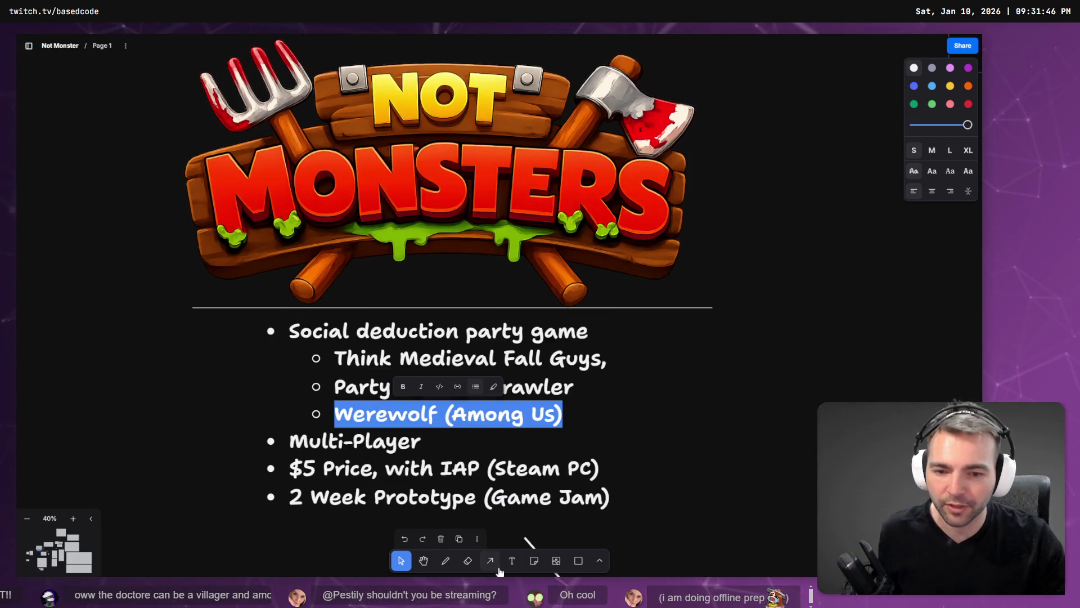
{"action": "key", "text": "ctrl+u"}
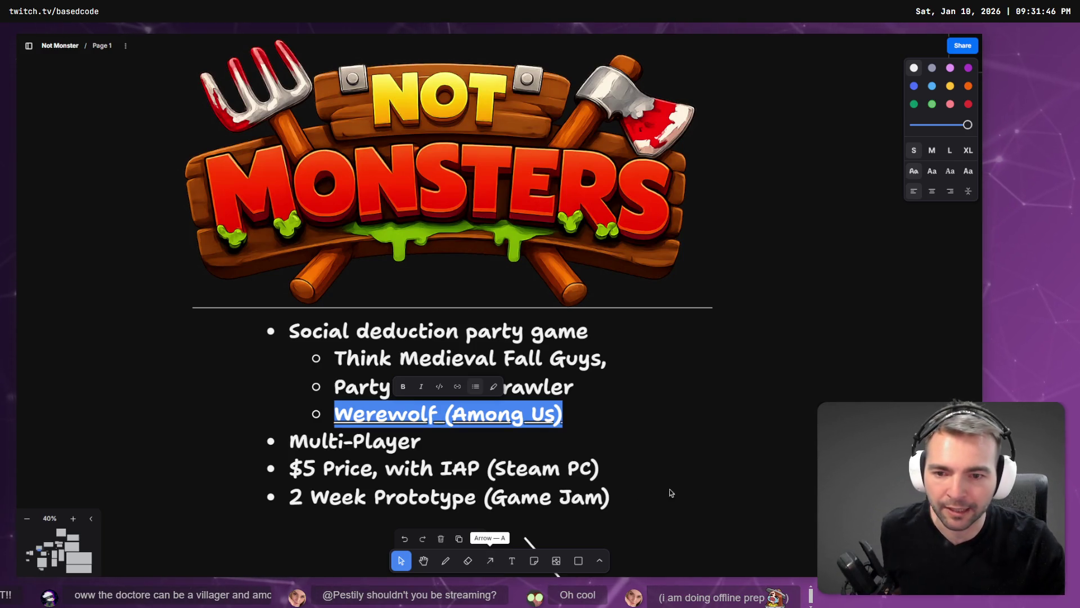
{"action": "left_click", "coordinate": [666, 493]}
{"action": "scroll", "coordinate": [388, 418], "scroll_direction": "down", "scroll_amount": 1}
{"action": "left_click", "coordinate": [388, 417]}
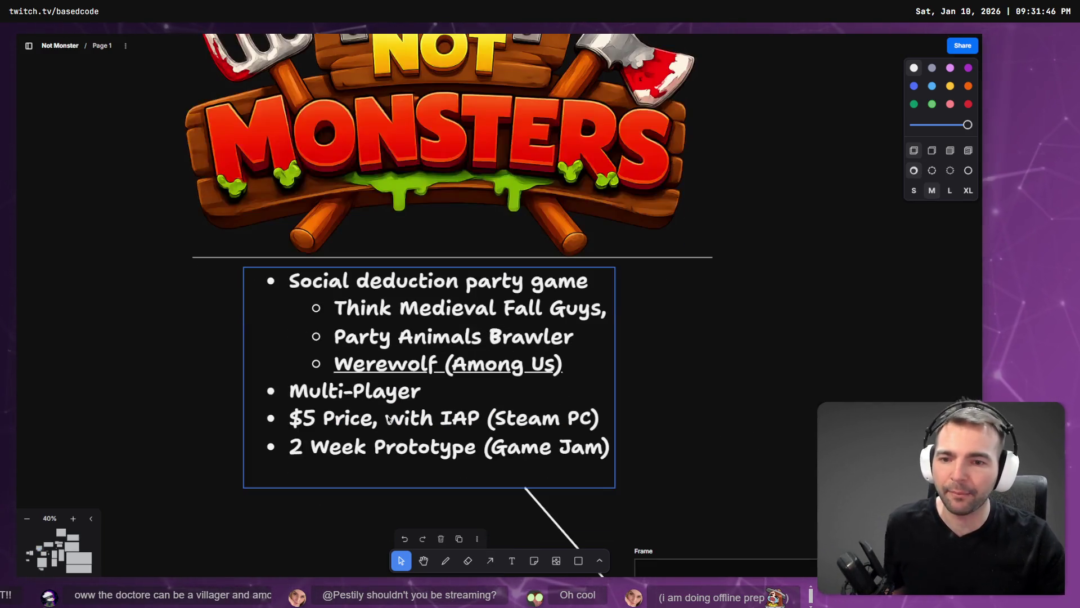
{"action": "scroll", "coordinate": [620, 270], "scroll_direction": "right", "scroll_amount": 3}
{"action": "scroll", "coordinate": [620, 270], "scroll_direction": "down", "scroll_amount": 3}
{"action": "scroll", "coordinate": [660, 373], "scroll_direction": "down", "scroll_amount": 5}
{"action": "scroll", "coordinate": [332, 138], "scroll_direction": "up", "scroll_amount": 10}
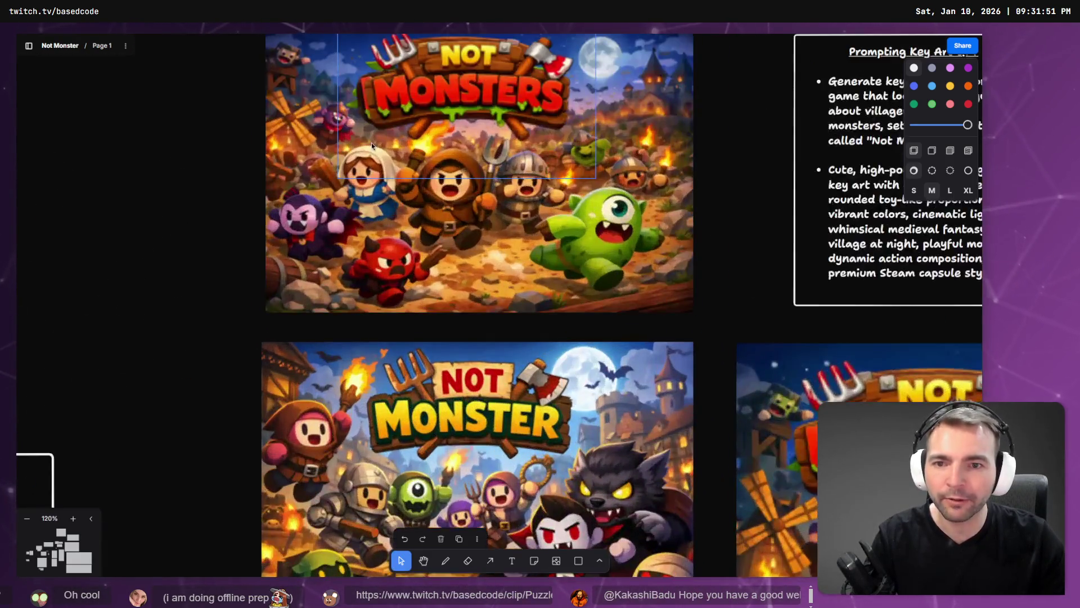
{"action": "scroll", "coordinate": [372, 143], "scroll_direction": "up", "scroll_amount": 2}
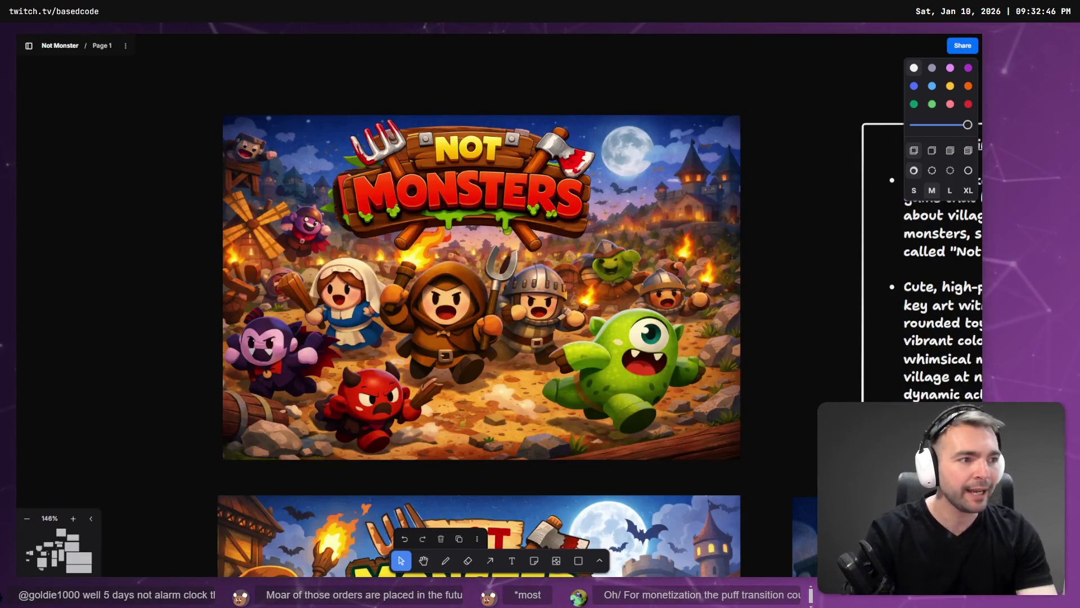
{"action": "key", "text": "alt+Tab"}
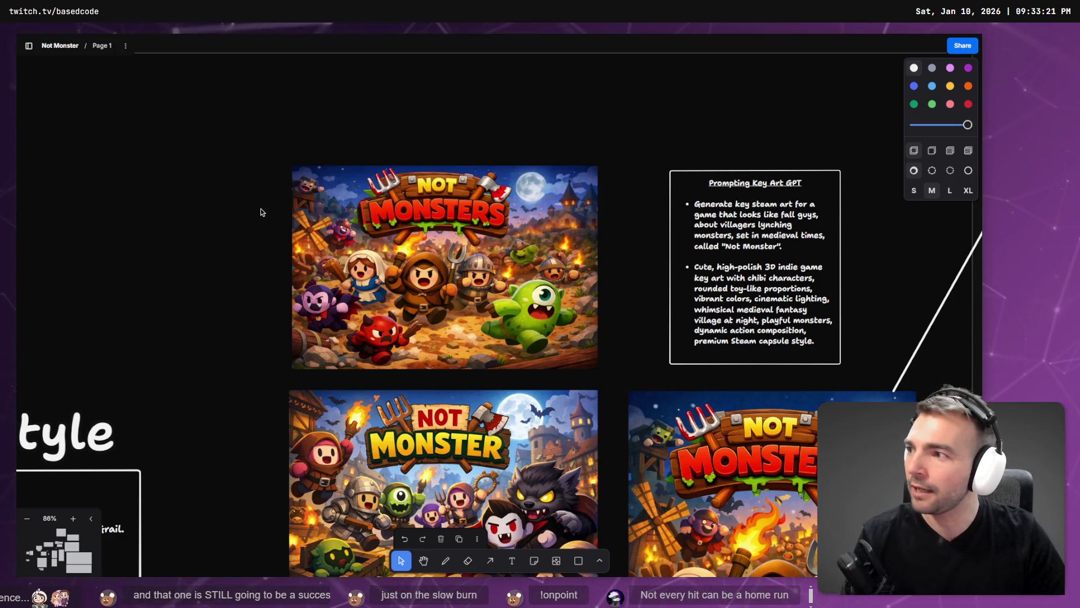
{"action": "scroll", "coordinate": [278, 240], "scroll_direction": "down", "scroll_amount": 10}
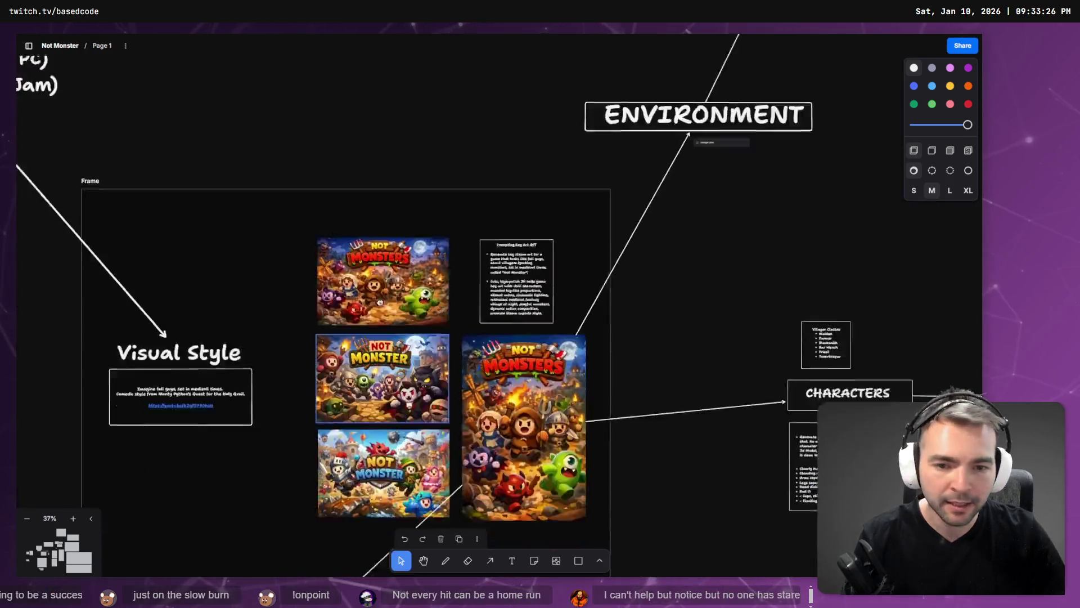
Scroll around the board and select the animation retargeting video embed
{"action": "scroll", "coordinate": [485, 324], "scroll_direction": "up", "scroll_amount": 8}
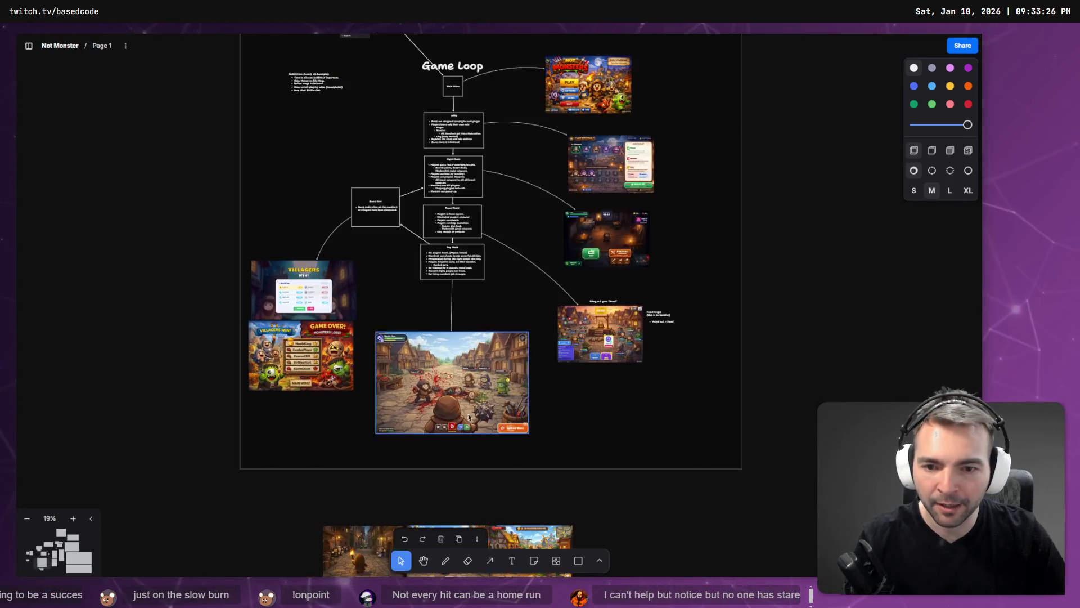
{"action": "scroll", "coordinate": [272, 366], "scroll_direction": "down", "scroll_amount": 5}
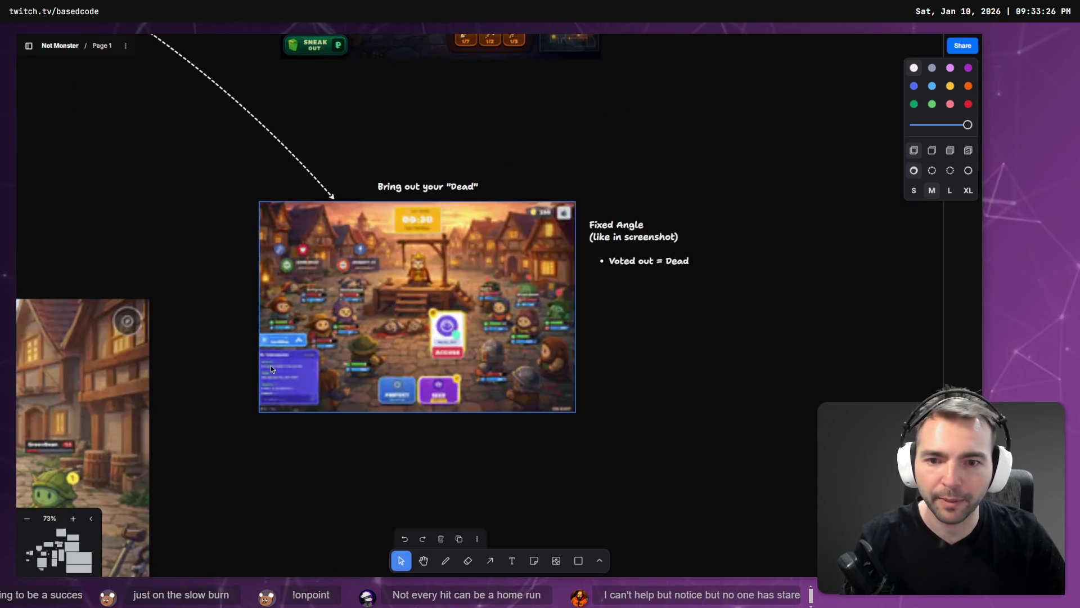
{"action": "scroll", "coordinate": [256, 324], "scroll_direction": "up", "scroll_amount": 6}
{"action": "scroll", "coordinate": [571, 289], "scroll_direction": "down", "scroll_amount": 6}
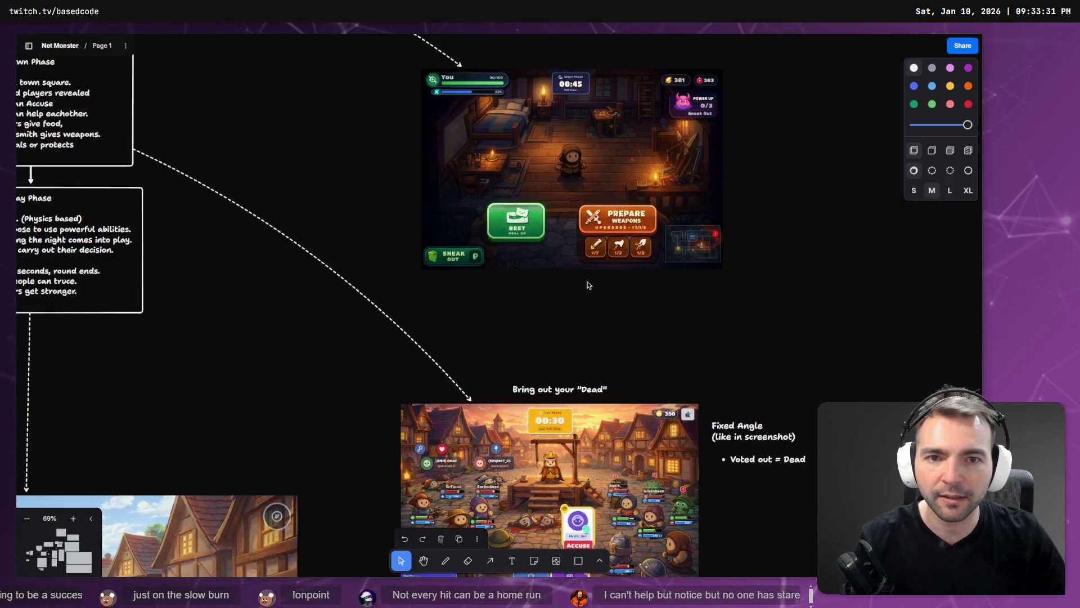
{"action": "scroll", "coordinate": [582, 330], "scroll_direction": "up", "scroll_amount": 6}
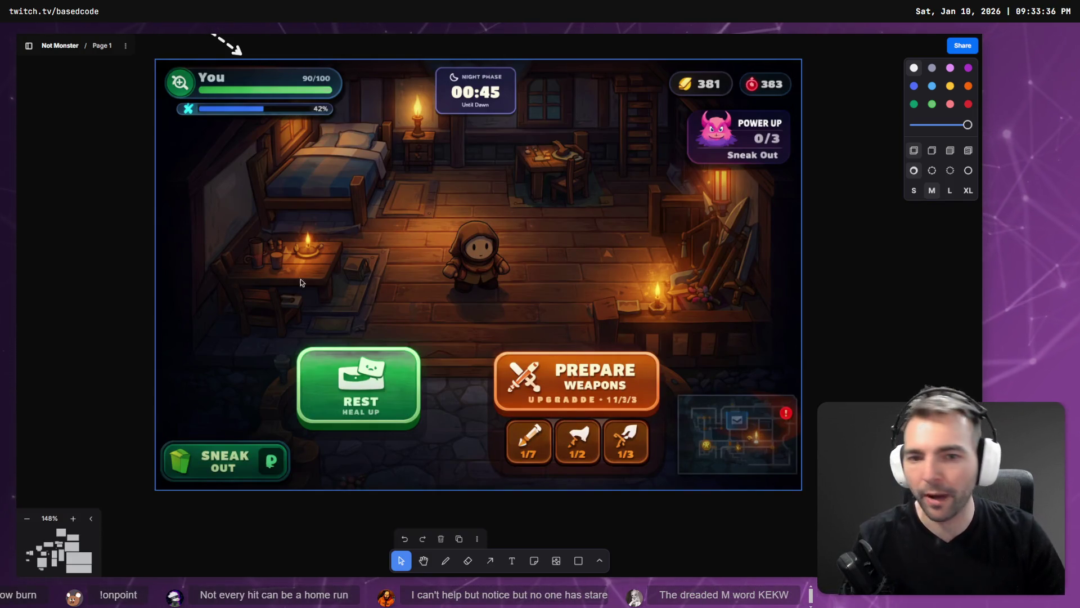
{"action": "scroll", "coordinate": [325, 289], "scroll_direction": "down", "scroll_amount": 6}
{"action": "scroll", "coordinate": [269, 308], "scroll_direction": "down", "scroll_amount": 10}
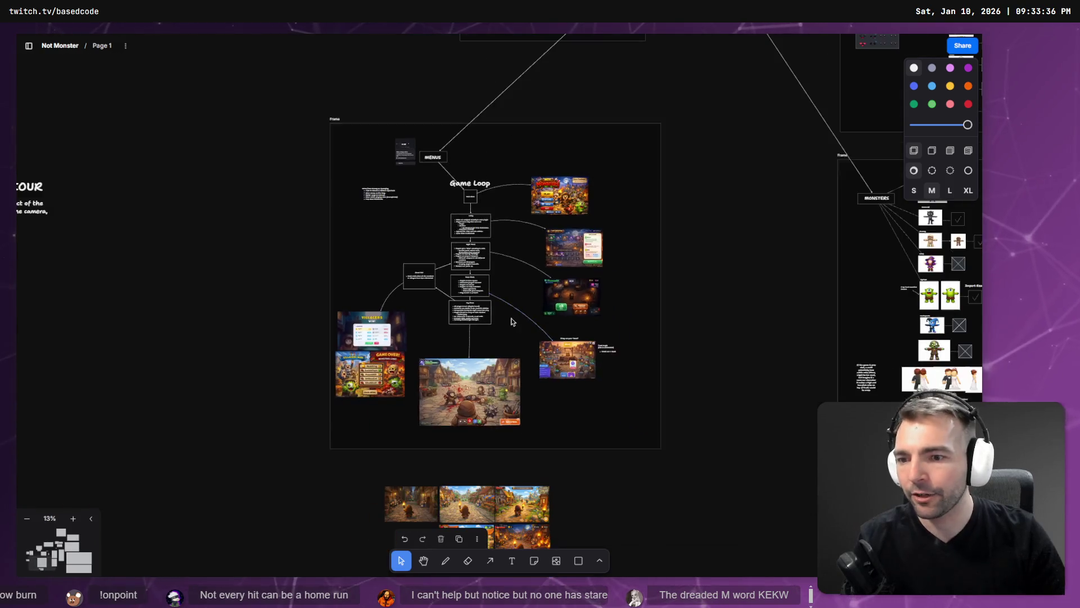
{"action": "scroll", "coordinate": [505, 497], "scroll_direction": "up", "scroll_amount": 5}
{"action": "scroll", "coordinate": [517, 352], "scroll_direction": "up", "scroll_amount": 5}
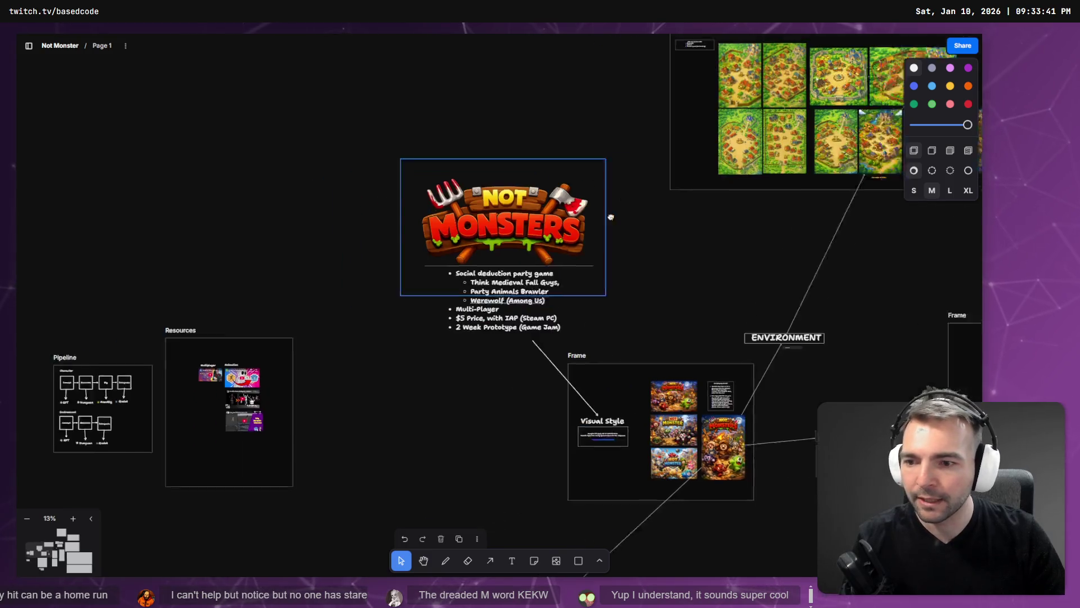
{"action": "scroll", "coordinate": [285, 446], "scroll_direction": "up", "scroll_amount": 8}
{"action": "scroll", "coordinate": [203, 339], "scroll_direction": "left", "scroll_amount": 5}
{"action": "scroll", "coordinate": [270, 249], "scroll_direction": "up", "scroll_amount": 3}
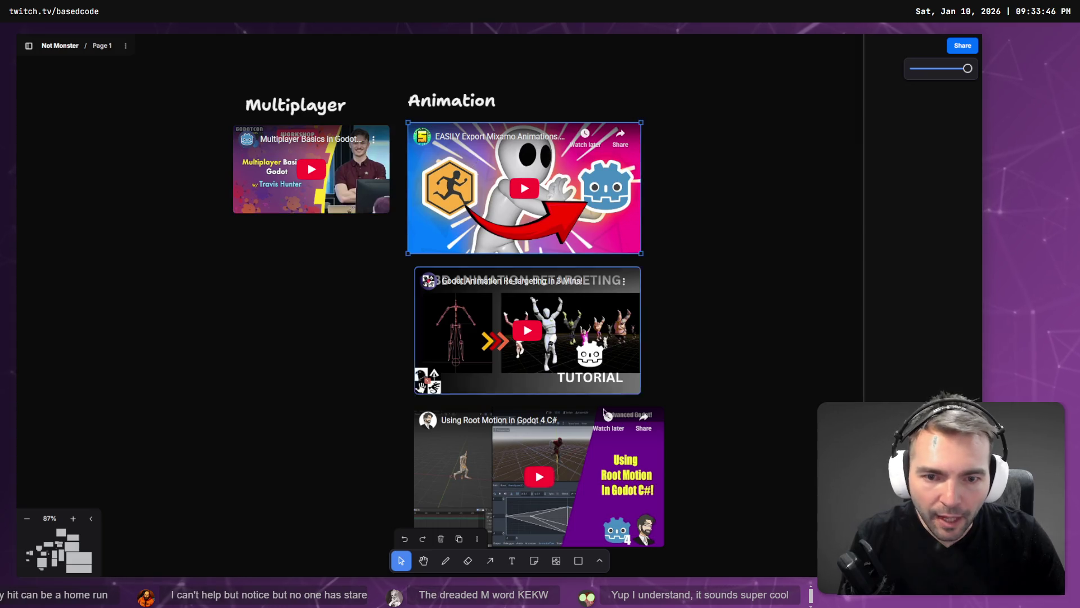
{"action": "left_click", "coordinate": [562, 356]}
{"action": "scroll", "coordinate": [580, 388], "scroll_direction": "down", "scroll_amount": 4}
{"action": "scroll", "coordinate": [602, 414], "scroll_direction": "up", "scroll_amount": 2}
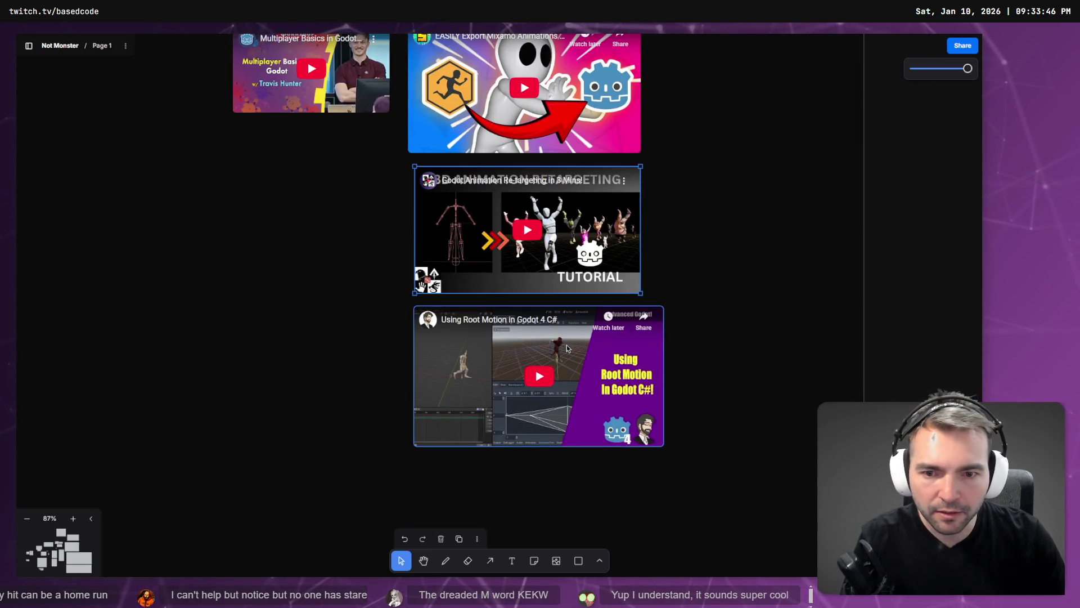
Open a new maximized browser window and search Google for 'godot'
{"action": "key", "text": "alt+Tab"}
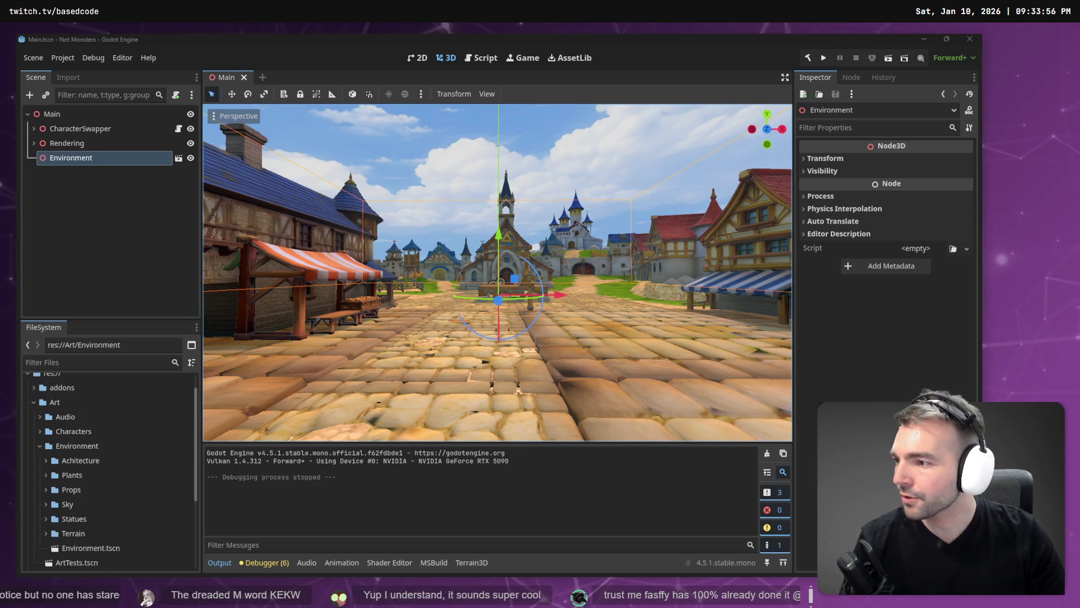
{"action": "key", "text": "super+2"}
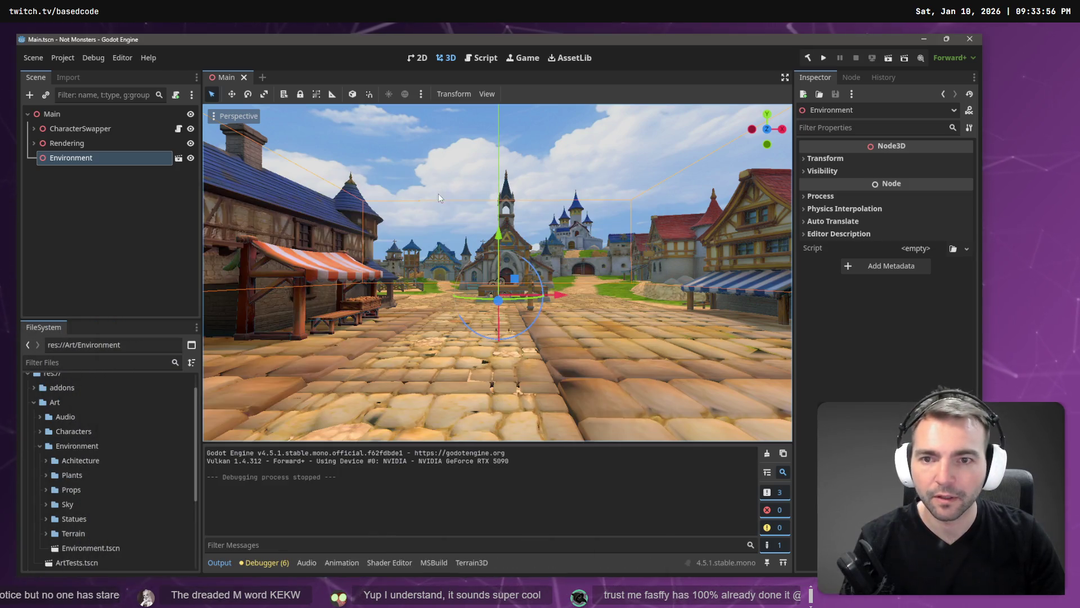
{"action": "key", "text": "alt+space"}
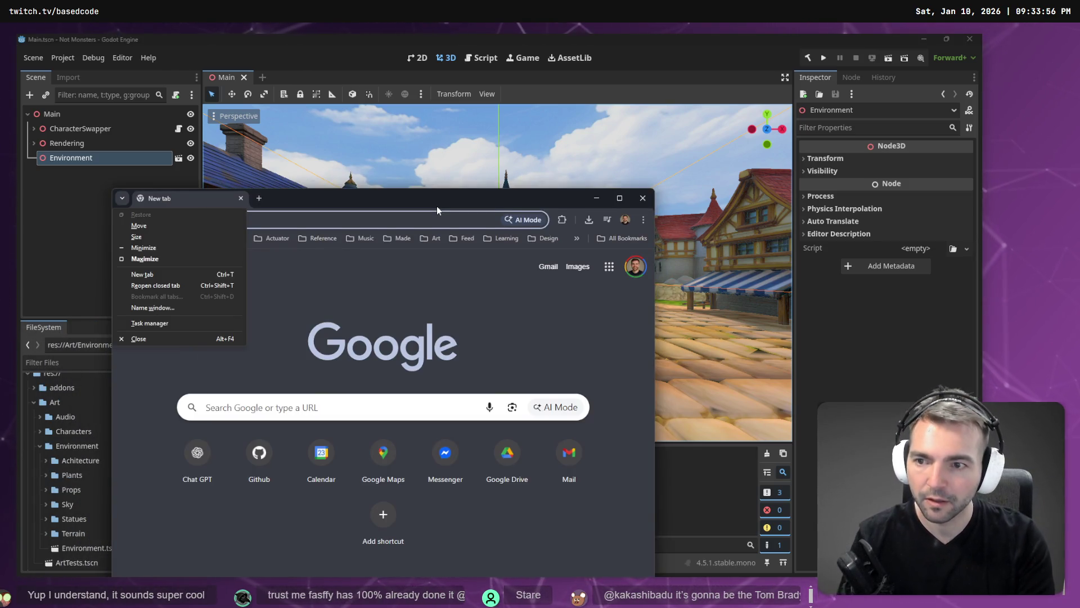
{"action": "type", "text": "xdo"}
{"action": "key", "text": "BackSpace"}
{"action": "key", "text": "BackSpace"}
{"action": "key", "text": "BackSpace"}
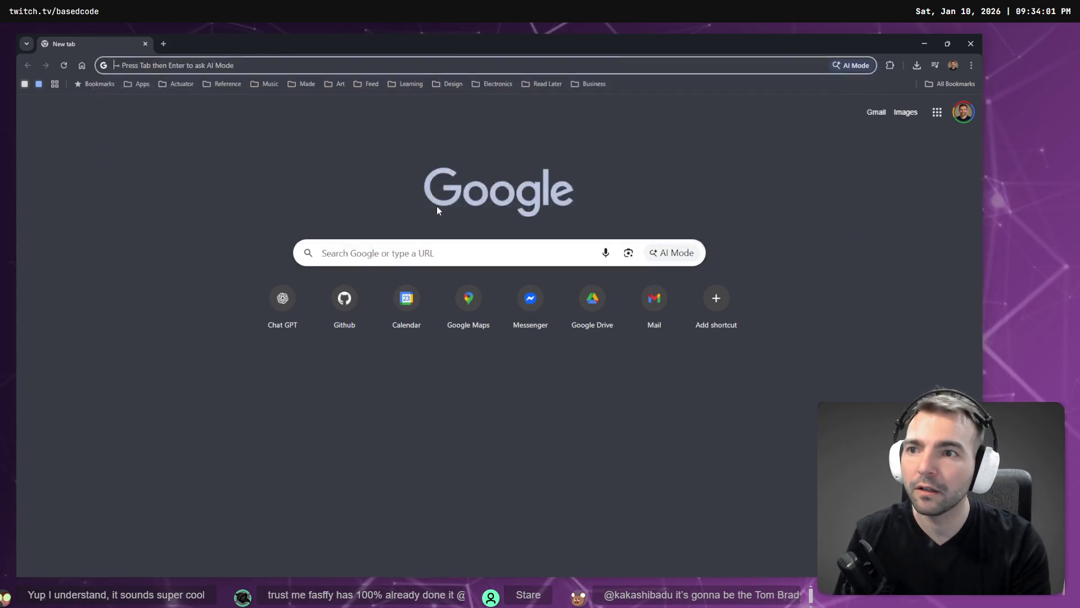
{"action": "type", "text": "godot"}
{"action": "key", "text": "Return"}
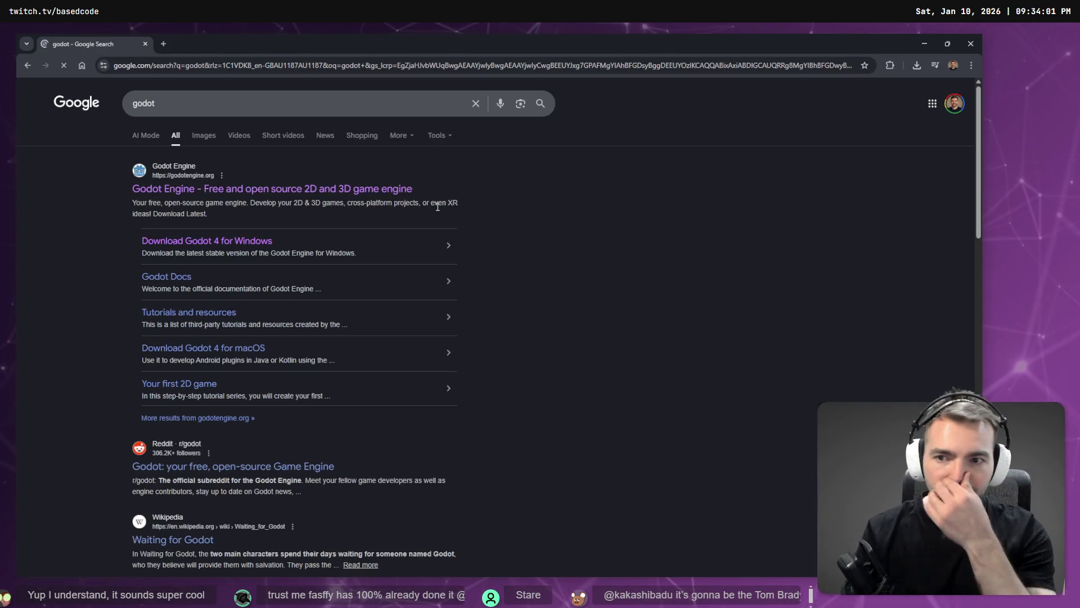
Open YouTube in a new tab, close the godot results tab, and enter 'Godot particle effects'
{"action": "key", "text": "ctrl+t"}
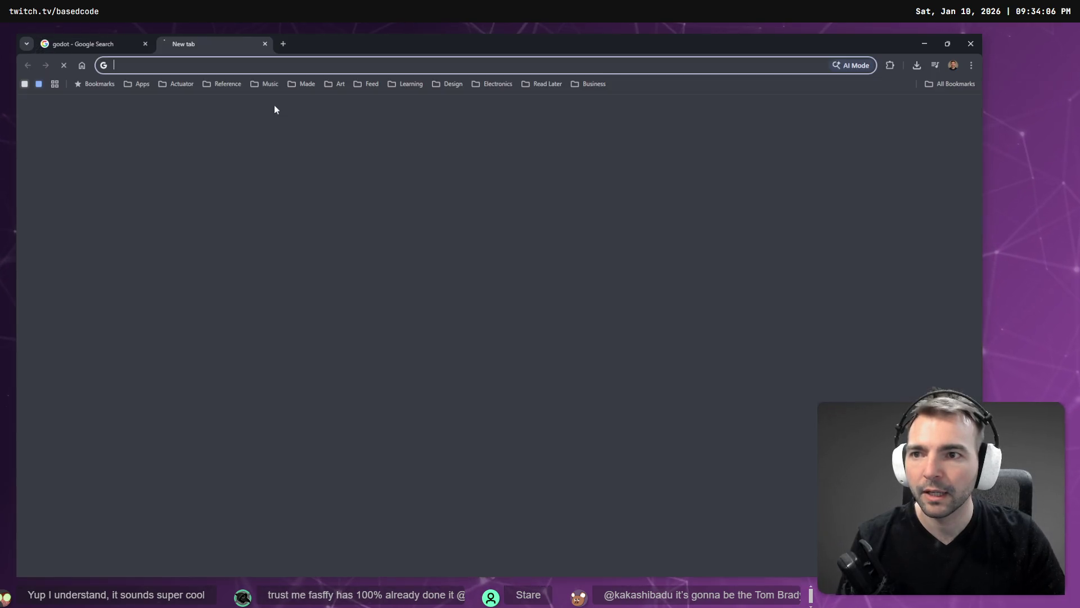
{"action": "type", "text": "you"}
{"action": "key", "text": "Return"}
{"action": "key", "text": "ctrl+shift+Tab"}
{"action": "key", "text": "ctrl+w"}
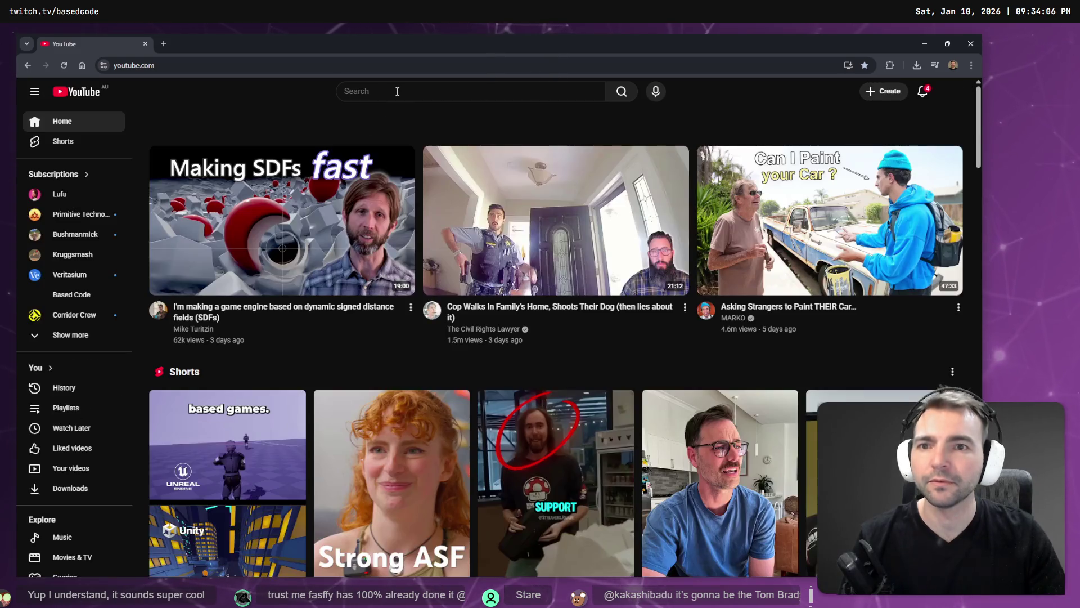
{"action": "left_click", "coordinate": [397, 91]}
{"action": "type", "text": "Godot parti"}
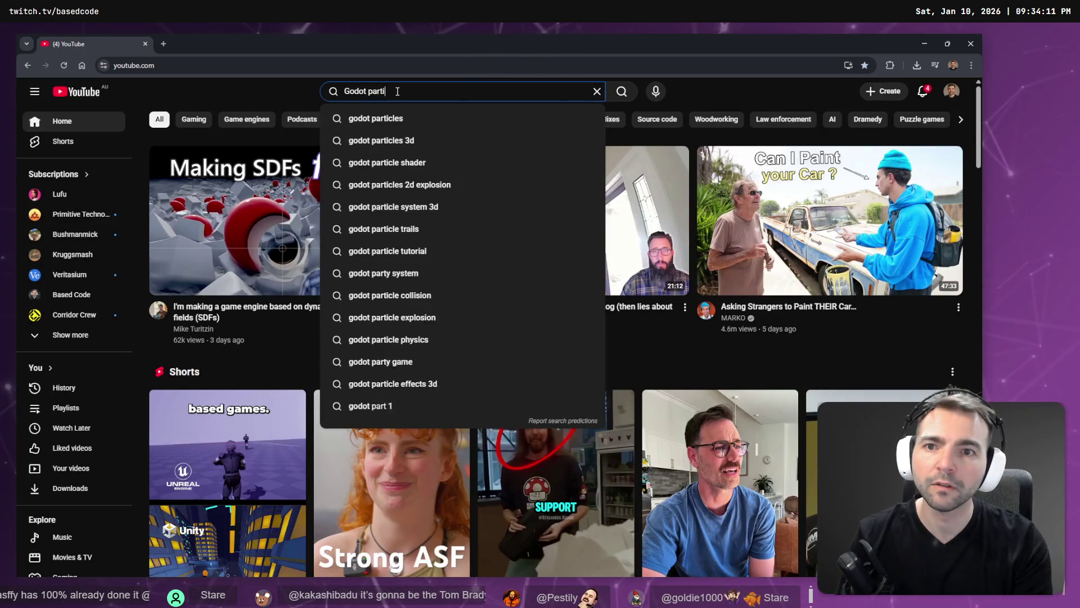
{"action": "type", "text": "cle effects"}
Search 'Godot particle effects' on both Google and YouTube, then open the Godot Docs particle systems result
{"action": "key", "text": "ctrl+a"}
{"action": "key", "text": "ctrl+c"}
{"action": "key", "text": "ctrl+t"}
{"action": "key", "text": "ctrl+v"}
{"action": "key", "text": "Return"}
{"action": "key", "text": "ctrl+shift+Tab"}
{"action": "key", "text": "Return"}
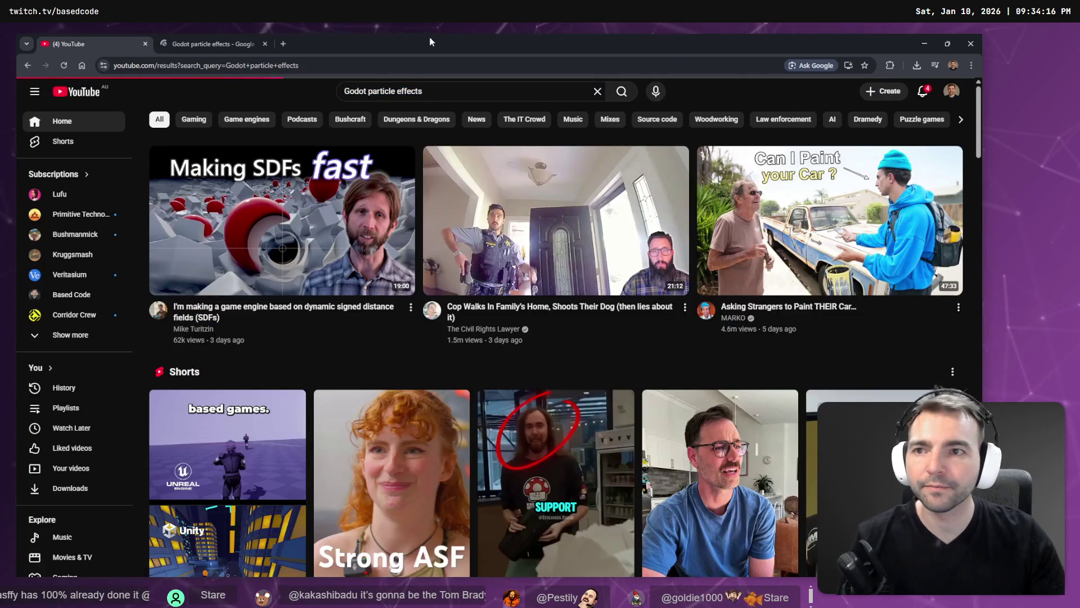
{"action": "key", "text": "ctrl+Tab"}
{"action": "left_click", "coordinate": [201, 190]}
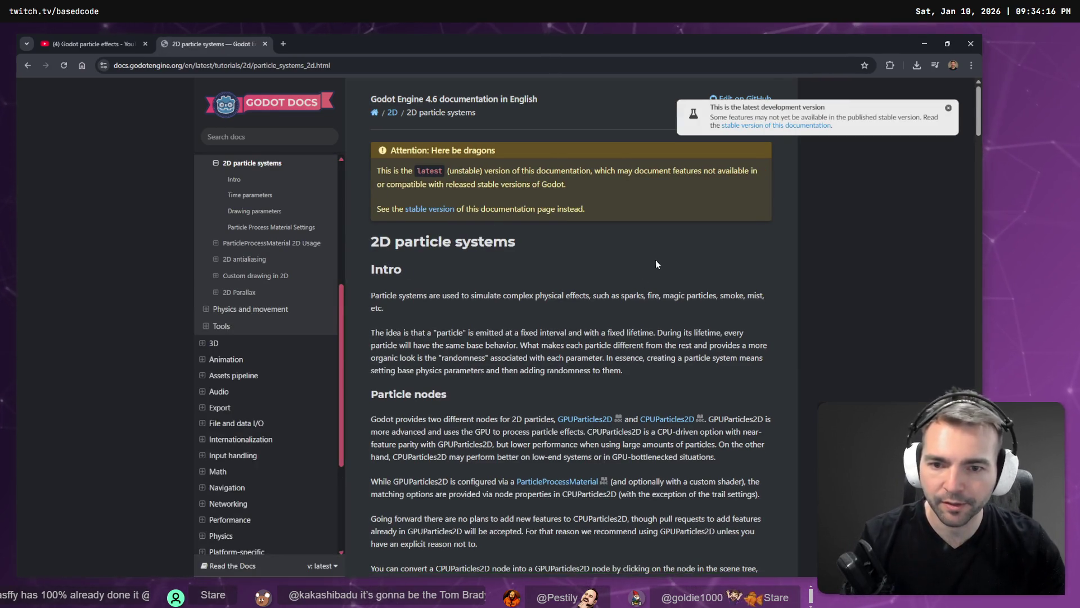
Scroll through the Godot Docs 2D particle systems page, then start a blank new tab
{"action": "scroll", "coordinate": [690, 229], "scroll_direction": "down", "scroll_amount": 4}
{"action": "scroll", "coordinate": [510, 318], "scroll_direction": "down", "scroll_amount": 5}
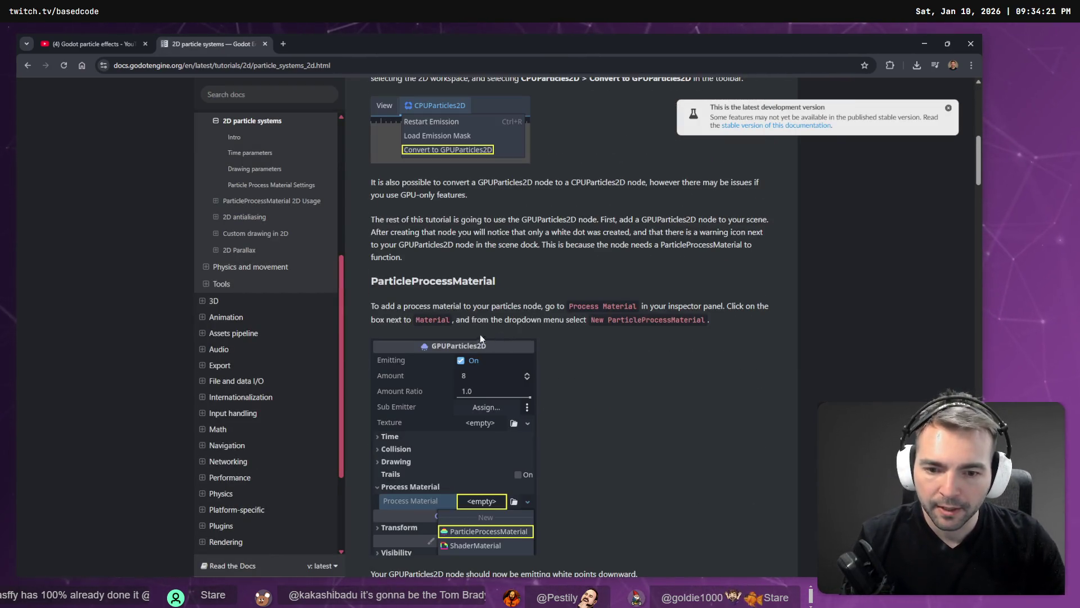
{"action": "scroll", "coordinate": [478, 338], "scroll_direction": "down", "scroll_amount": 5}
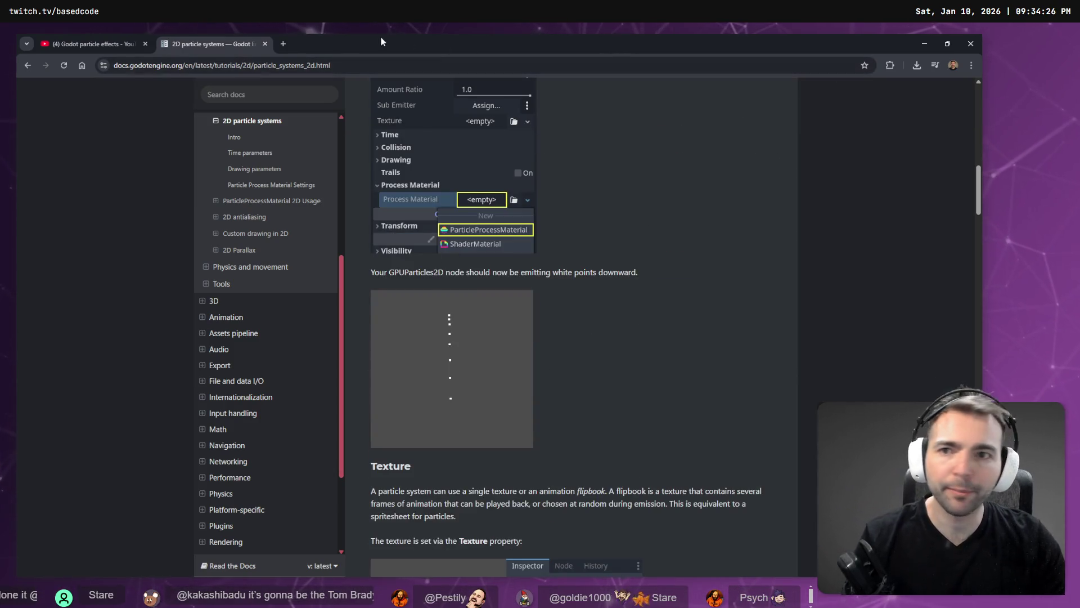
{"action": "left_click", "coordinate": [285, 44]}
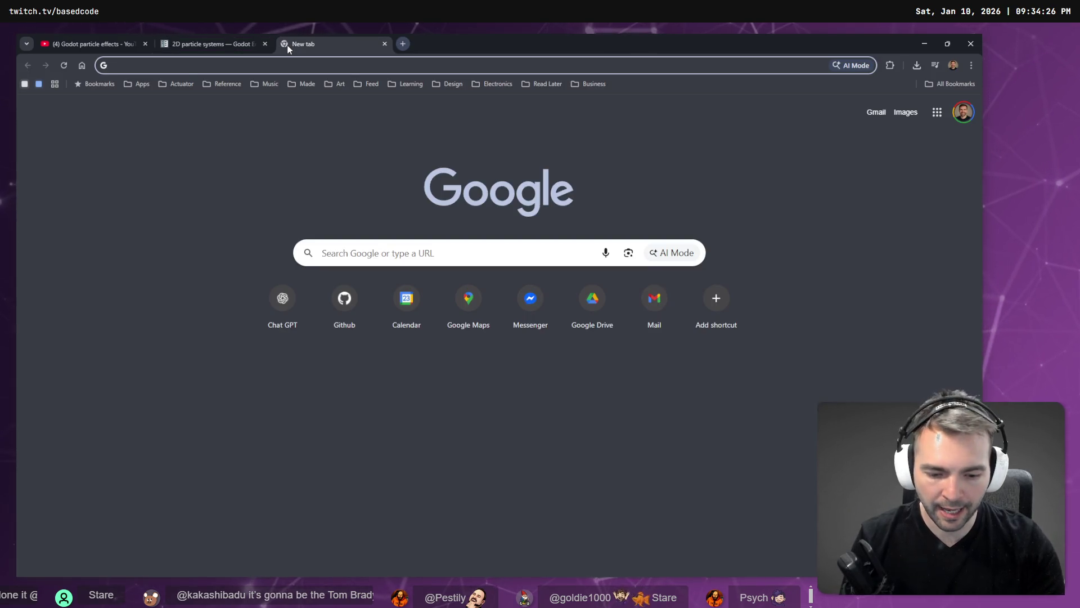
Go to chatgpt.com and open the Not Monsters project chats
{"action": "type", "text": "chatgpt.com"}
{"action": "key", "text": "Return"}
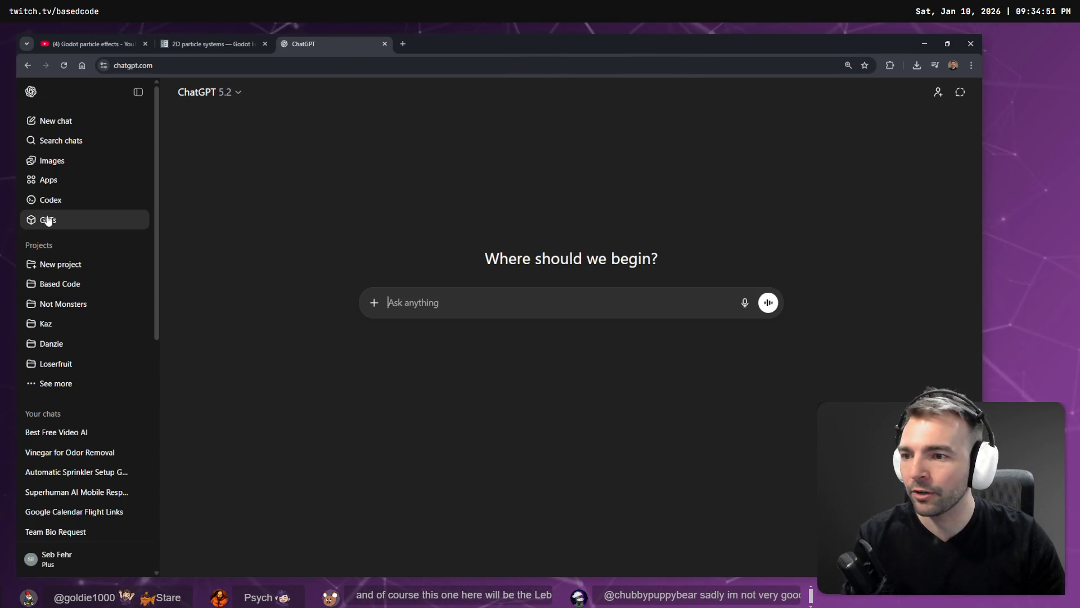
{"action": "left_click", "coordinate": [72, 283]}
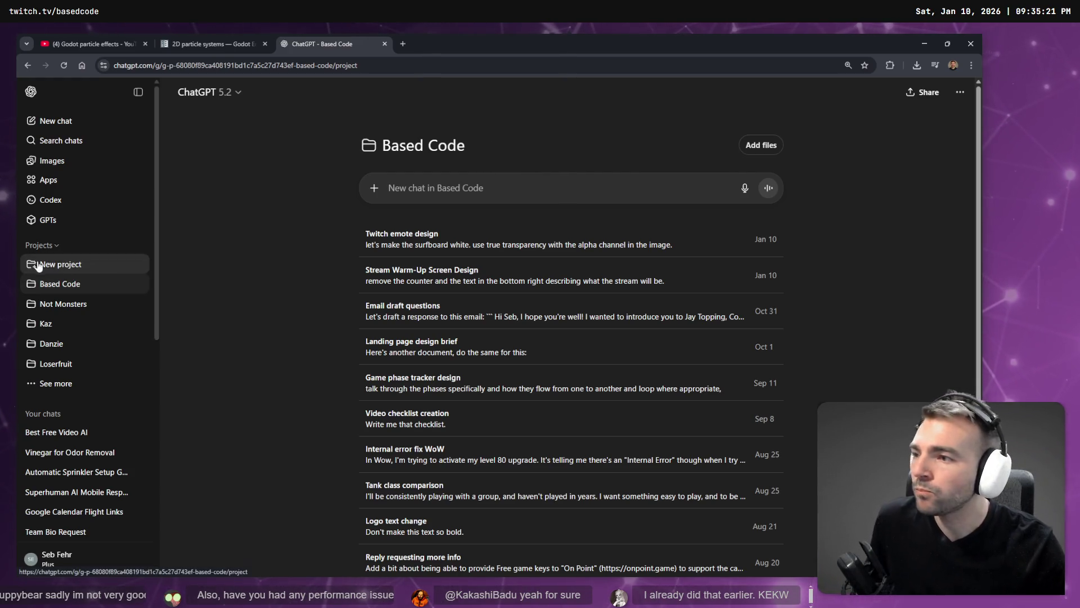
{"action": "left_click", "coordinate": [62, 304]}
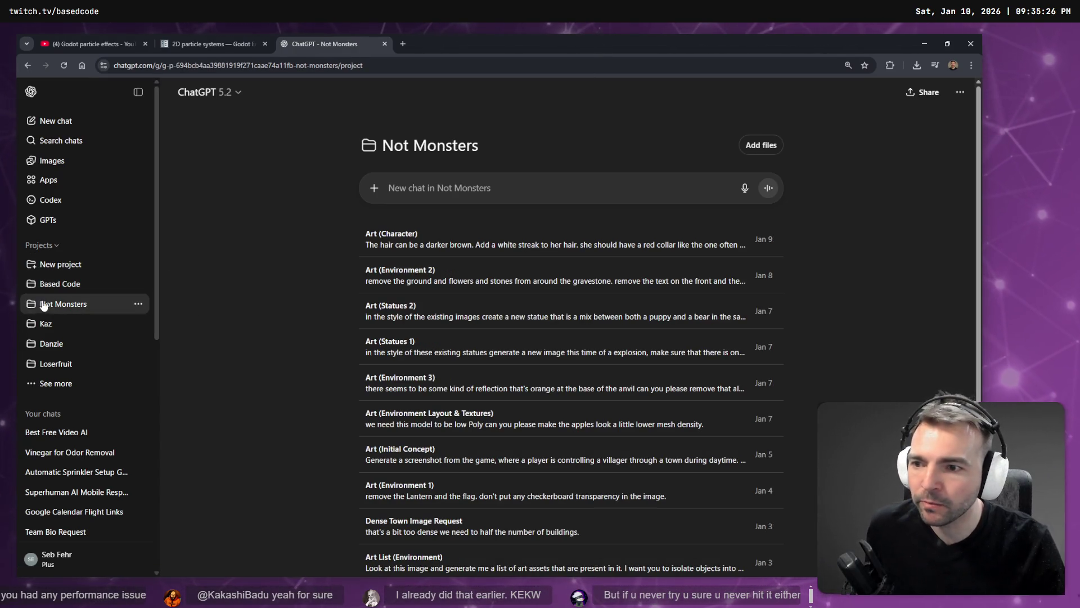
Open the Art (Initial Concept) chat in a new tab, then return to the Not Monsters project page
{"action": "scroll", "coordinate": [543, 212], "scroll_direction": "down", "scroll_amount": 2}
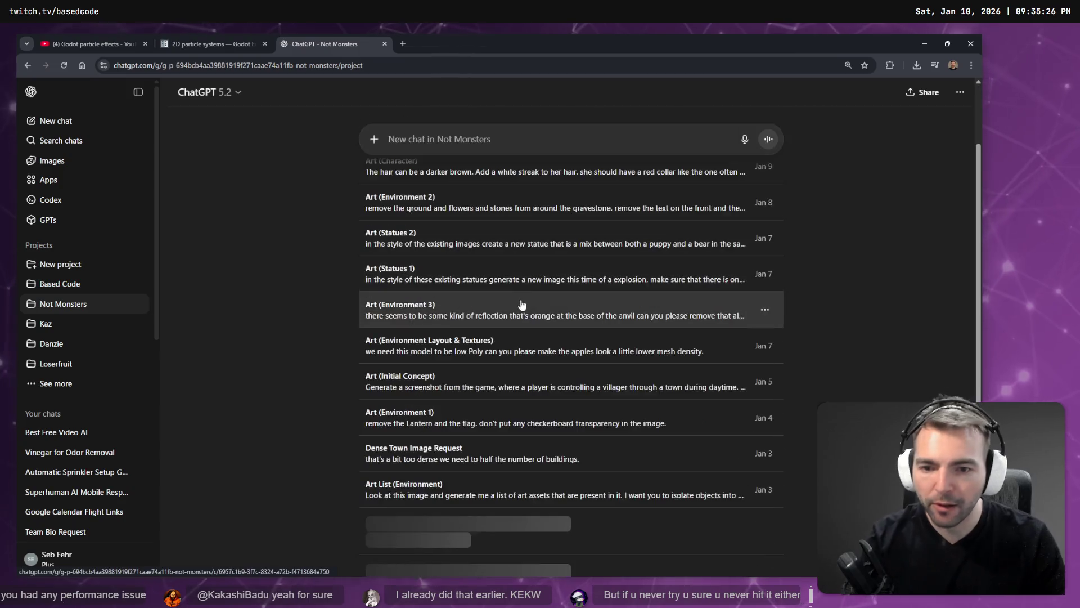
{"action": "middle_click", "coordinate": [430, 388]}
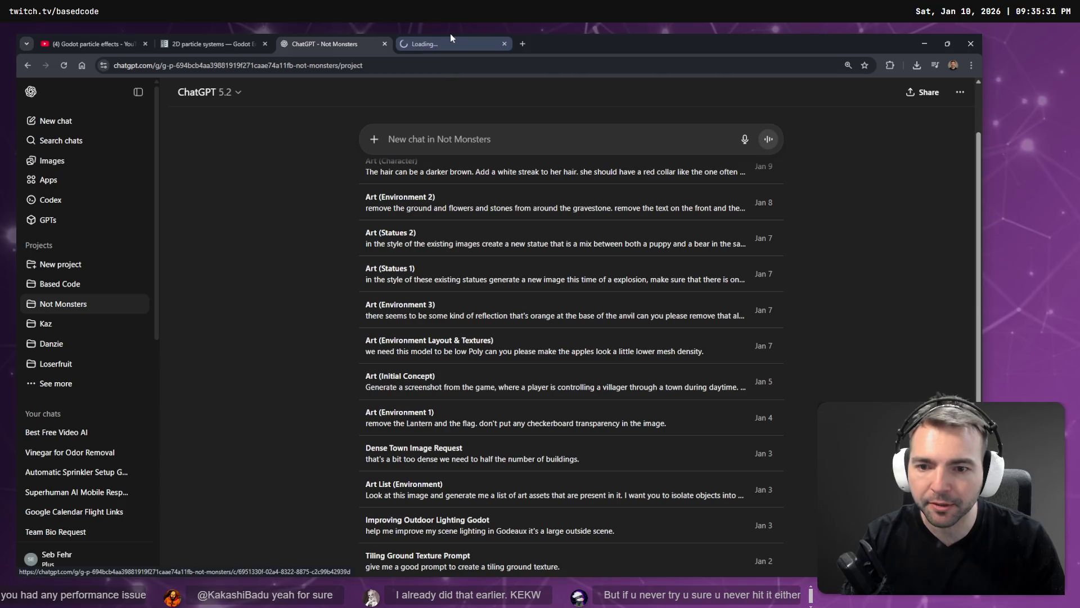
{"action": "left_click", "coordinate": [440, 40]}
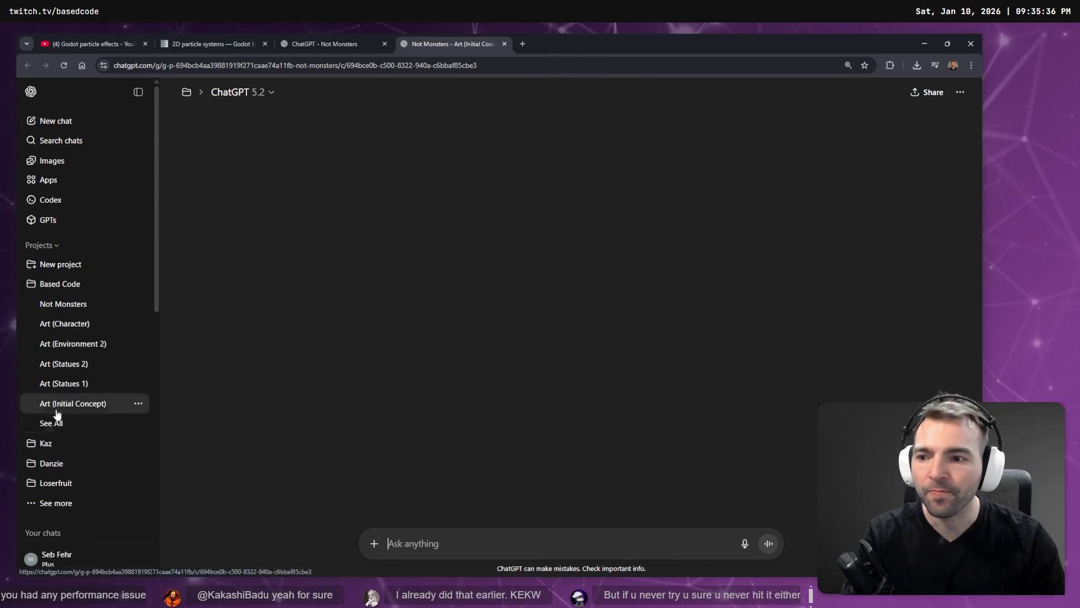
{"action": "left_click", "coordinate": [45, 303]}
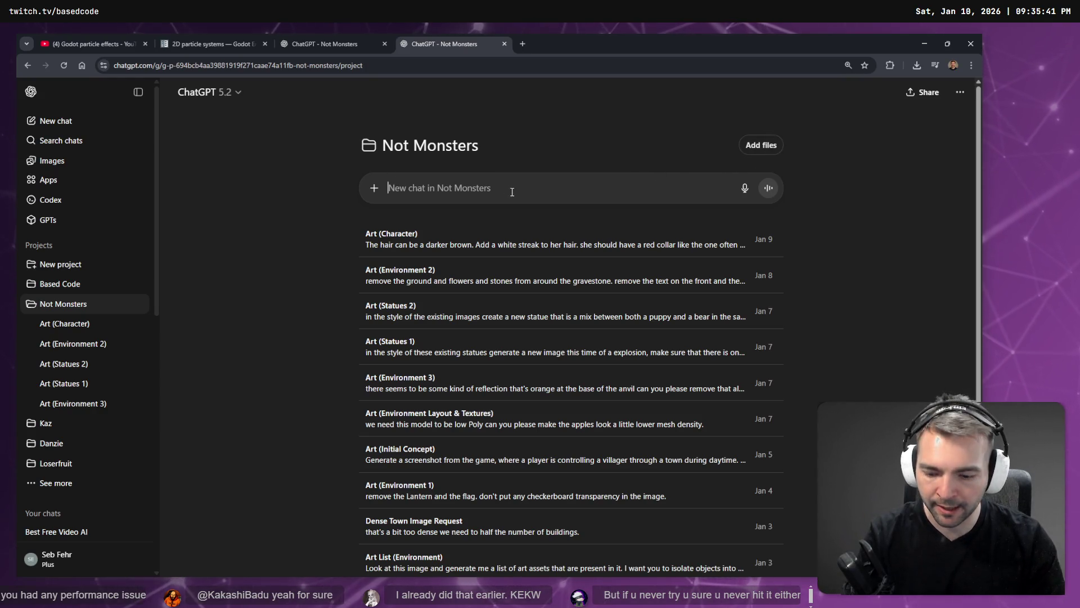
Dictate and send a brief asking for generated-image visual effects for a medieval-style game
{"action": "key", "text": "super+h"}
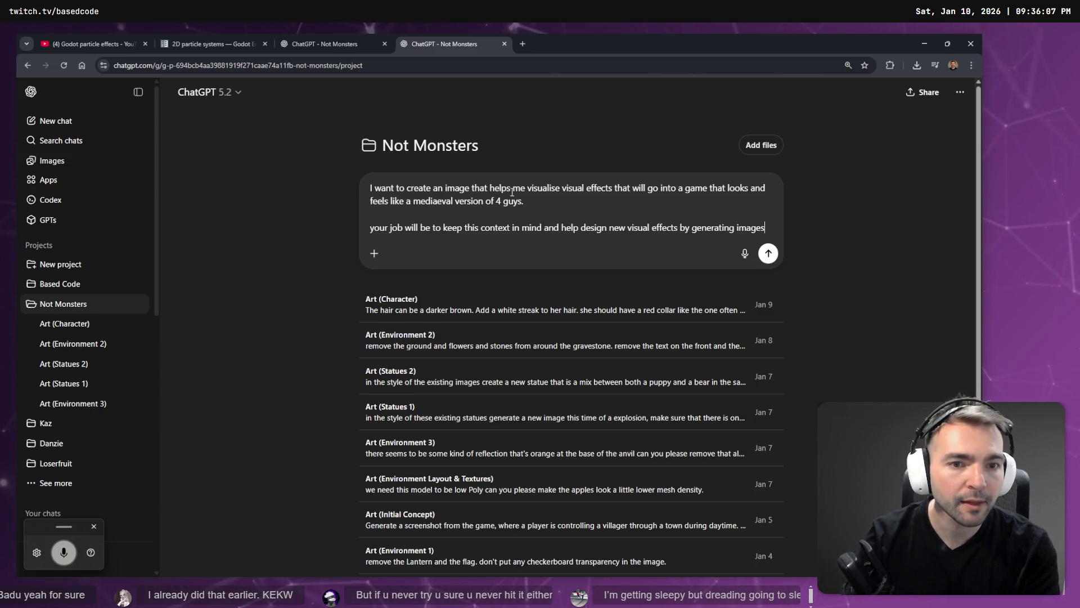
{"action": "key", "text": "Return"}
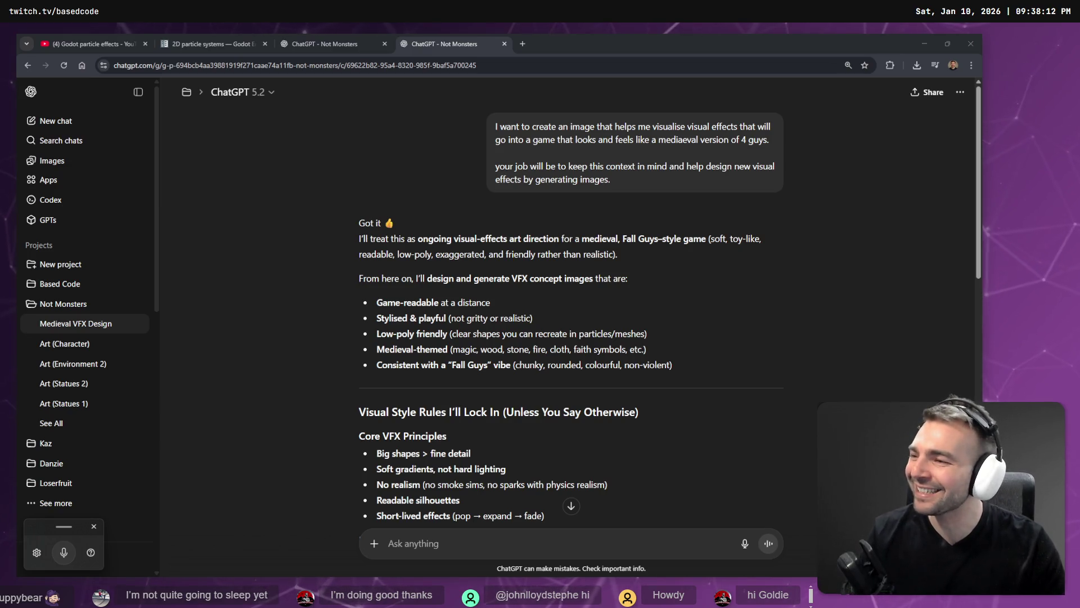
Dictate and send a request for a cloudy smoke-puff image for the villager-to-monster transition
{"action": "left_click", "coordinate": [524, 295]}
{"action": "scroll", "coordinate": [649, 112], "scroll_direction": "down", "scroll_amount": 15}
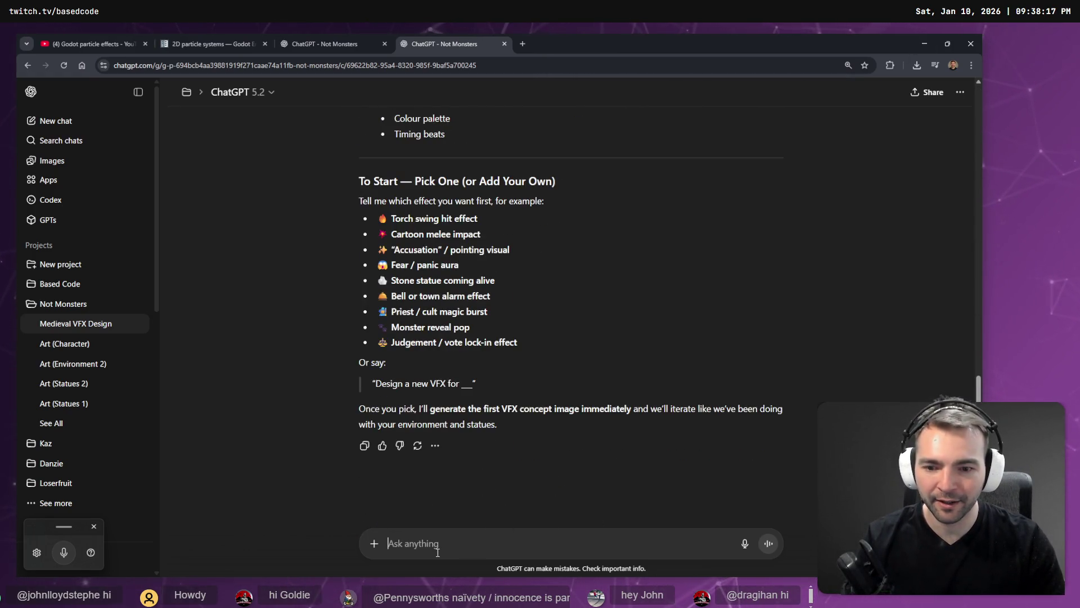
{"action": "key", "text": "super+h"}
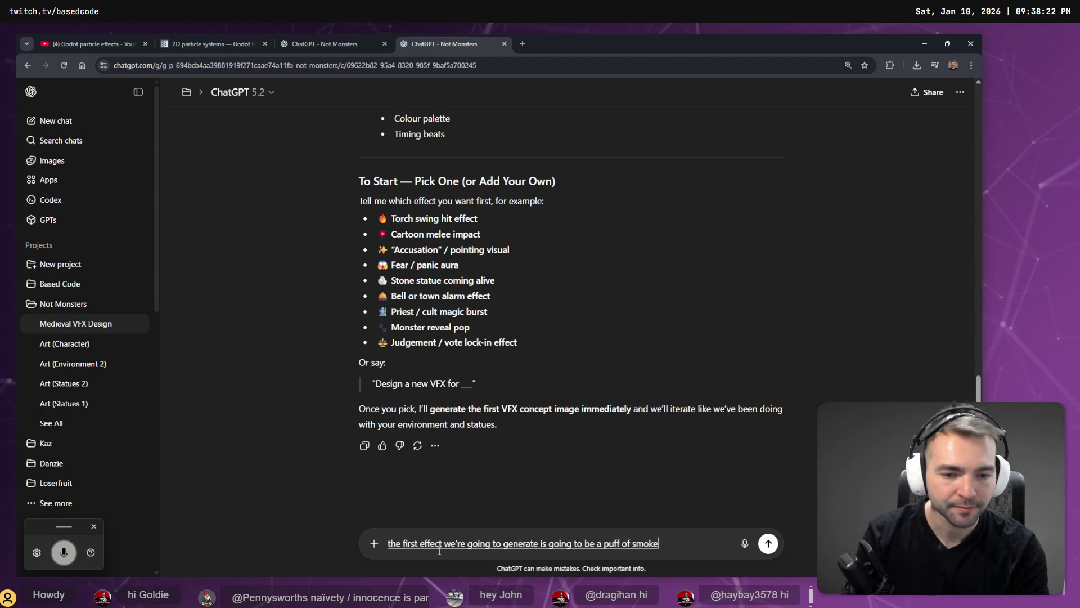
{"action": "key", "text": "super+h"}
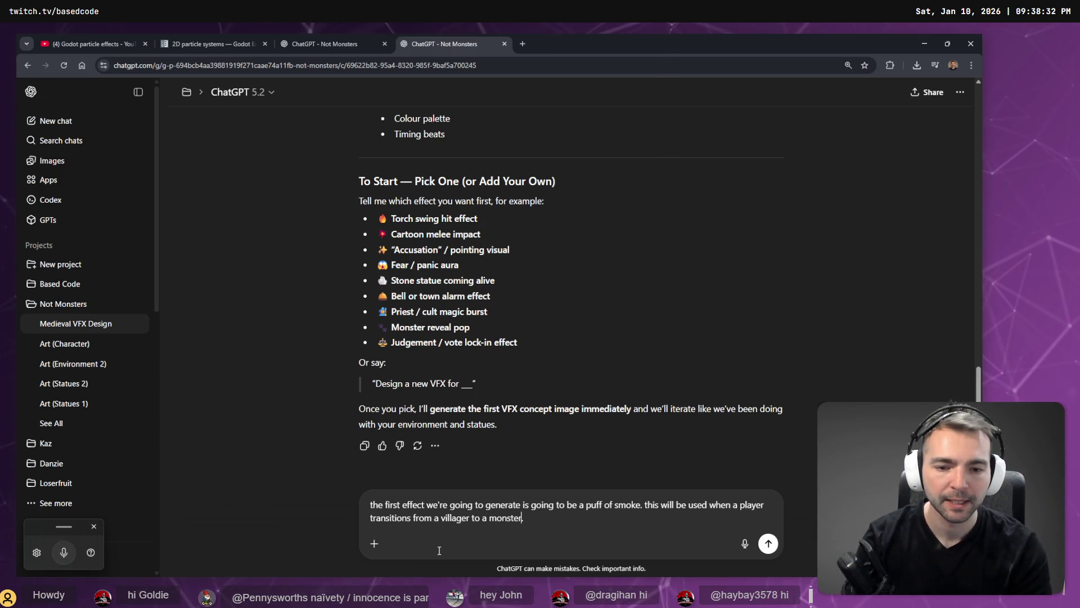
{"action": "key", "text": "super+h"}
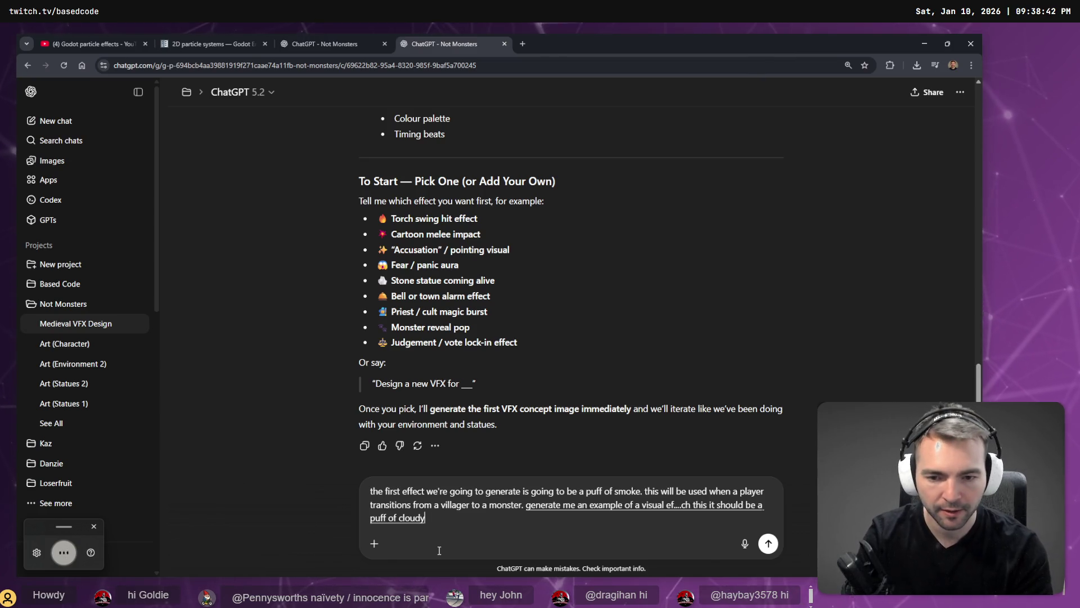
{"action": "key", "text": "Return"}
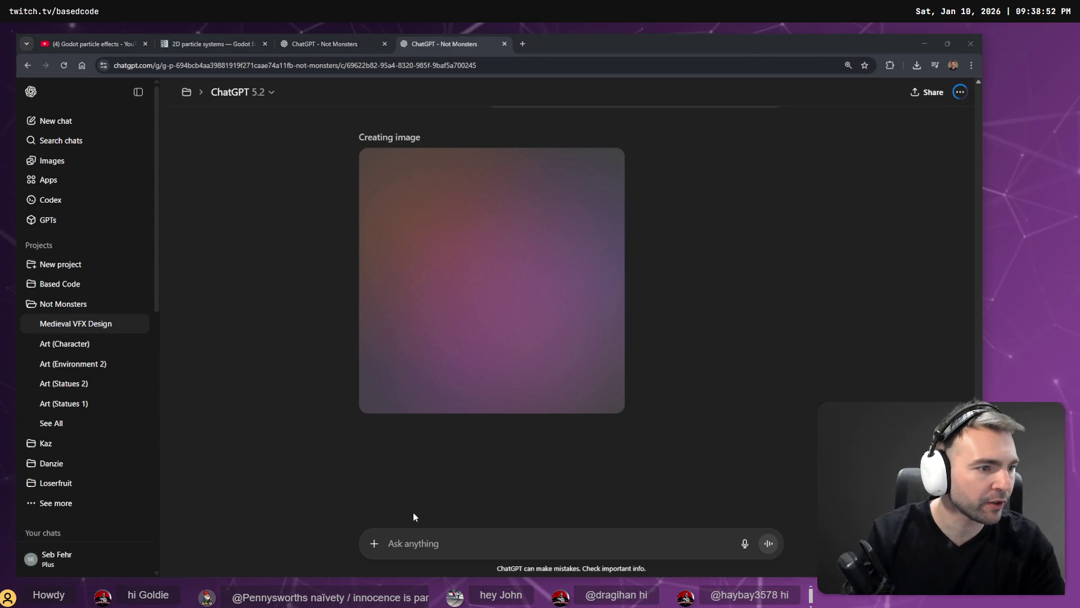
Switch back to the tldraw Not Monster planning board
{"action": "key", "text": "alt+Tab"}
{"action": "scroll", "coordinate": [337, 286], "scroll_direction": "down", "scroll_amount": 5}
{"action": "scroll", "coordinate": [490, 73], "scroll_direction": "up", "scroll_amount": 3}
{"action": "scroll", "coordinate": [561, 386], "scroll_direction": "down", "scroll_amount": 5}
{"action": "scroll", "coordinate": [568, 325], "scroll_direction": "down", "scroll_amount": 6}
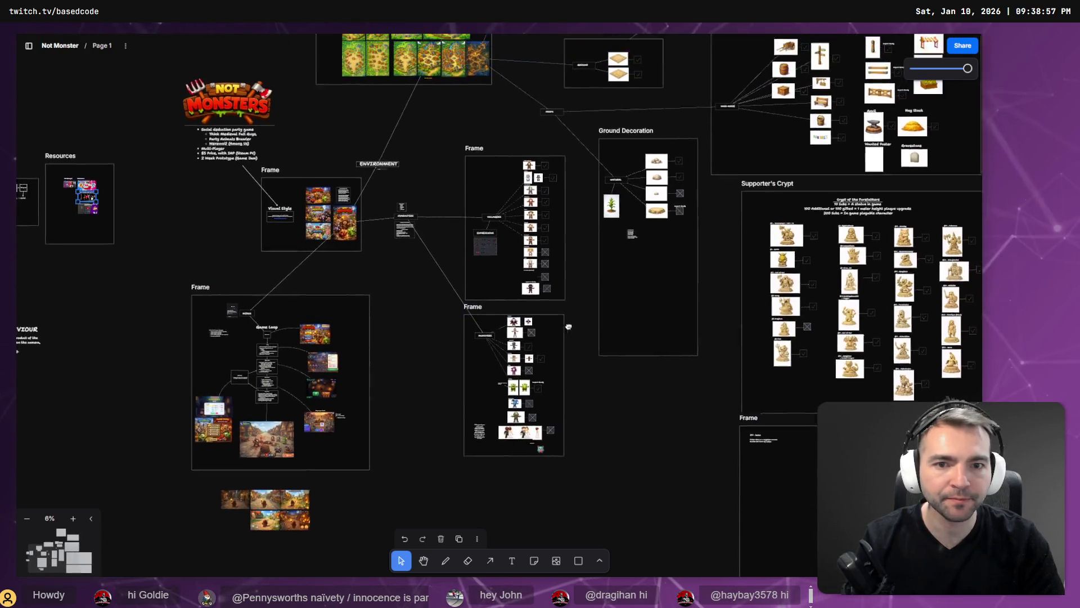
Shift the monsters frame lower and move the stray Vampire(Female) label into it
{"action": "scroll", "coordinate": [568, 324], "scroll_direction": "up", "scroll_amount": 1}
{"action": "left_click", "coordinate": [554, 340]}
{"action": "left_click", "coordinate": [549, 344]}
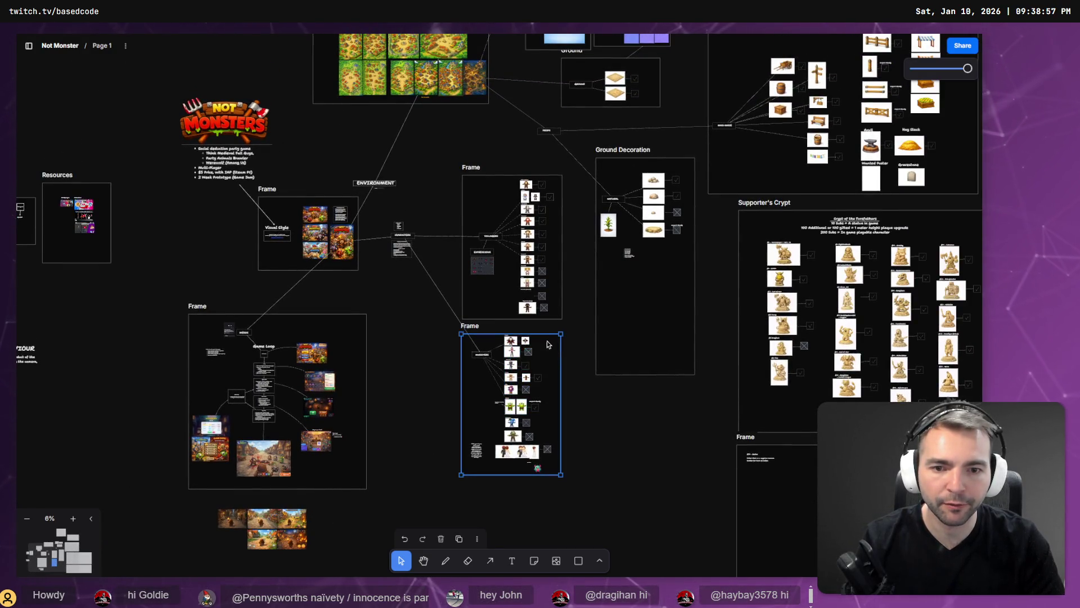
{"action": "left_click_drag", "start_coordinate": [549, 345], "coordinate": [546, 413]}
{"action": "scroll", "coordinate": [520, 363], "scroll_direction": "up", "scroll_amount": 3}
{"action": "scroll", "coordinate": [520, 363], "scroll_direction": "up", "scroll_amount": 3}
{"action": "left_click", "coordinate": [490, 322]}
{"action": "scroll", "coordinate": [501, 366], "scroll_direction": "up", "scroll_amount": 4}
{"action": "left_click_drag", "start_coordinate": [499, 350], "coordinate": [558, 146]}
{"action": "scroll", "coordinate": [558, 146], "scroll_direction": "down", "scroll_amount": 3}
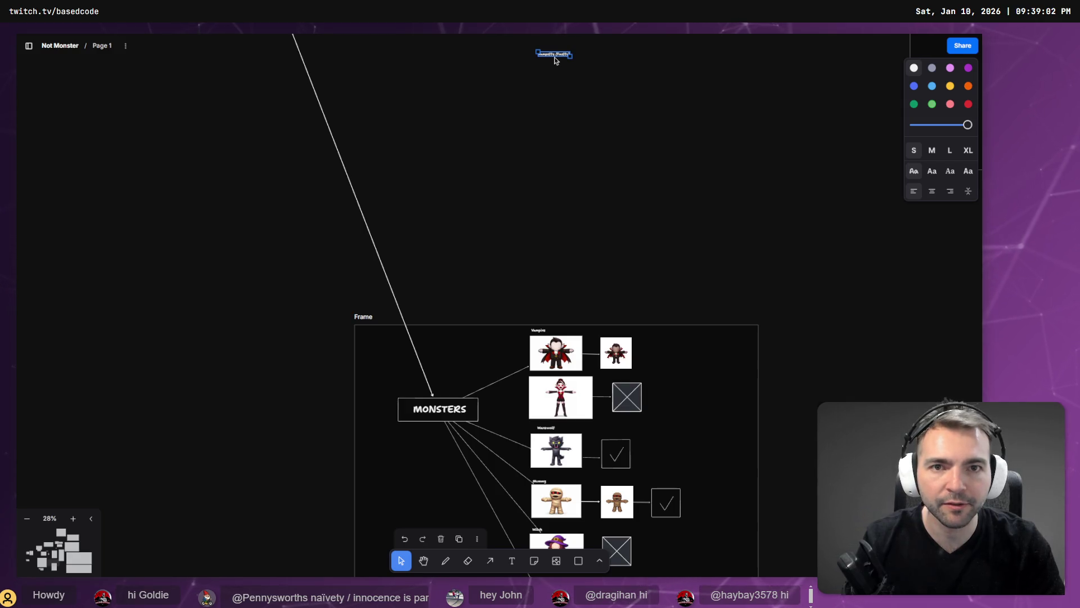
{"action": "left_click_drag", "start_coordinate": [555, 57], "coordinate": [547, 374]}
{"action": "left_click", "coordinate": [603, 246]}
{"action": "scroll", "coordinate": [545, 309], "scroll_direction": "up", "scroll_amount": 5}
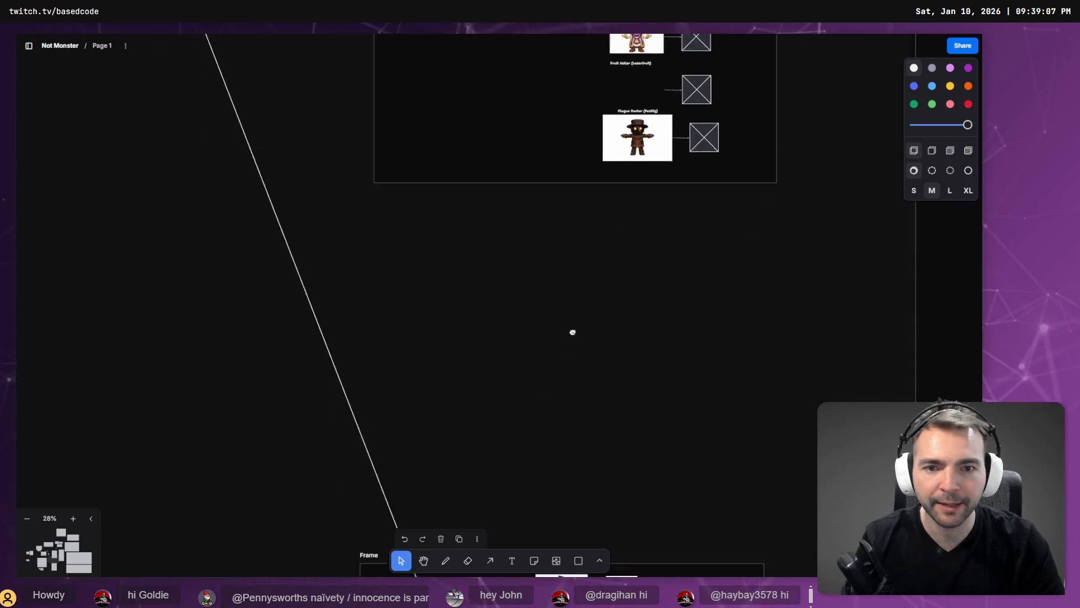
Draw a new empty frame above the monsters board and move the monsters frame up beneath it
{"action": "left_click", "coordinate": [600, 561]}
{"action": "left_click", "coordinate": [622, 495]}
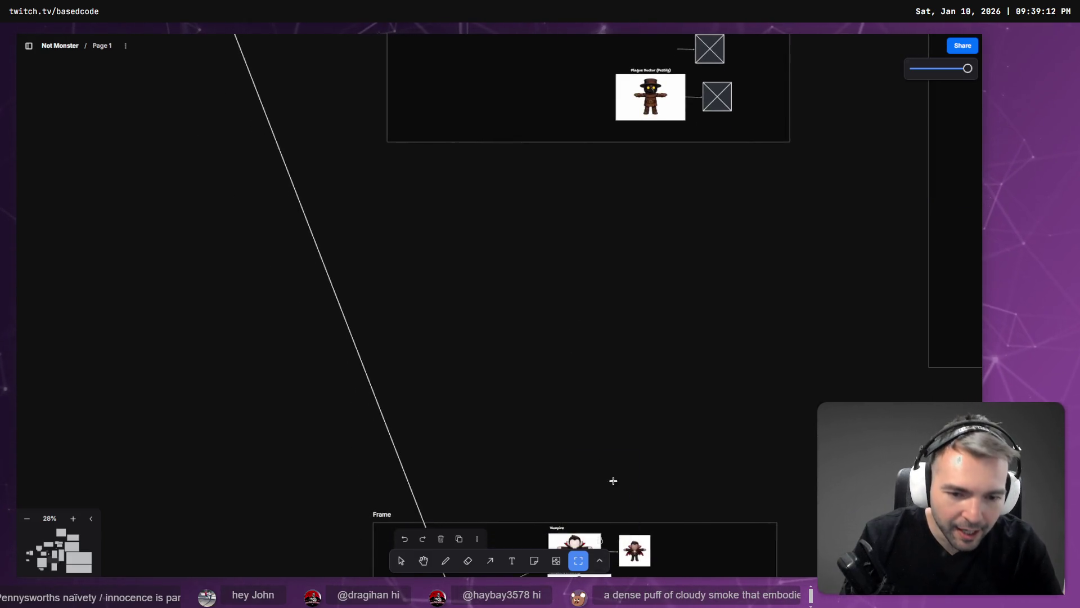
{"action": "mouse_move", "coordinate": [383, 162]}
{"action": "left_mouse_down"}
{"action": "mouse_move", "coordinate": [695, 355]}
{"action": "mouse_move", "coordinate": [803, 514]}
{"action": "mouse_move", "coordinate": [792, 506]}
{"action": "left_mouse_up"}
{"action": "mouse_move", "coordinate": [730, 522]}
{"action": "left_mouse_down"}
{"action": "mouse_move", "coordinate": [792, 506]}
{"action": "mouse_move", "coordinate": [721, 328]}
{"action": "mouse_move", "coordinate": [583, 342]}
{"action": "mouse_move", "coordinate": [618, 378]}
{"action": "left_mouse_up"}
{"action": "left_click", "coordinate": [795, 509]}
{"action": "left_click", "coordinate": [608, 319]}
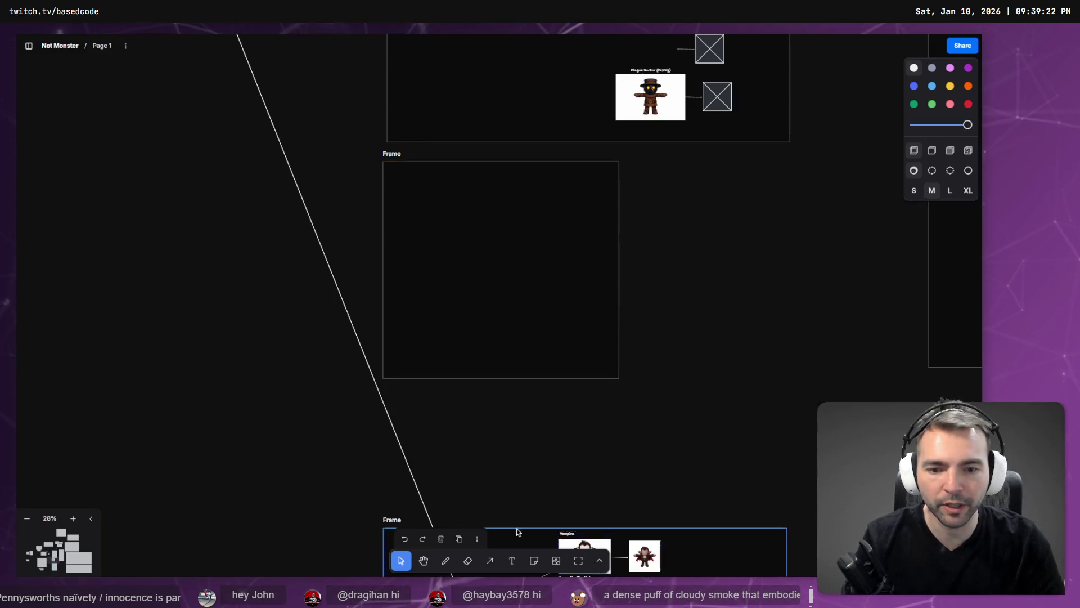
{"action": "mouse_move", "coordinate": [513, 534]}
{"action": "left_mouse_down"}
{"action": "mouse_move", "coordinate": [485, 440]}
{"action": "mouse_move", "coordinate": [512, 417]}
{"action": "left_mouse_up"}
{"action": "key", "text": "alt+Tab"}
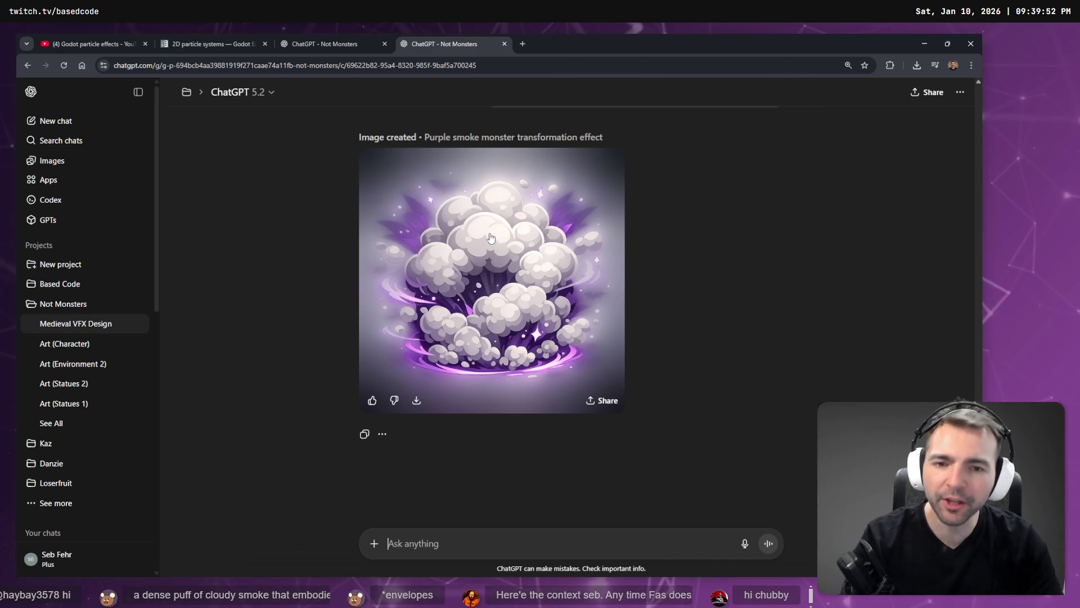
View the purple smoke monster transformation image full size
{"action": "mouse_move", "coordinate": [428, 300]}
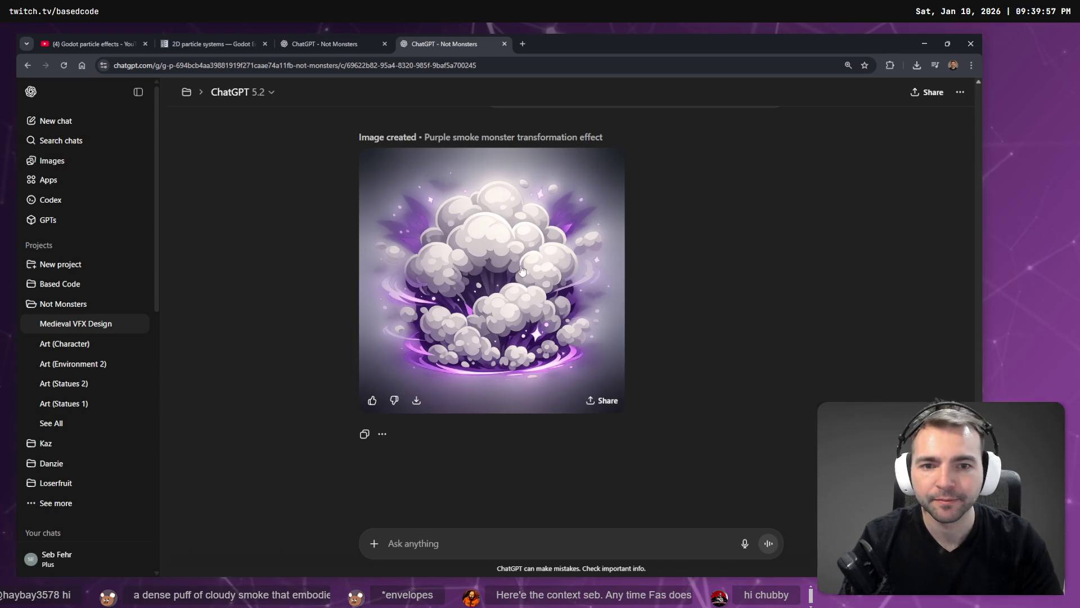
{"action": "left_click", "coordinate": [383, 285]}
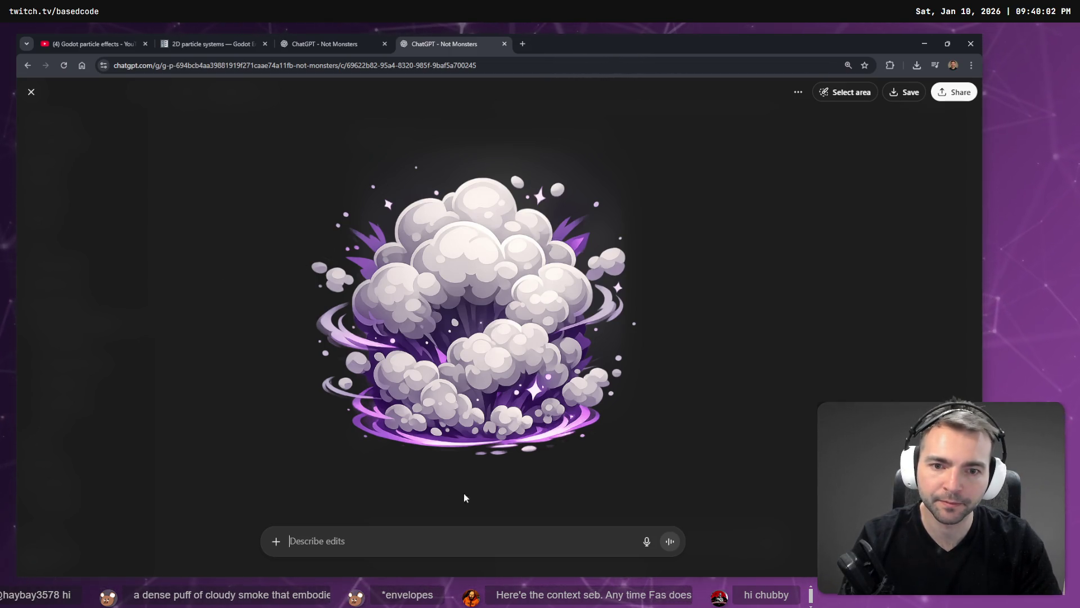
Close the image viewer, abandon the smoke-puff prompt edit, and open the opening VFX brief for editing
{"action": "key", "text": "Escape"}
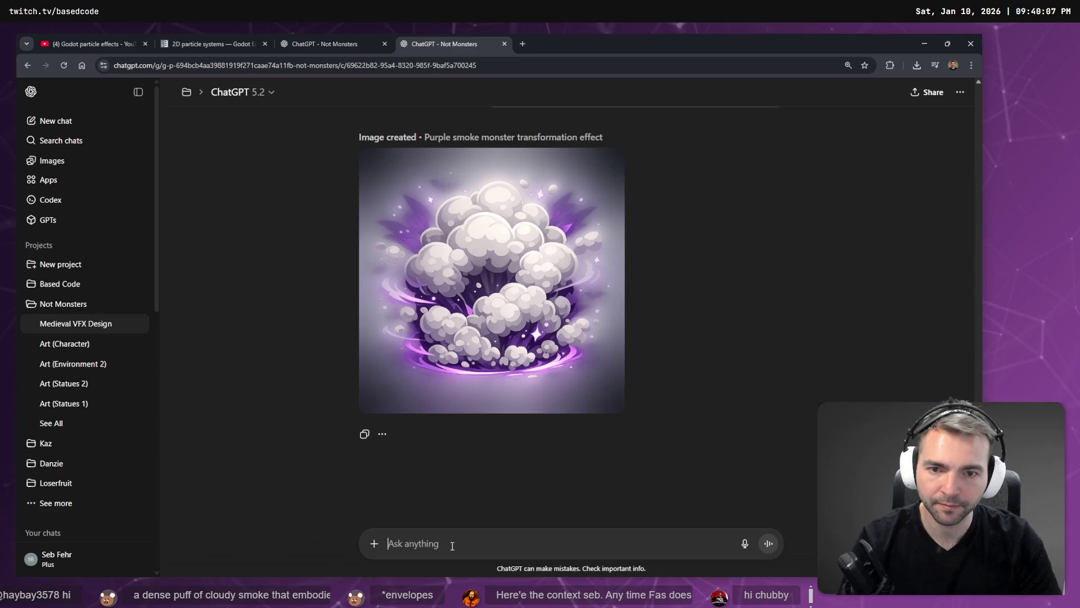
{"action": "scroll", "coordinate": [604, 459], "scroll_direction": "up", "scroll_amount": 5}
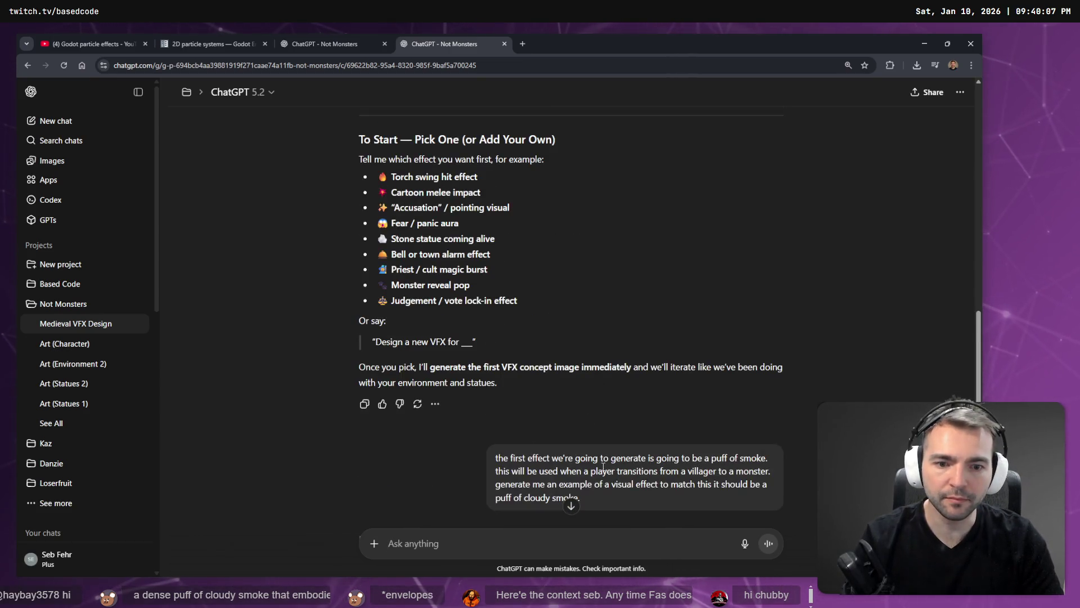
{"action": "scroll", "coordinate": [615, 485], "scroll_direction": "down", "scroll_amount": 4}
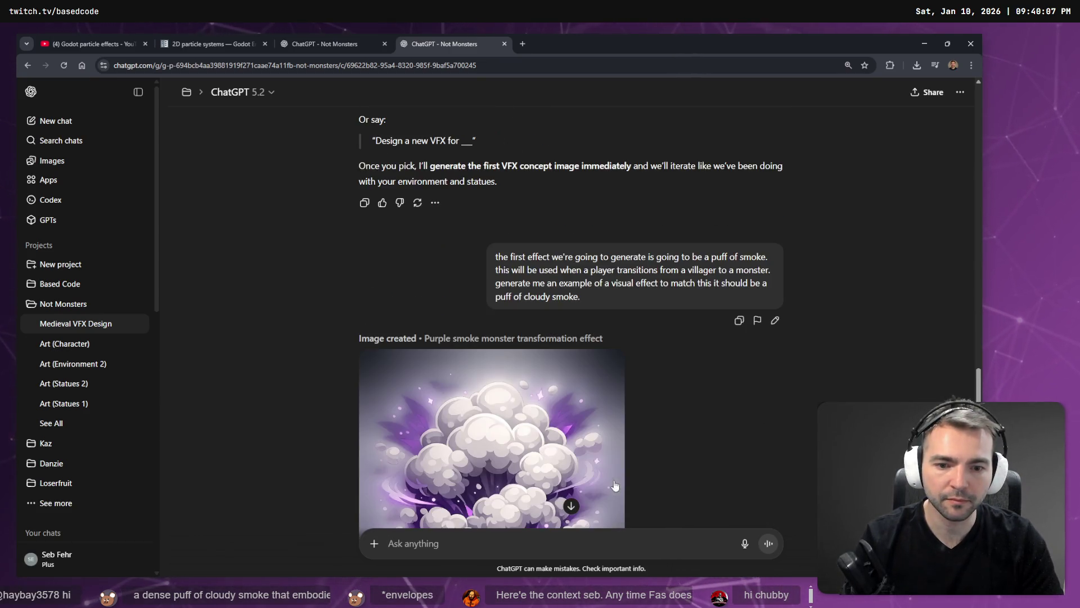
{"action": "left_click", "coordinate": [775, 326]}
{"action": "key", "text": "ctrl+super"}
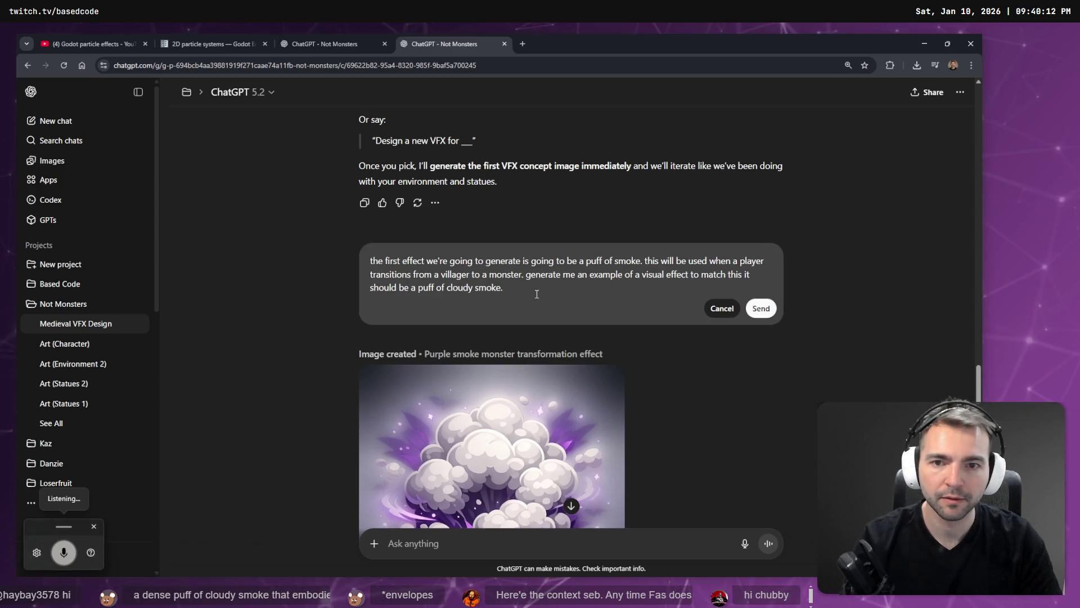
{"action": "key", "text": "Return"}
{"action": "scroll", "coordinate": [619, 275], "scroll_direction": "up", "scroll_amount": 15}
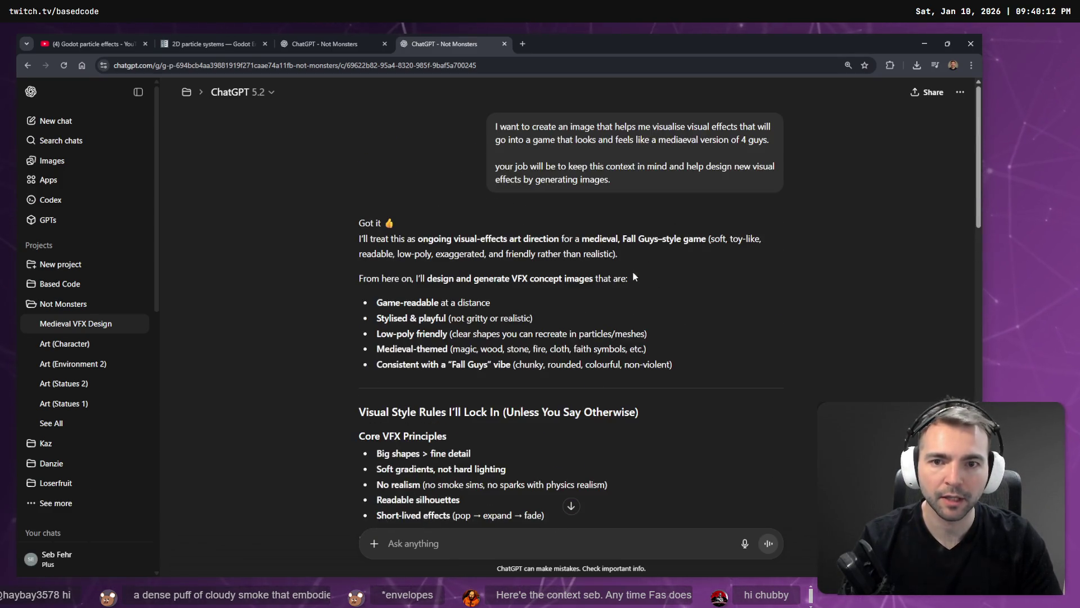
{"action": "left_click", "coordinate": [775, 203]}
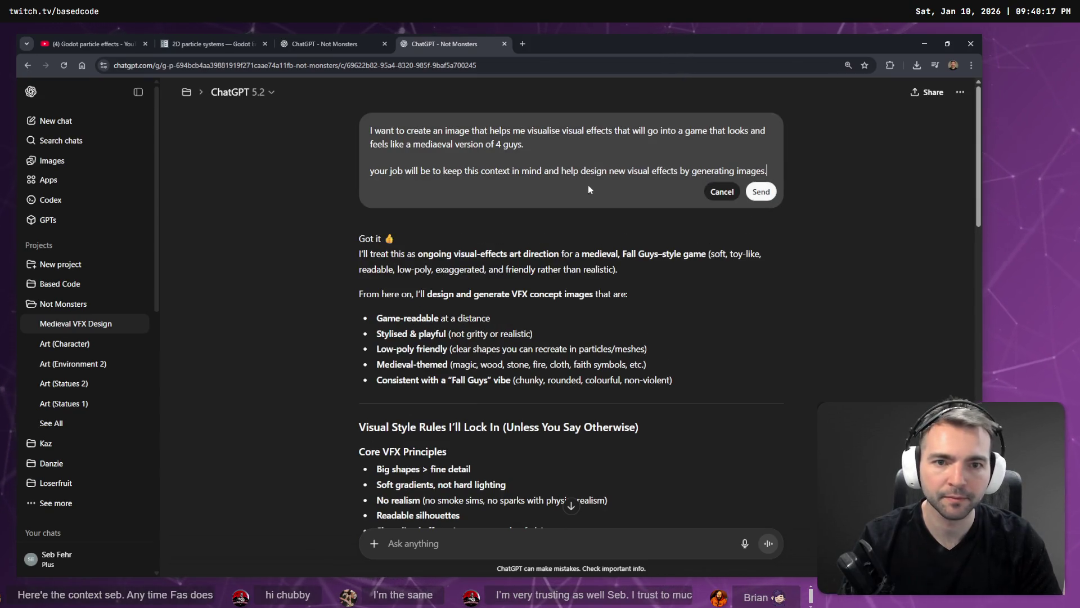
Dictate a note that the game is 3D into the opening brief and resend it
{"action": "key", "text": "super+h"}
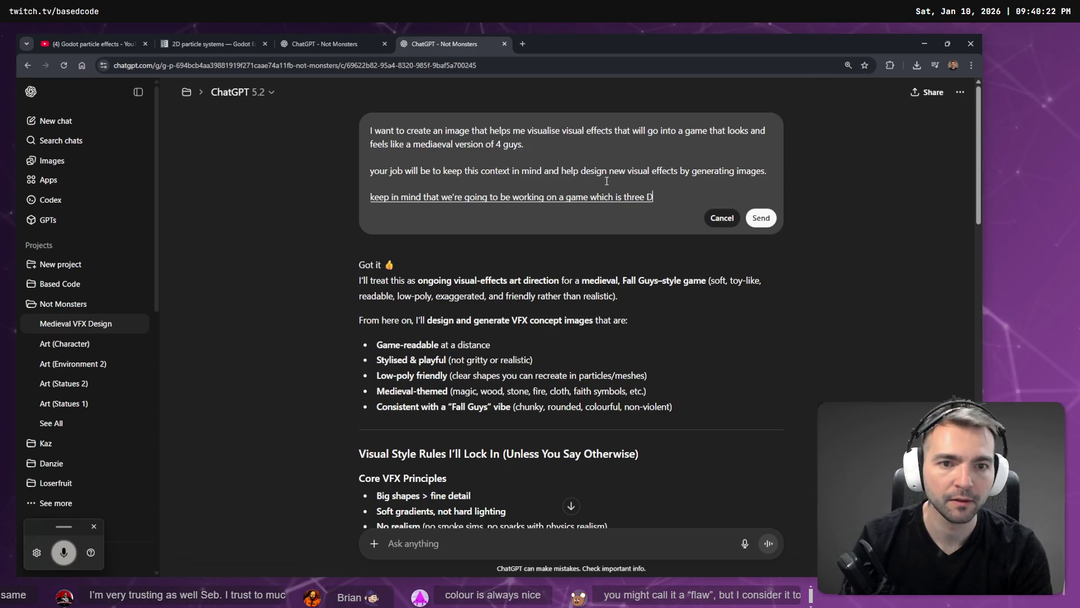
{"action": "key", "text": "Return"}
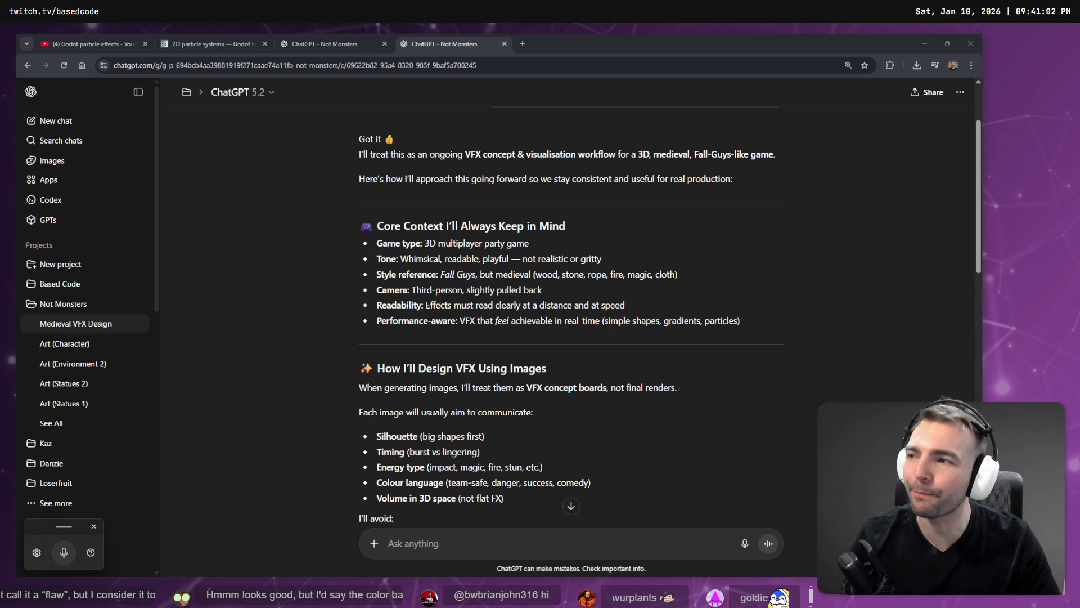
Switch the opening prompt to its other conversation branch with the 1/2 arrow
{"action": "scroll", "coordinate": [529, 177], "scroll_direction": "down", "scroll_amount": 15}
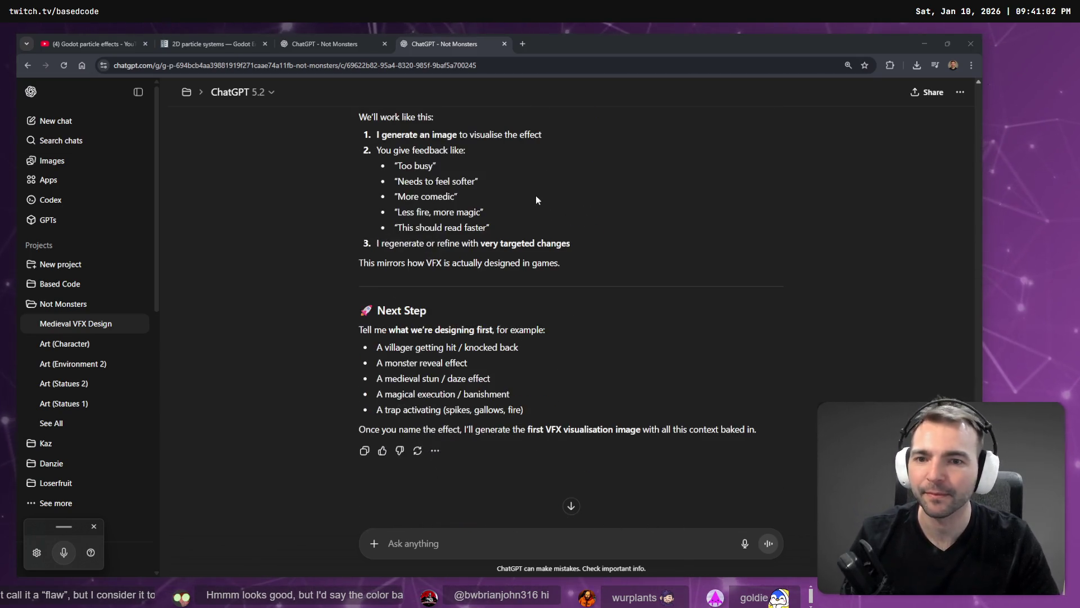
{"action": "scroll", "coordinate": [541, 210], "scroll_direction": "up", "scroll_amount": 12}
{"action": "scroll", "coordinate": [583, 242], "scroll_direction": "up", "scroll_amount": 3}
{"action": "scroll", "coordinate": [568, 282], "scroll_direction": "down", "scroll_amount": 20}
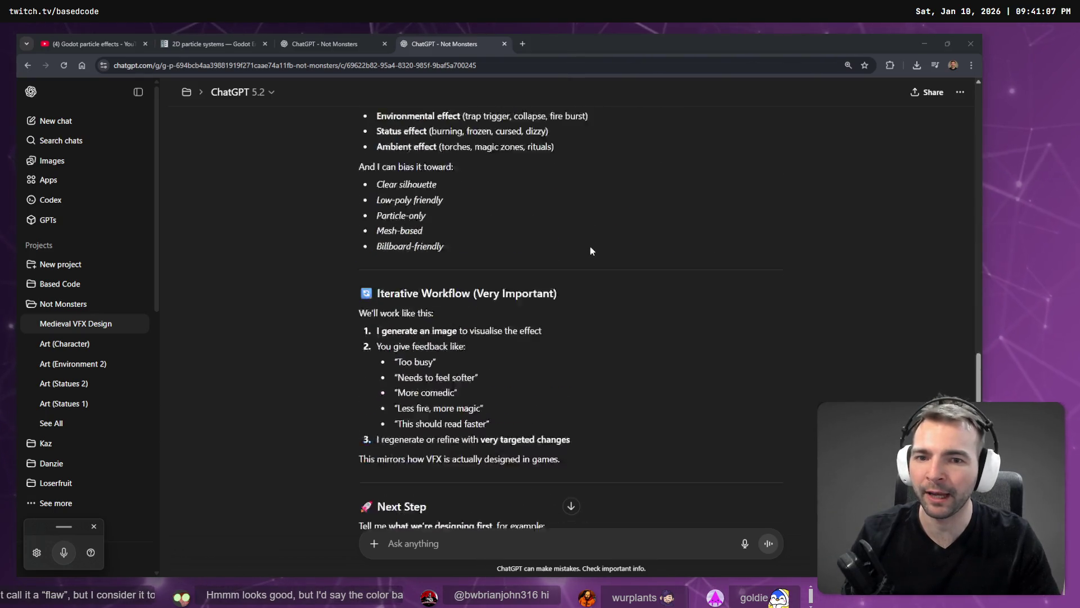
{"action": "scroll", "coordinate": [714, 357], "scroll_direction": "up", "scroll_amount": 20}
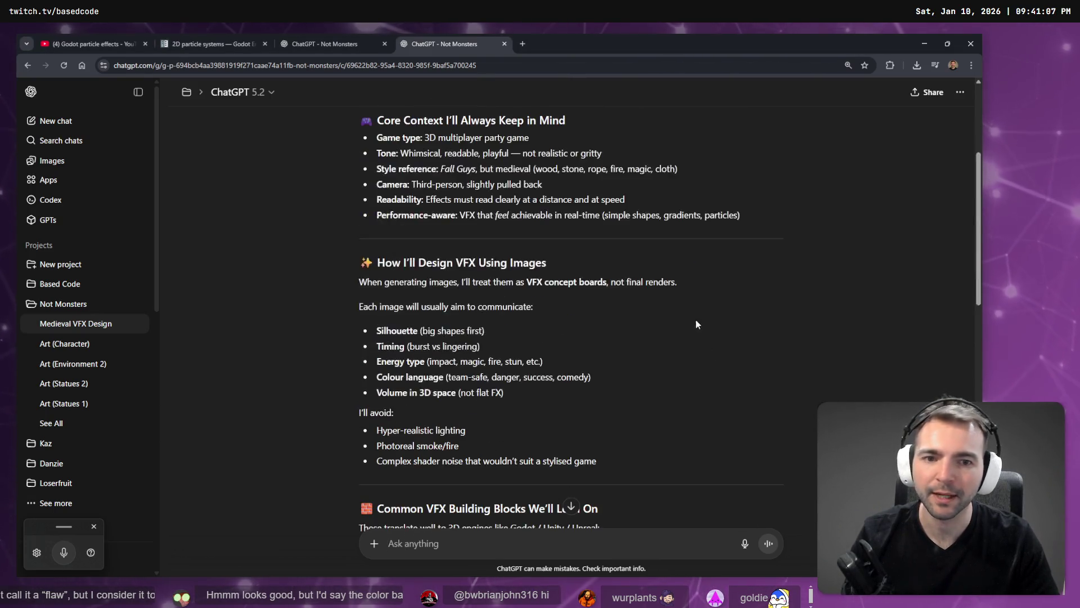
{"action": "left_click", "coordinate": [747, 231]}
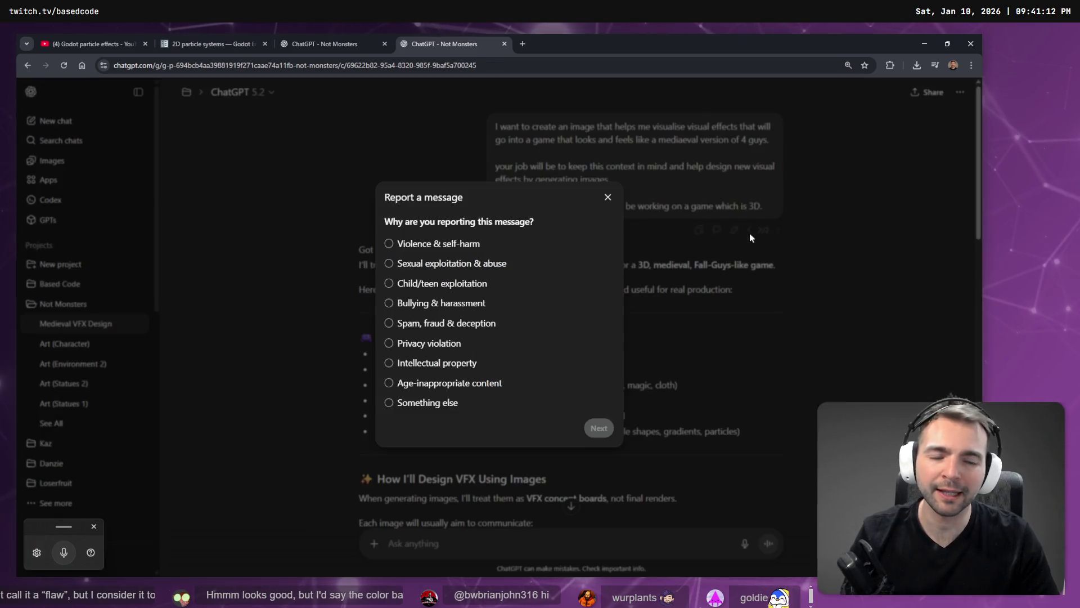
{"action": "left_click", "coordinate": [750, 232]}
{"action": "left_click", "coordinate": [749, 230]}
Show the other reply version and scroll down to its Next Step list
{"action": "scroll", "coordinate": [748, 248], "scroll_direction": "down", "scroll_amount": 15}
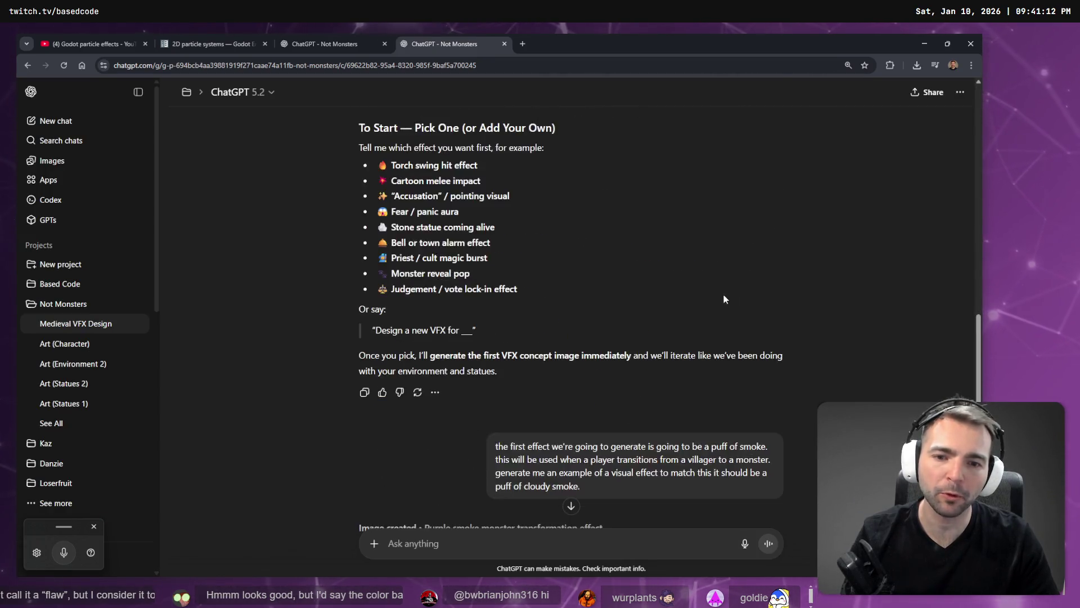
{"action": "scroll", "coordinate": [675, 309], "scroll_direction": "up", "scroll_amount": 5}
{"action": "mouse_move", "coordinate": [644, 394]}
{"action": "left_mouse_down"}
{"action": "mouse_move", "coordinate": [641, 378]}
{"action": "mouse_move", "coordinate": [479, 345]}
{"action": "left_mouse_up"}
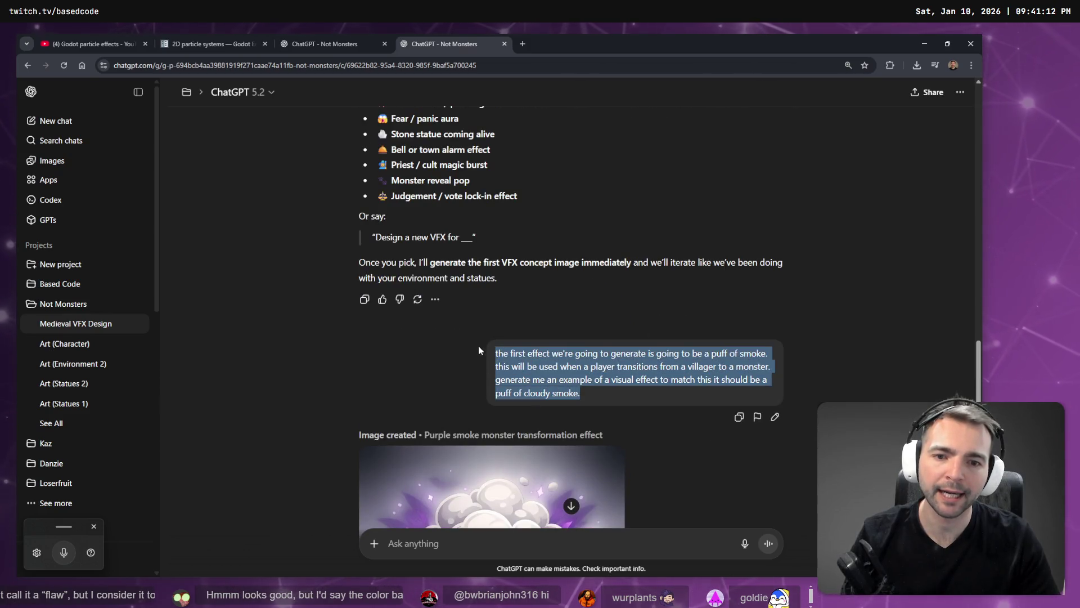
{"action": "scroll", "coordinate": [728, 309], "scroll_direction": "up", "scroll_amount": 5}
{"action": "scroll", "coordinate": [743, 292], "scroll_direction": "up", "scroll_amount": 5}
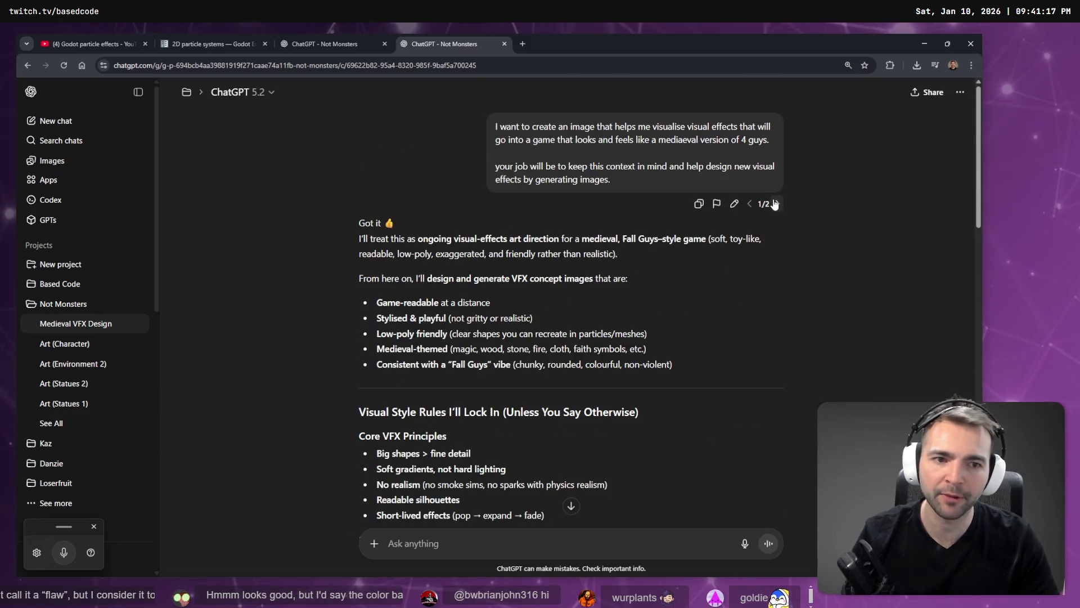
{"action": "left_click", "coordinate": [775, 204]}
{"action": "scroll", "coordinate": [626, 366], "scroll_direction": "down", "scroll_amount": 10}
{"action": "scroll", "coordinate": [627, 366], "scroll_direction": "down", "scroll_amount": 5}
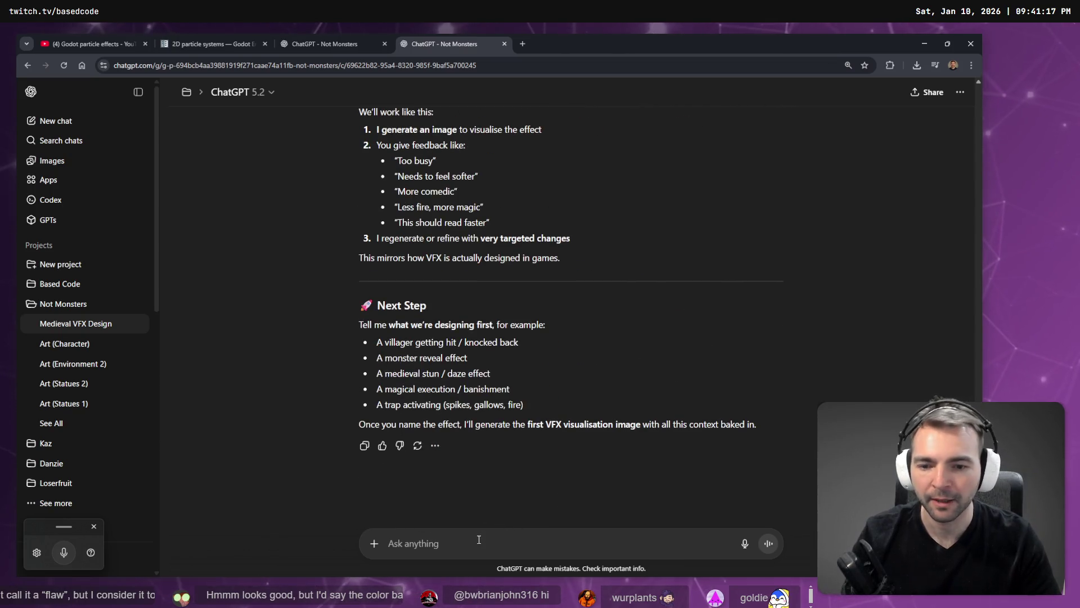
Type the puff-of-smoke prompt for the villager-to-monster transition, capitalising its opening 'The'
{"action": "type", "text": "the first effect we're going to generate is going to be a puff of smoke. this will be used when a player transitions from a villager to a monster. generate me an example of a visual effect to match this it should be a puff of cloudy smoke."}
{"action": "key", "text": "ctrl+Home"}
{"action": "key", "text": "Delete"}
{"action": "type", "text": "T"}
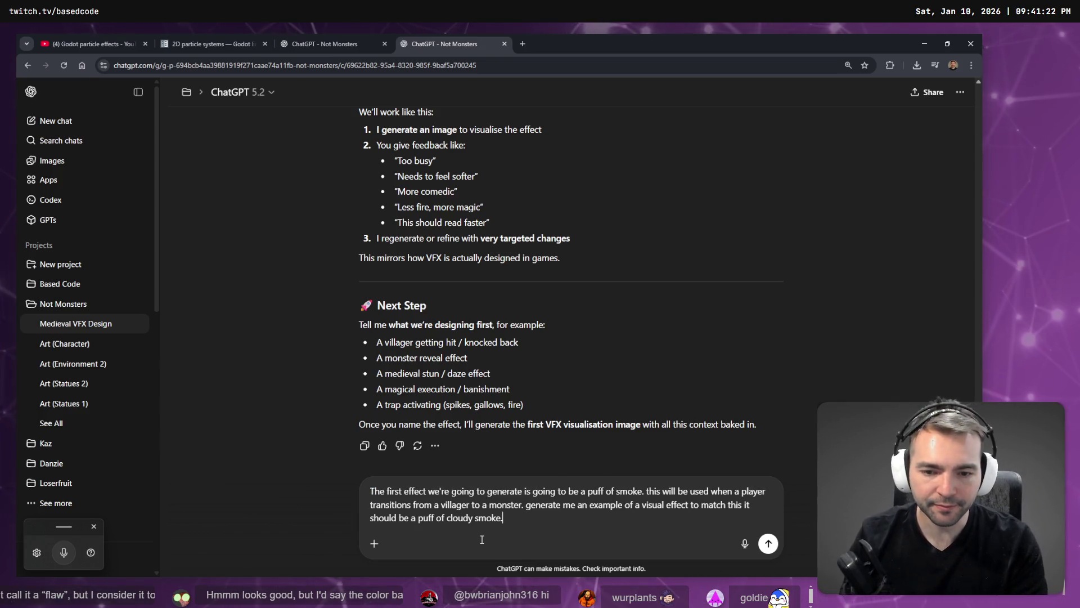
Dictate the 3D-look requirement, send the prompt, and switch to the Godot editor
{"action": "key", "text": "super+h"}
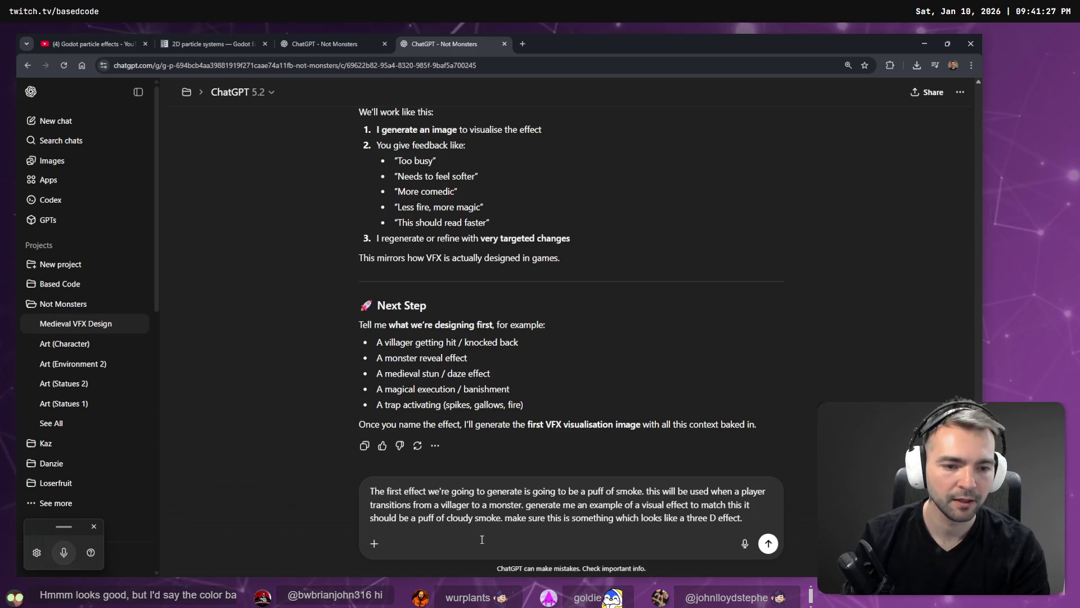
{"action": "key", "text": "Return"}
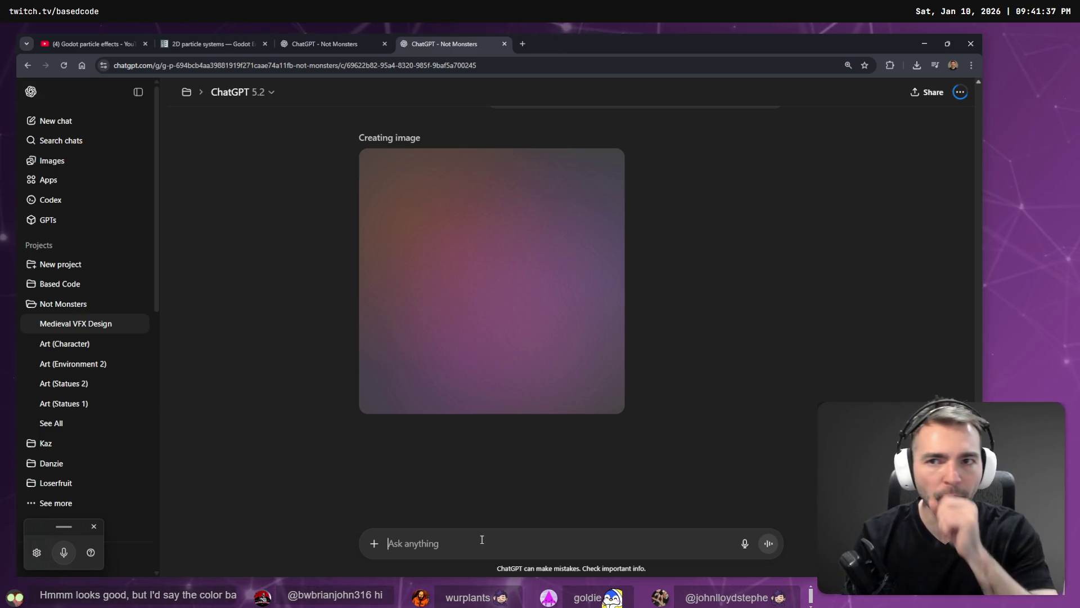
{"action": "key", "text": "alt+Tab"}
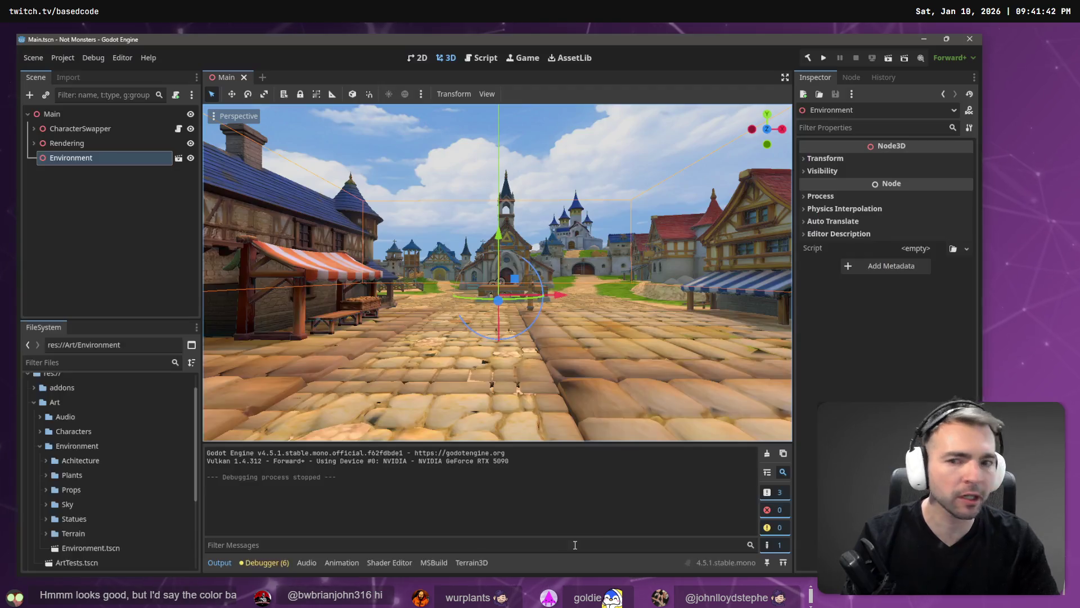
{"action": "key", "text": "e"}
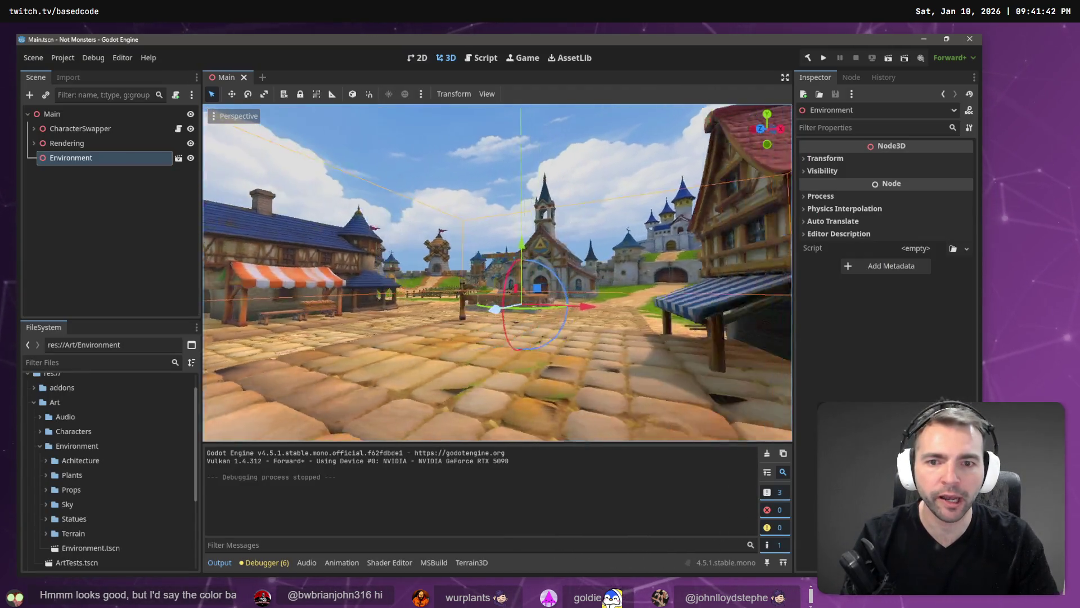
{"action": "key", "text": "q"}
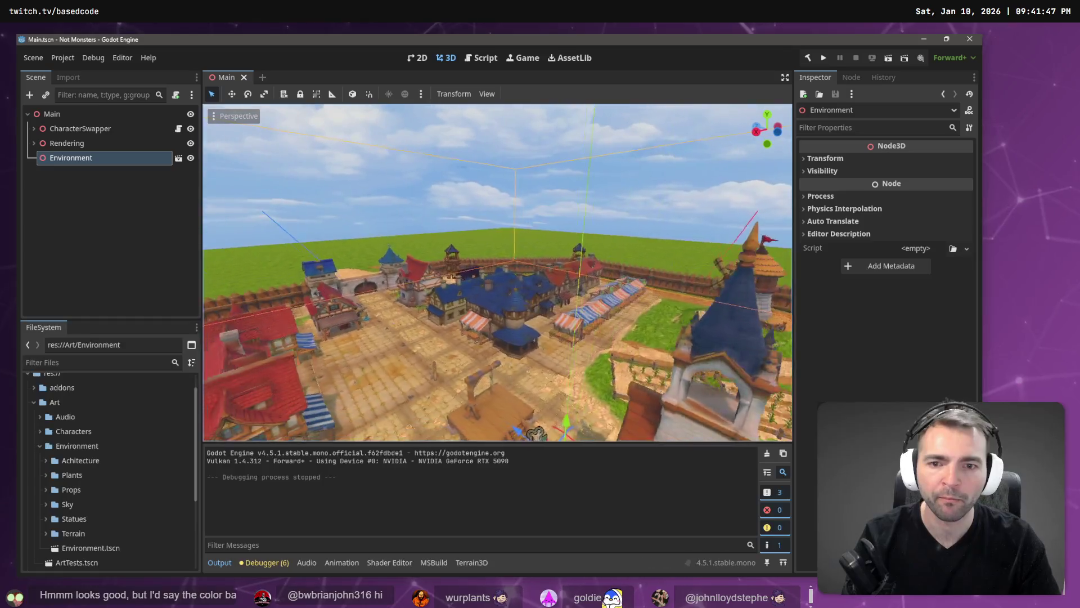
{"action": "key", "text": "e"}
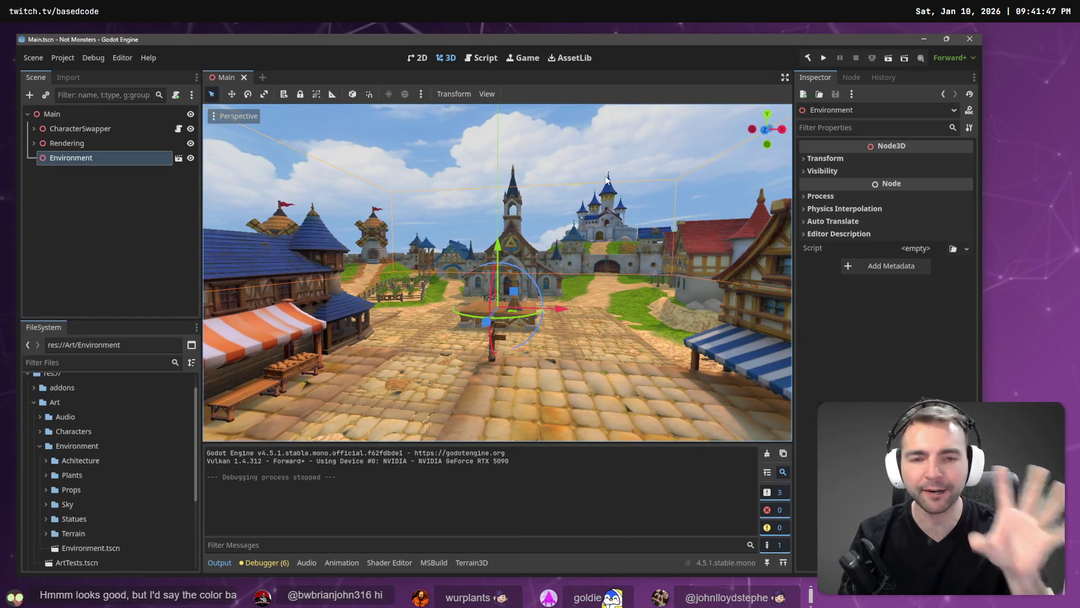
{"action": "left_click_drag", "start_coordinate": [607, 179], "coordinate": [606, 179]}
{"action": "left_click_drag", "start_coordinate": [535, 112], "coordinate": [535, 112]}
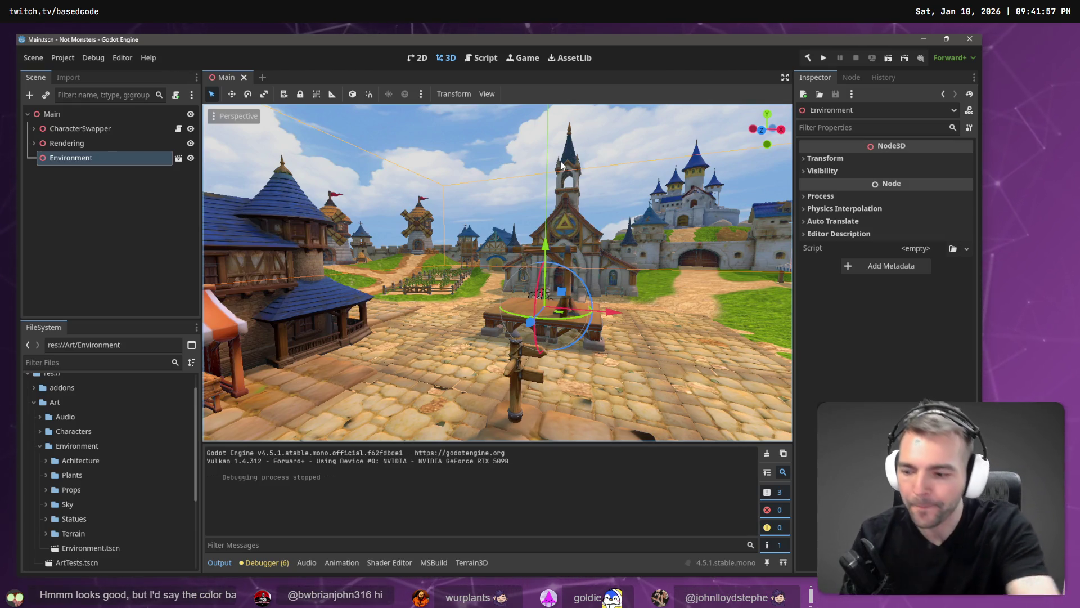
{"action": "key", "text": "alt+Tab"}
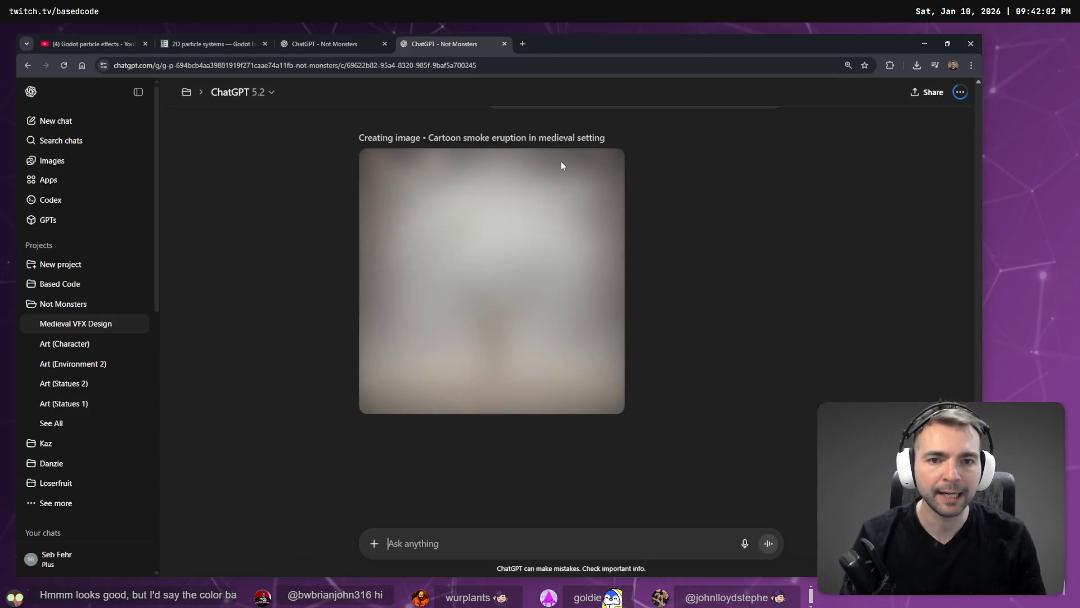
Highlight 'three D' in the prompt, then open the finished 'Cartoon smoke eruption in medieval setting' image full size
{"action": "scroll", "coordinate": [571, 279], "scroll_direction": "up", "scroll_amount": 4}
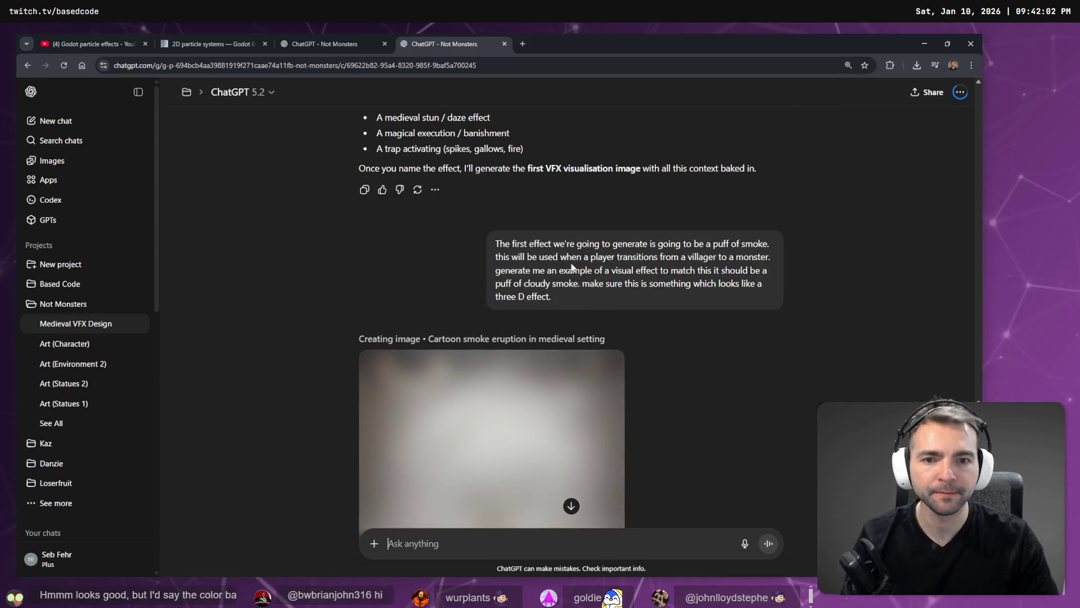
{"action": "scroll", "coordinate": [570, 279], "scroll_direction": "down", "scroll_amount": 2}
{"action": "scroll", "coordinate": [541, 287], "scroll_direction": "up", "scroll_amount": 2}
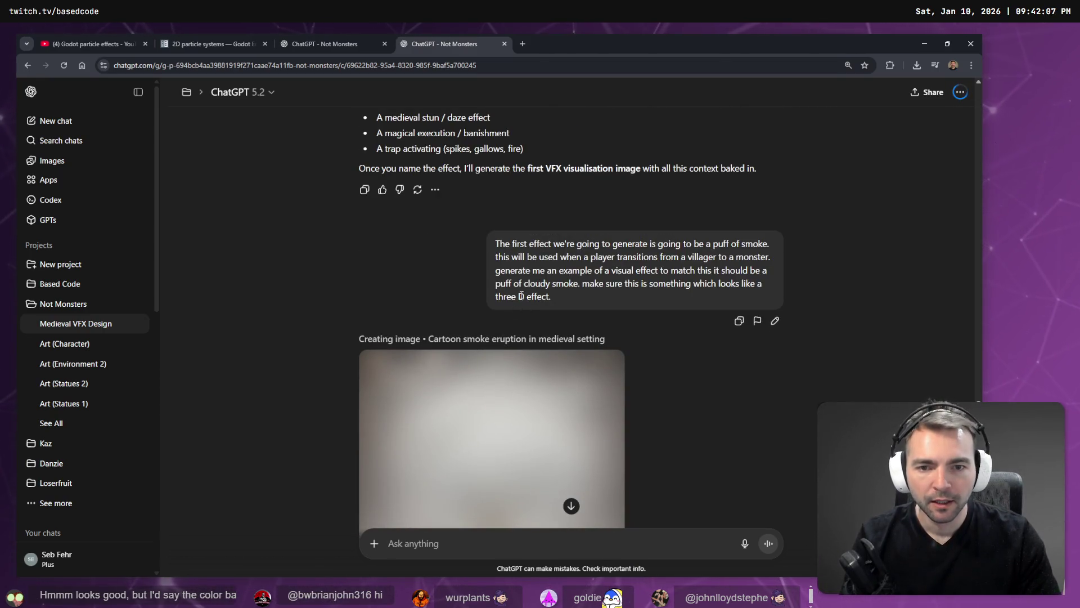
{"action": "left_click_drag", "start_coordinate": [525, 296], "coordinate": [496, 297]}
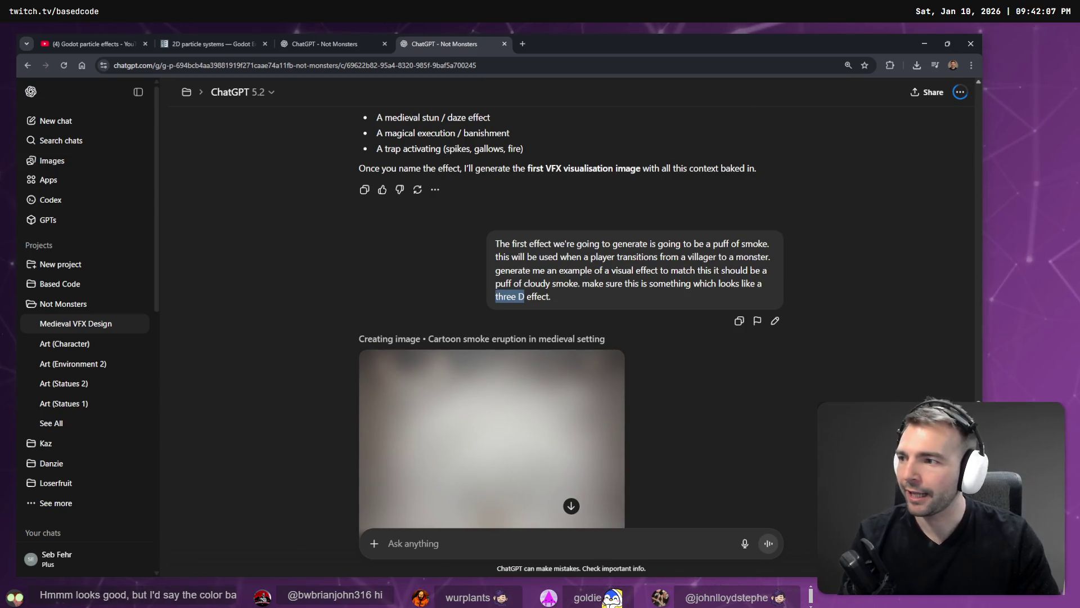
{"action": "key", "text": "alt+Tab"}
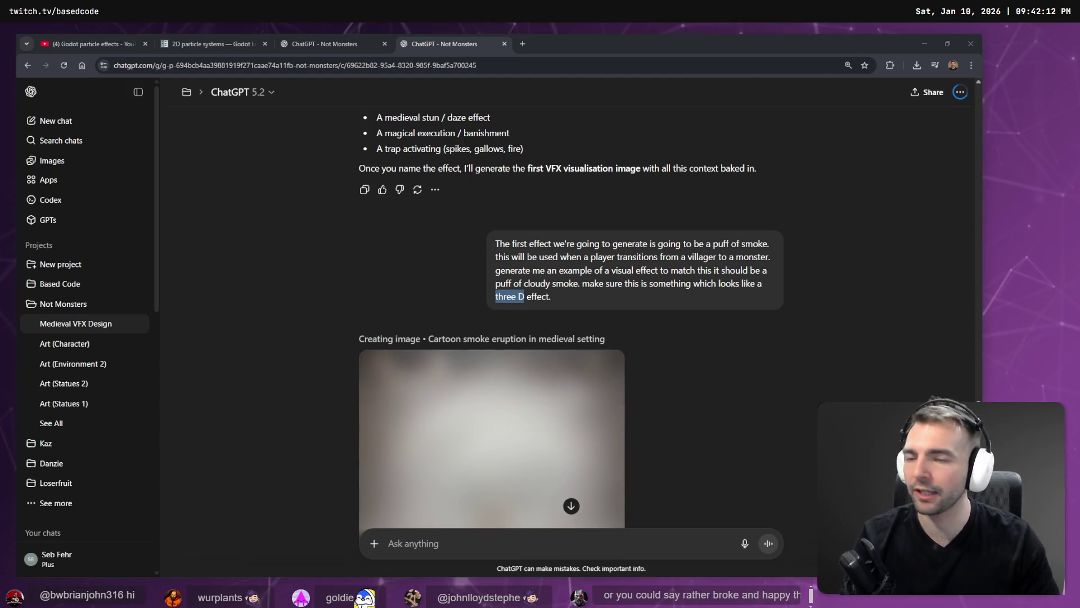
{"action": "scroll", "coordinate": [484, 237], "scroll_direction": "down", "scroll_amount": 4}
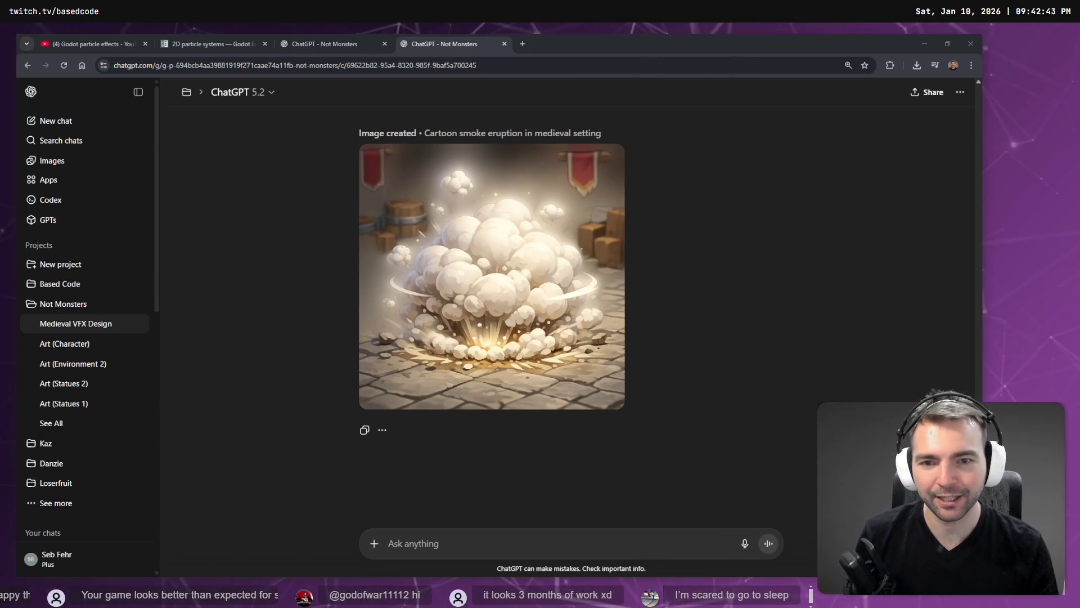
{"action": "left_click", "coordinate": [441, 271]}
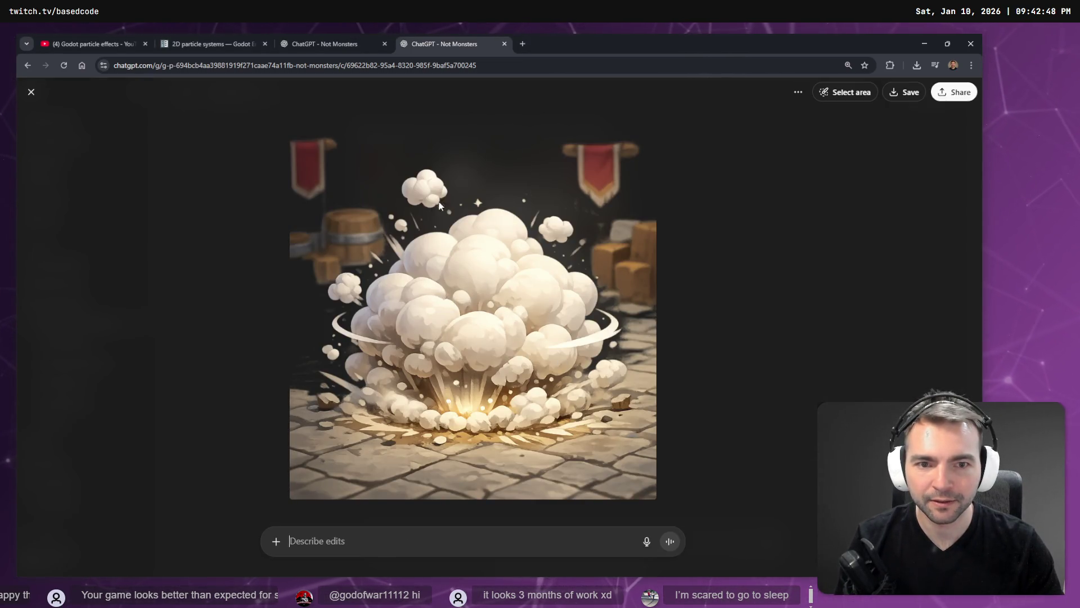
Reopen the smoke-eruption image full size and copy it to the clipboard
{"action": "left_click", "coordinate": [769, 348]}
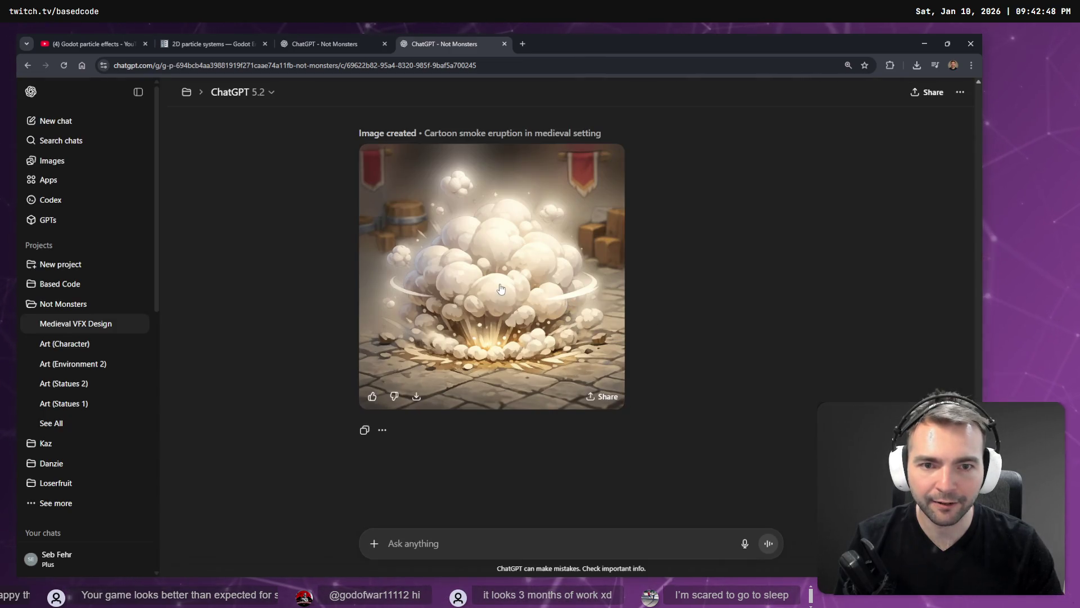
{"action": "left_click", "coordinate": [506, 288]}
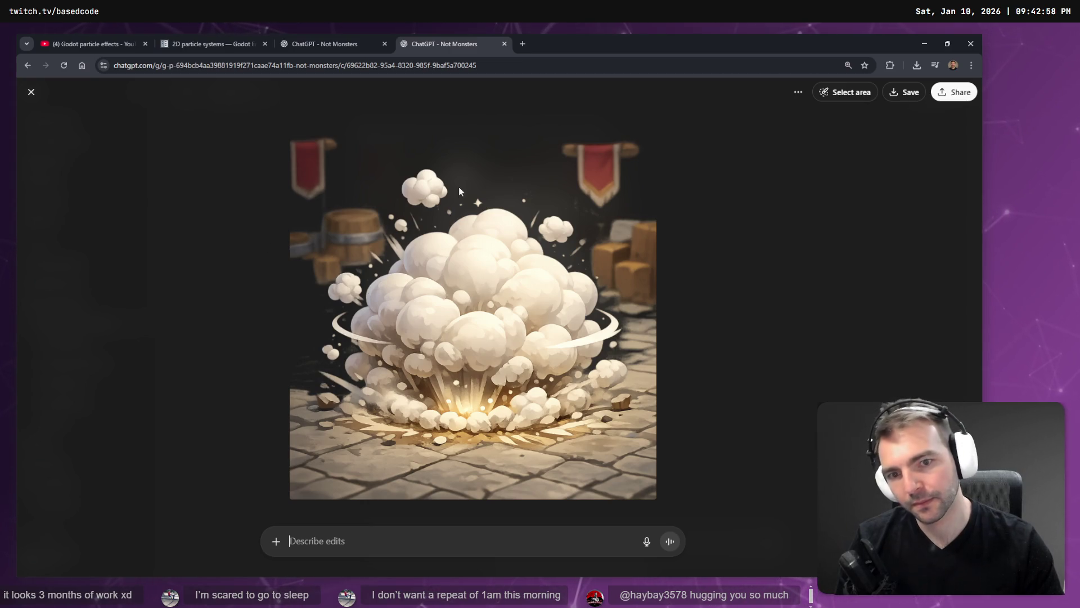
{"action": "right_click", "coordinate": [501, 289]}
{"action": "left_click", "coordinate": [541, 325]}
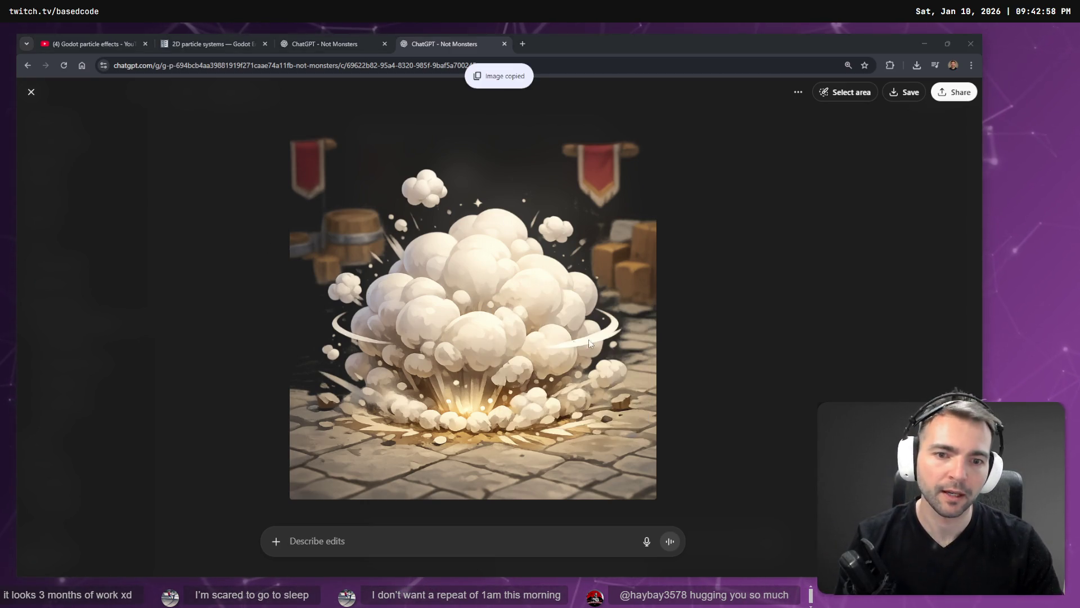
{"action": "key", "text": "alt+Tab"}
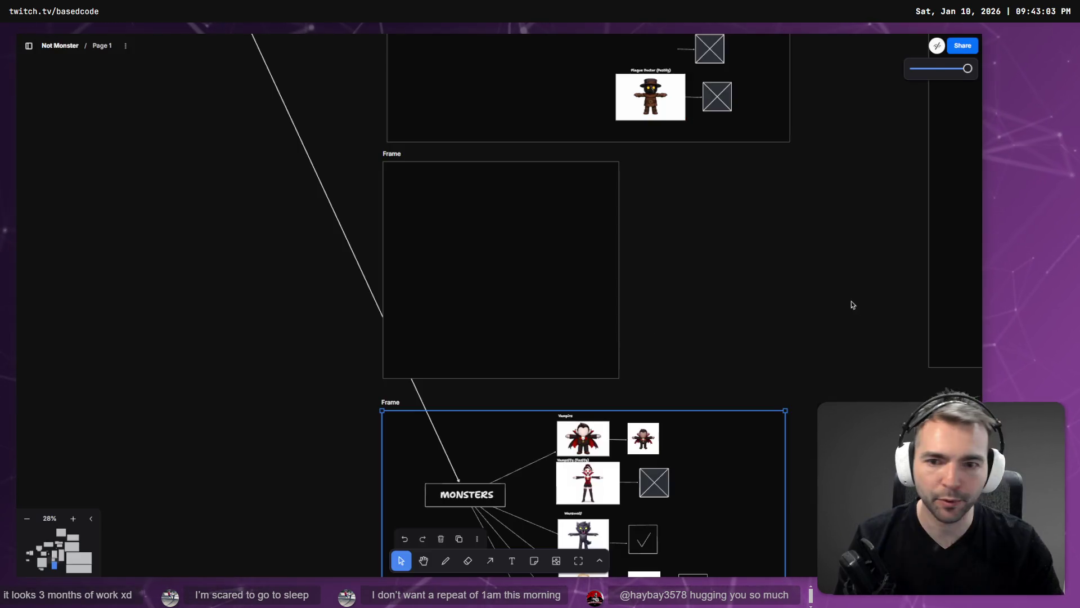
Paste the smoke image into the new frame, shrink it, and place it top-left
{"action": "key", "text": "ctrl+v"}
{"action": "mouse_move", "coordinate": [573, 378]}
{"action": "left_mouse_down"}
{"action": "mouse_move", "coordinate": [525, 325]}
{"action": "mouse_move", "coordinate": [489, 213]}
{"action": "mouse_move", "coordinate": [497, 301]}
{"action": "left_mouse_up"}
{"action": "left_click_drag", "start_coordinate": [481, 266], "coordinate": [455, 216]}
{"action": "scroll", "coordinate": [453, 212], "scroll_direction": "up", "scroll_amount": 5}
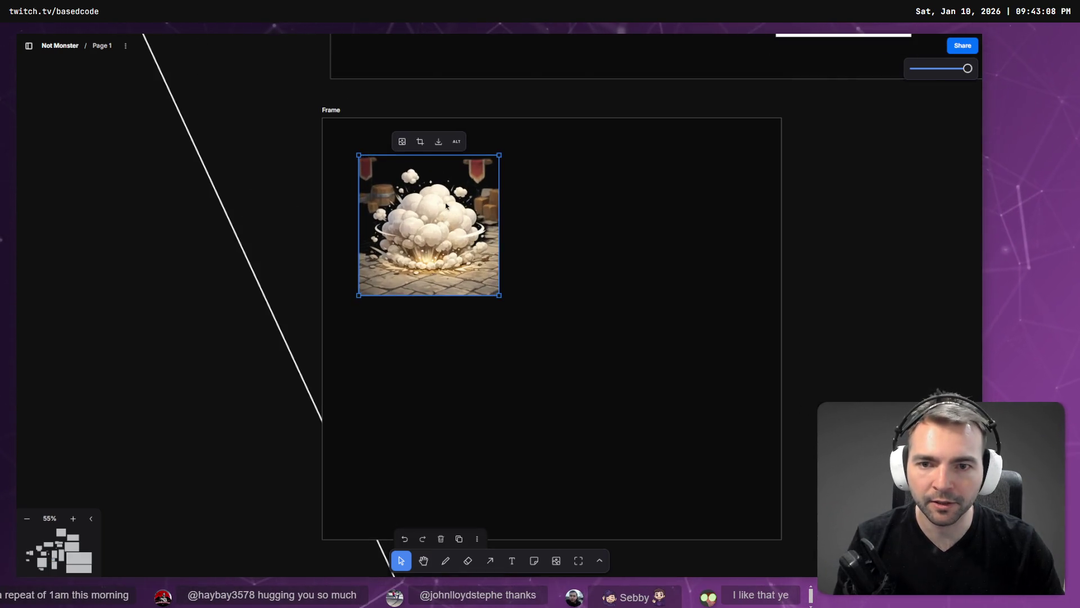
Add a 'Monster Transition' text label above the smoke image
{"action": "double_click", "coordinate": [342, 140]}
{"action": "type", "text": "Mo"}
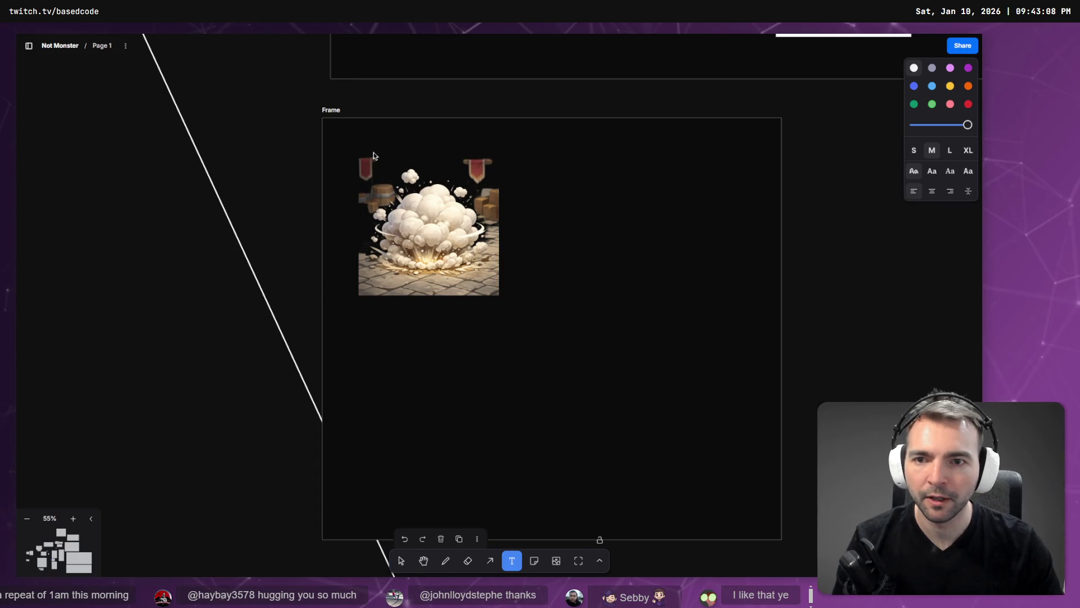
{"action": "type", "text": "nsition"}
{"action": "key", "text": "Escape"}
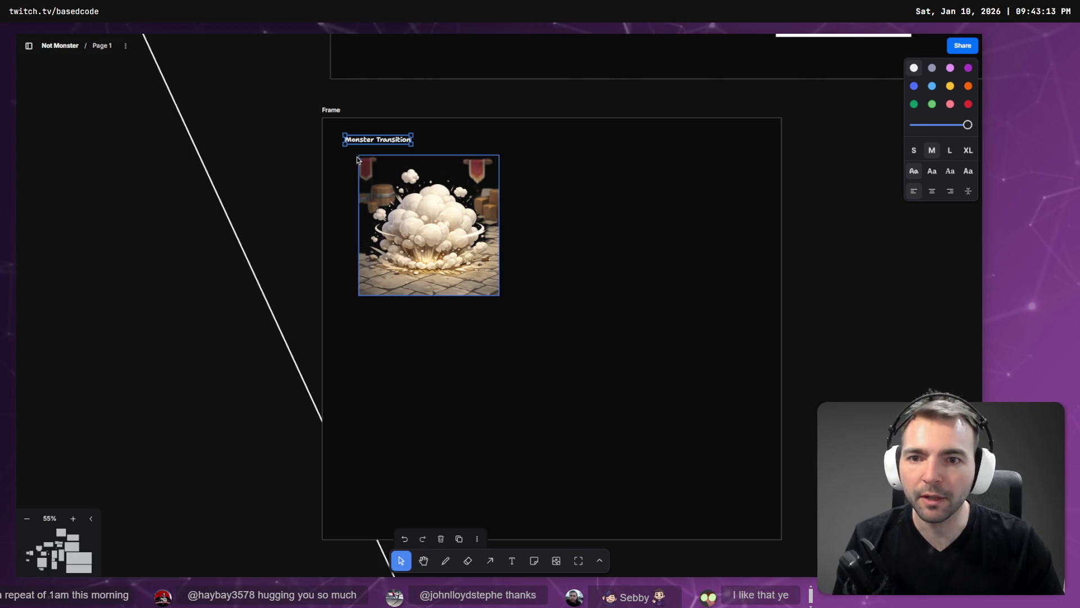
{"action": "left_click_drag", "start_coordinate": [363, 139], "coordinate": [381, 143]}
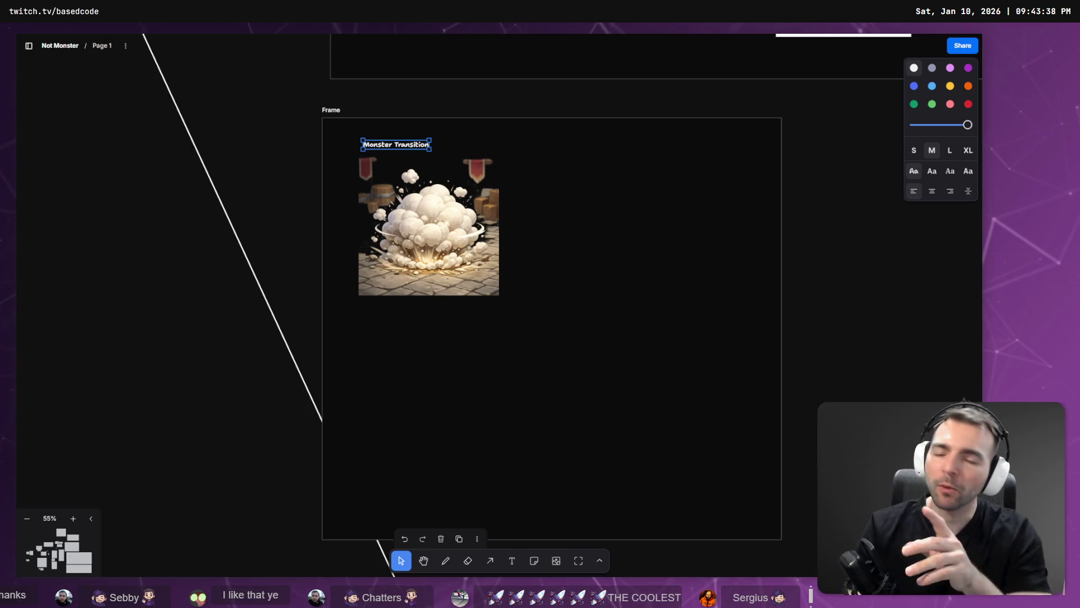
Return to the ChatGPT chat and close its full-size image viewer
{"action": "left_click", "coordinate": [429, 227]}
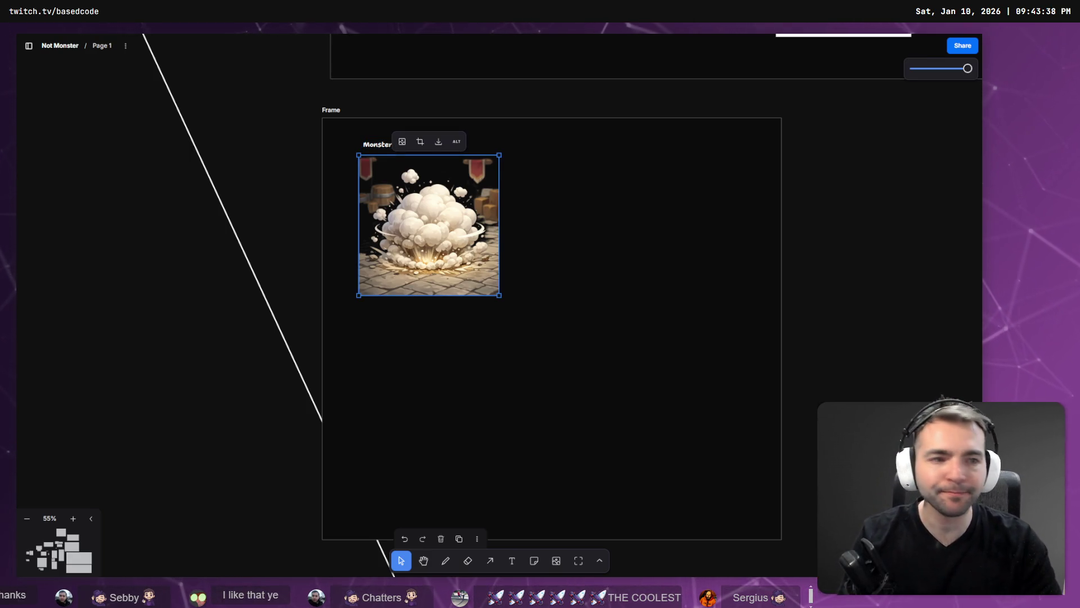
{"action": "key", "text": "alt+Tab"}
{"action": "key", "text": "Escape"}
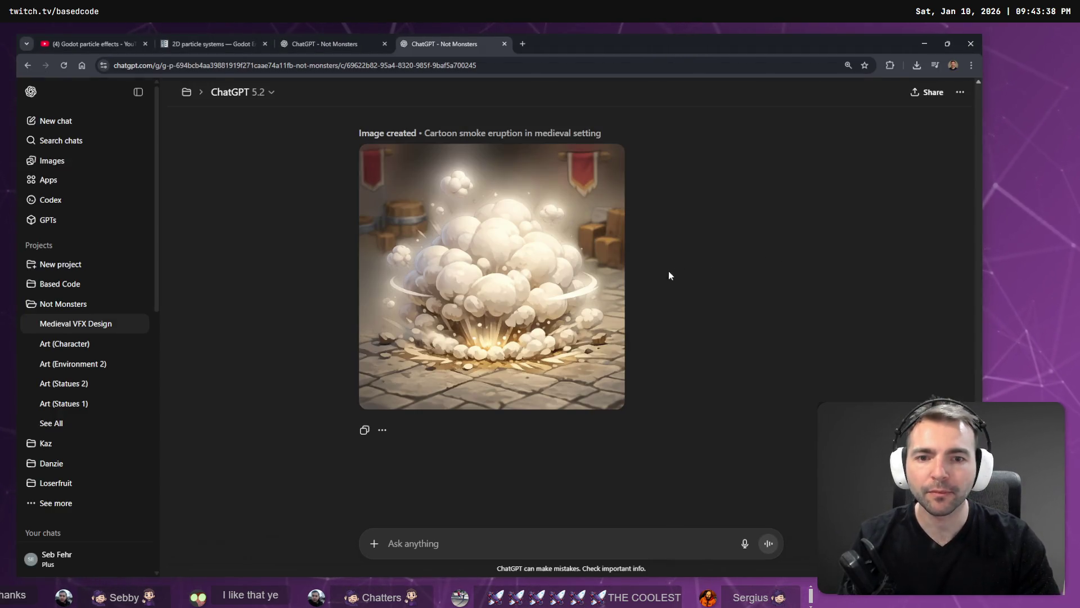
{"action": "scroll", "coordinate": [653, 279], "scroll_direction": "up", "scroll_amount": 5}
{"action": "scroll", "coordinate": [653, 279], "scroll_direction": "down", "scroll_amount": 4}
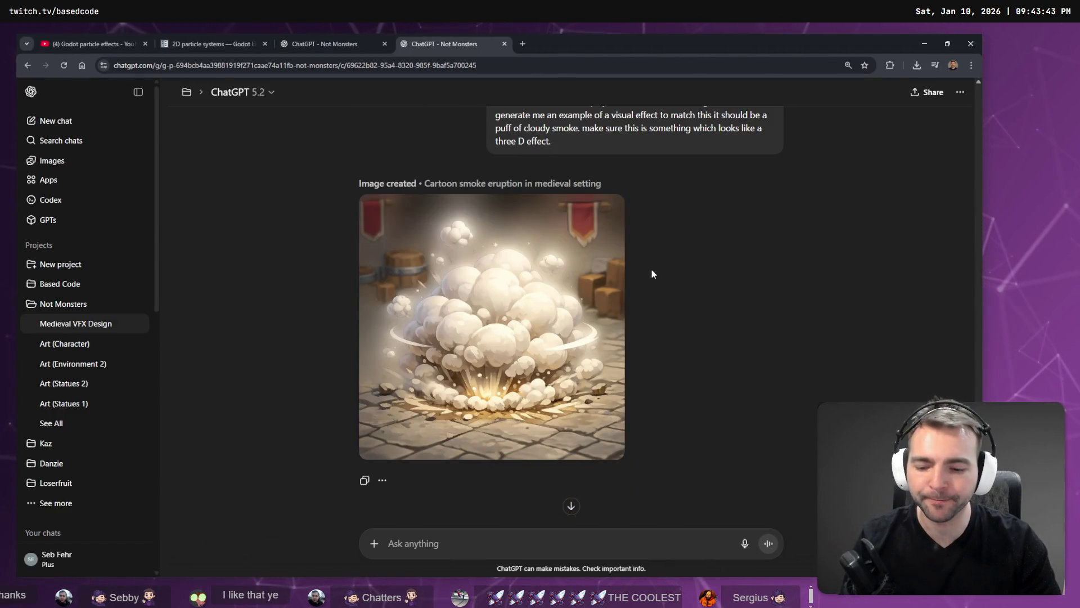